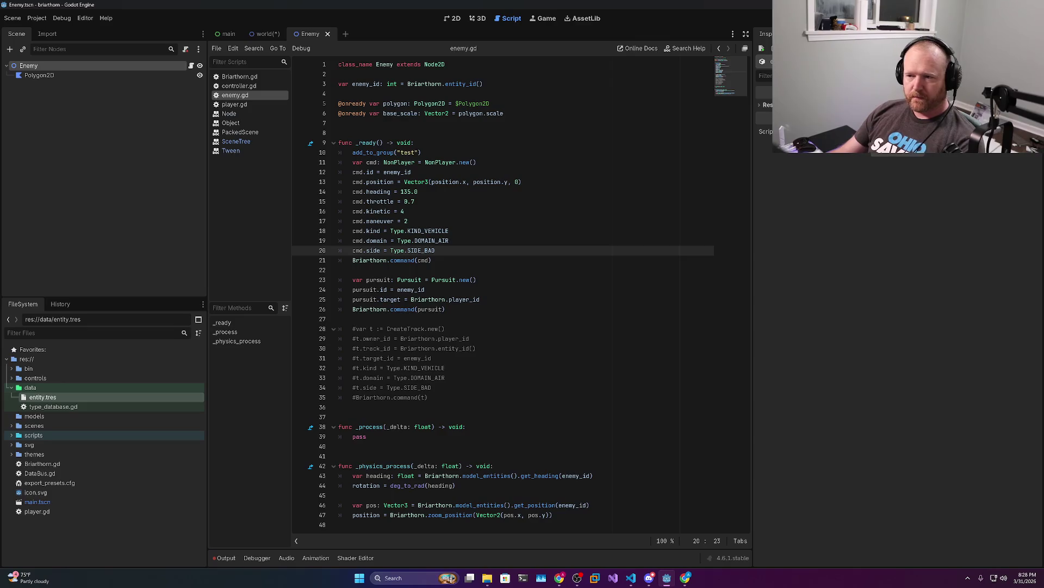
- Expand the Resource section of entity.tres to show Local to Scene, Path and Name
click(763, 109)
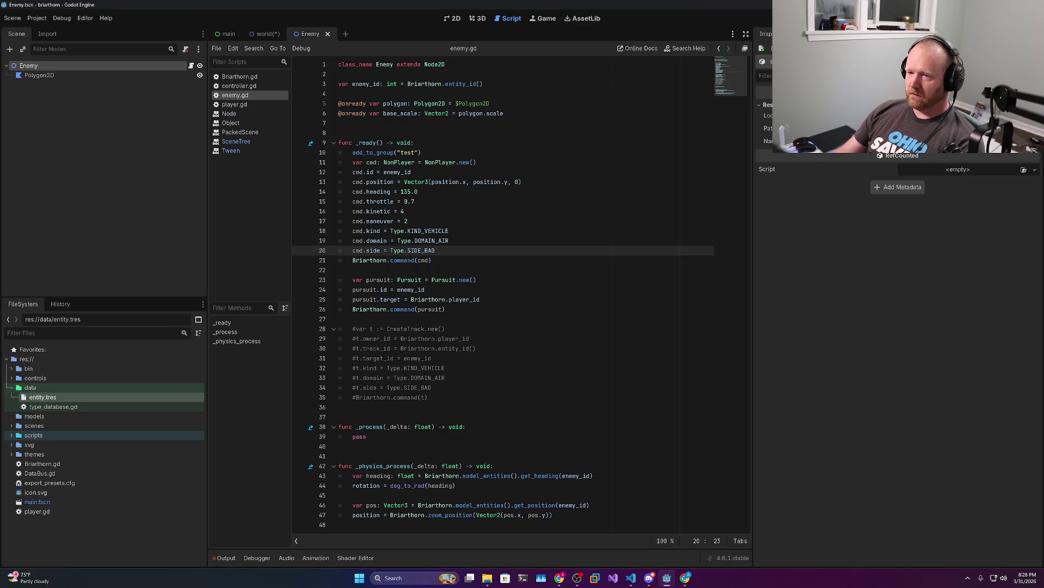
mouse_move(768, 115)
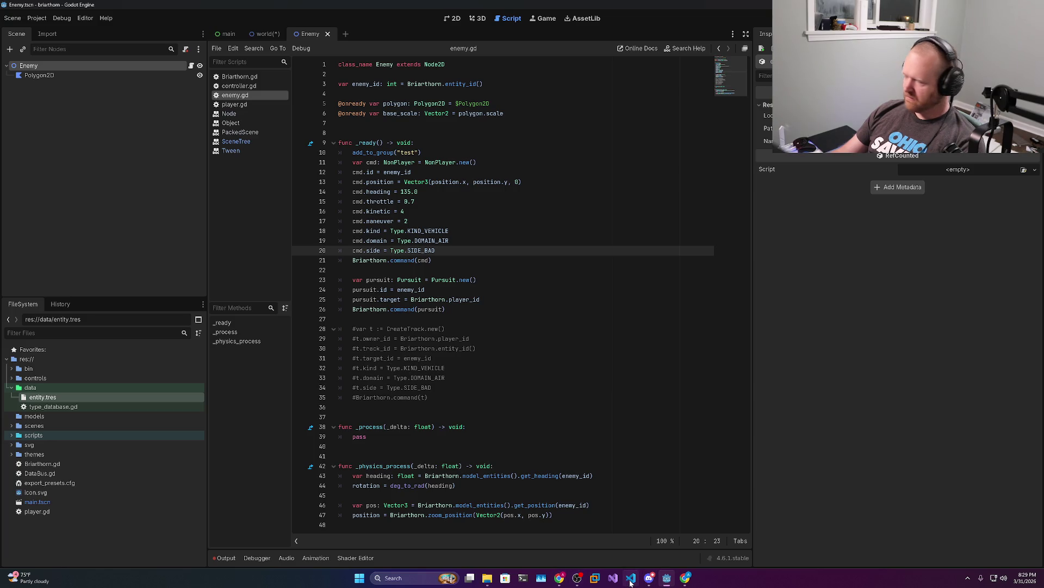
mouse_move(631, 581)
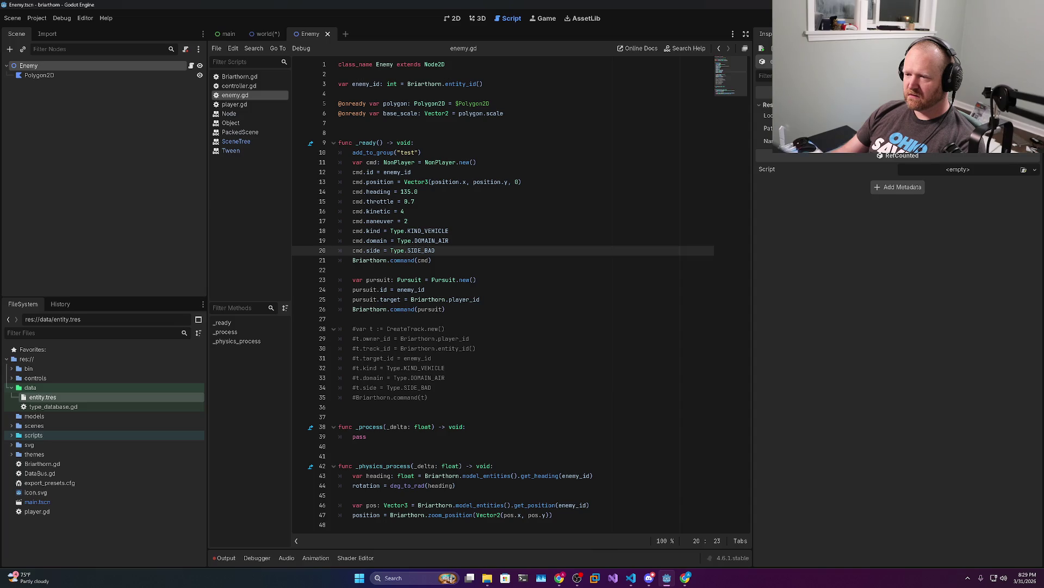
mouse_move(770, 143)
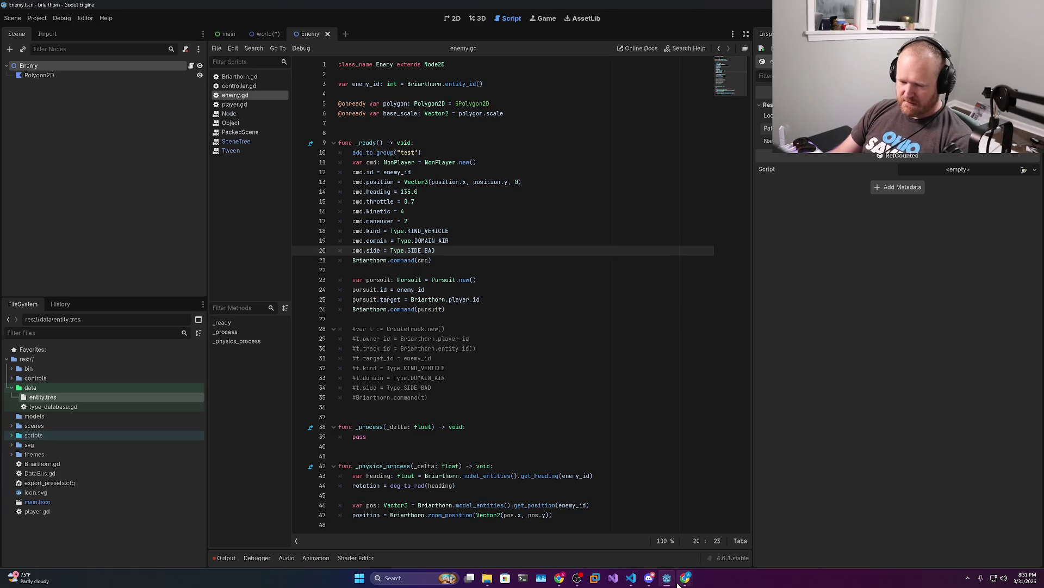
- Bring VS Code forward, widen the Copilot chat panel, and clear the old draft
mouse_move(560, 581)
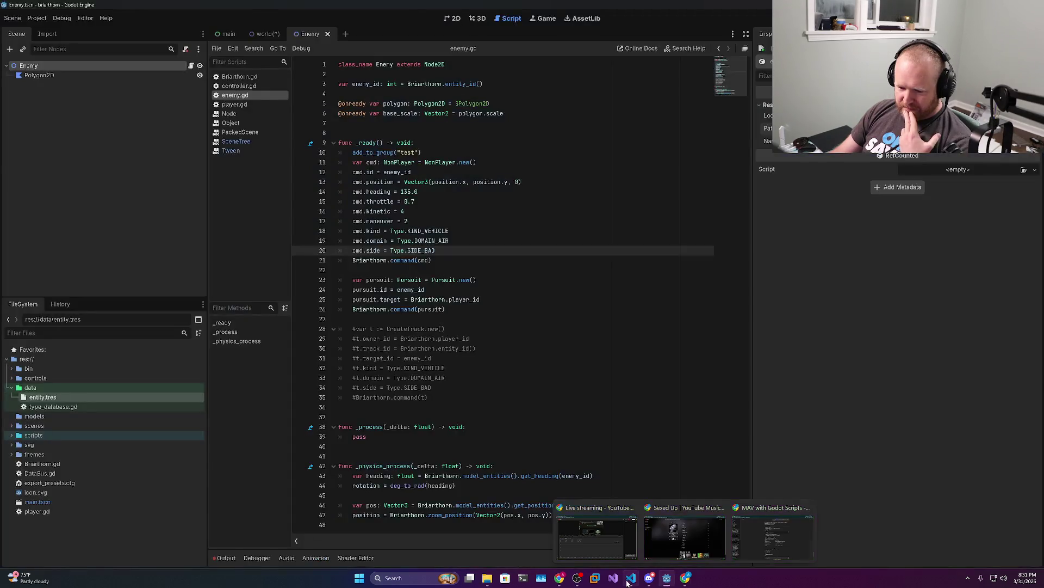
click(631, 578)
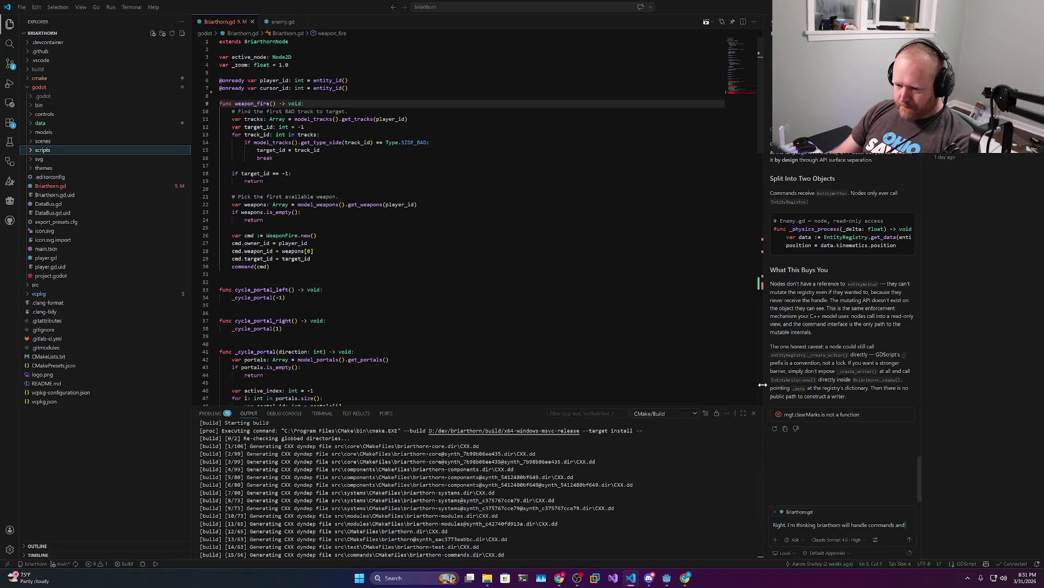
drag(764, 376, 590, 374)
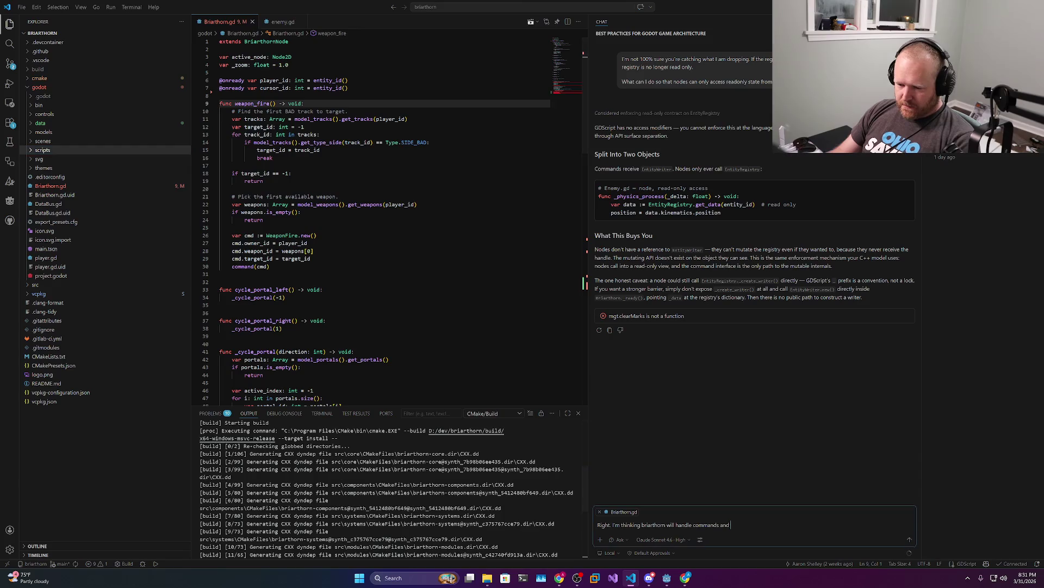
key(ctrl+a)
key(BackSpace)
- Ask whether Godot offers non-pointer data structs instead of reference-counted resources
text(just realized )
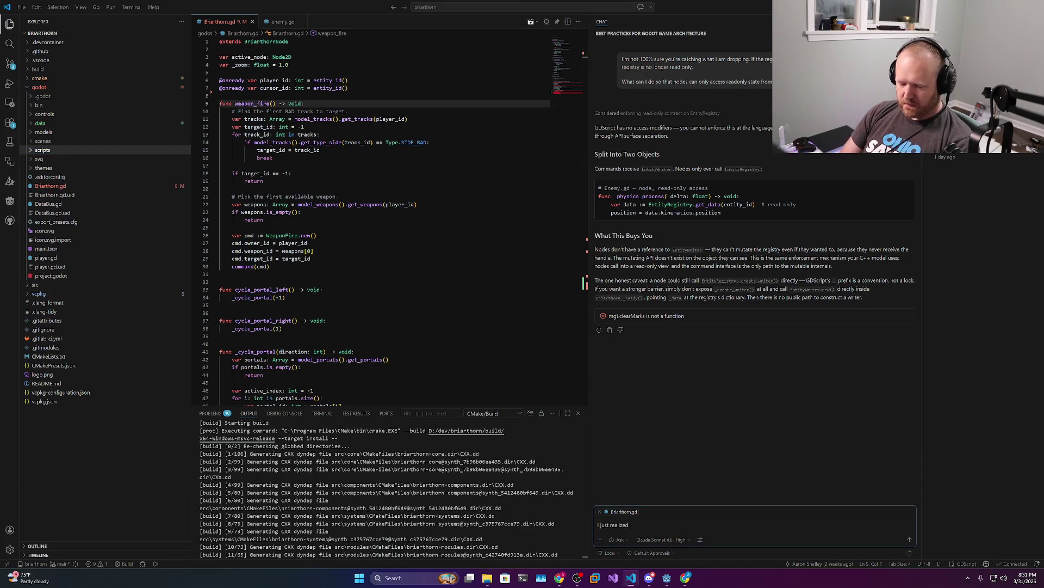
text(godot)
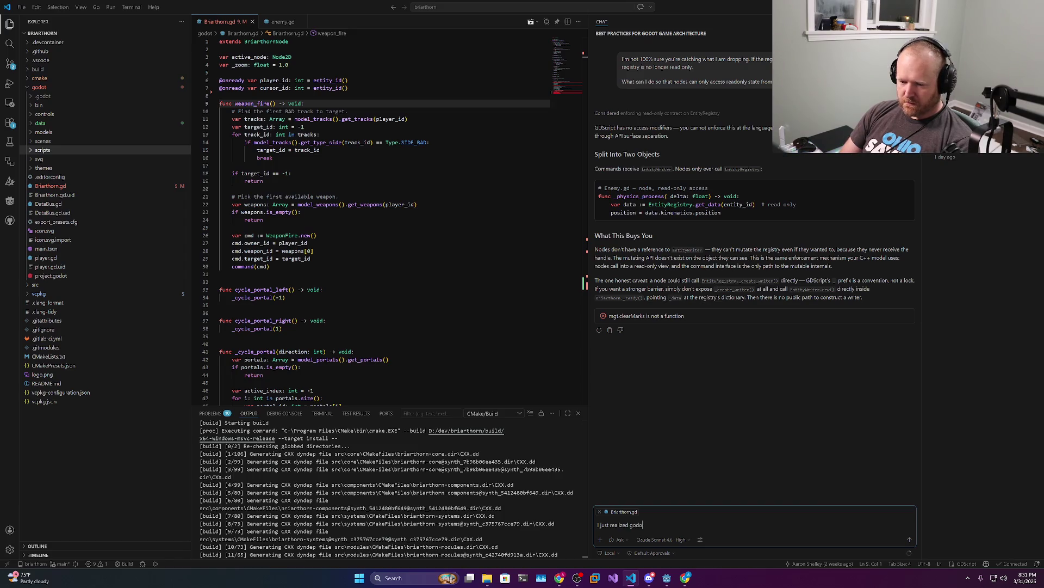
text('s resource ob)
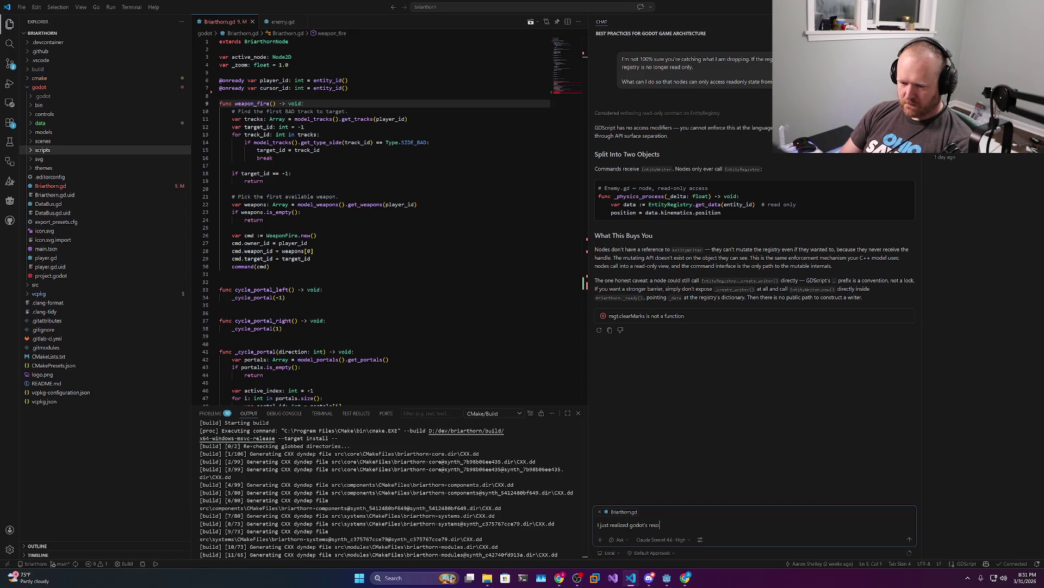
text(ject is a)
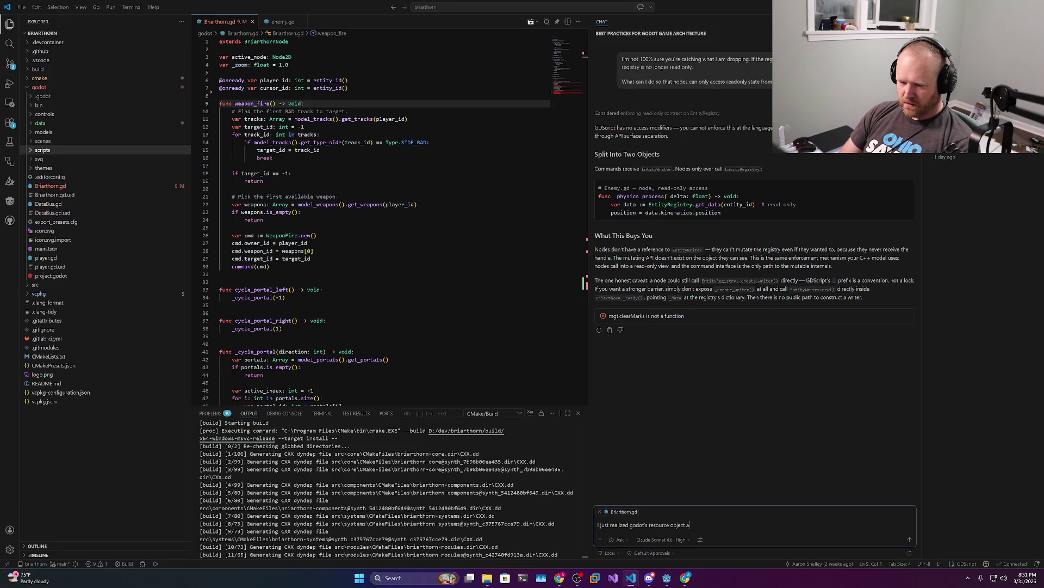
text( reference counted)
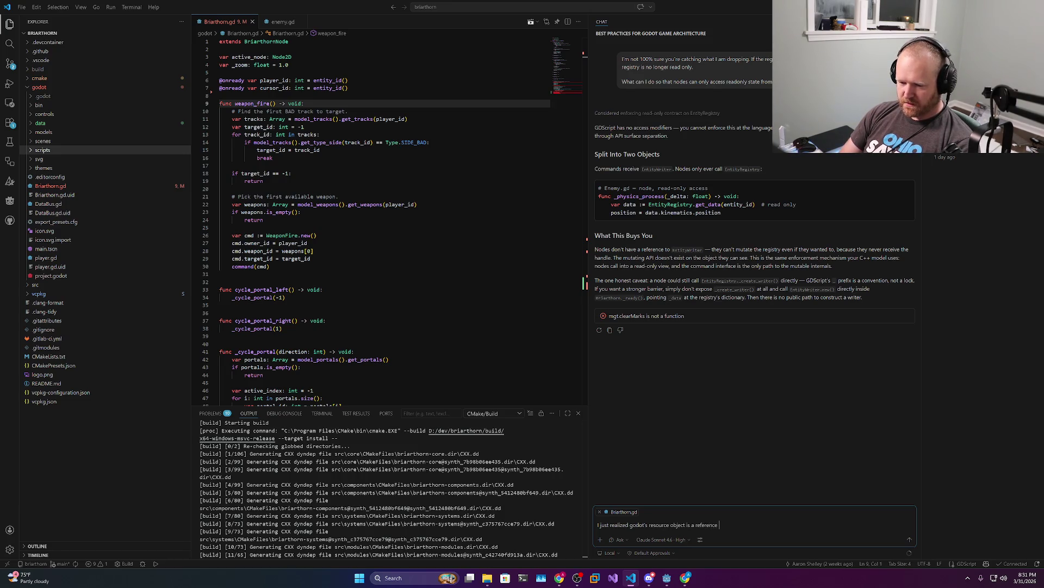
text( type. If I c)
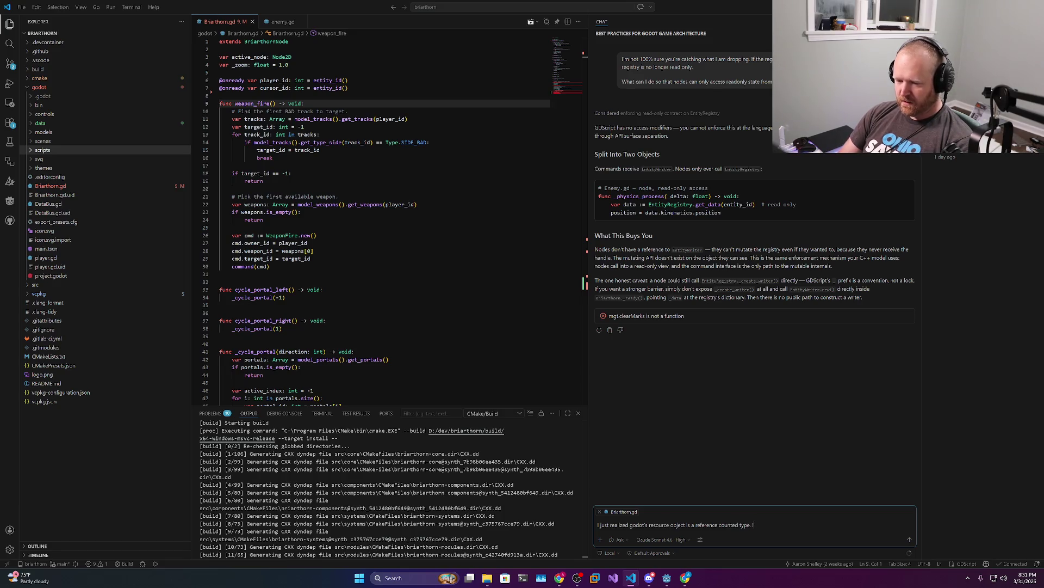
text(reate an En)
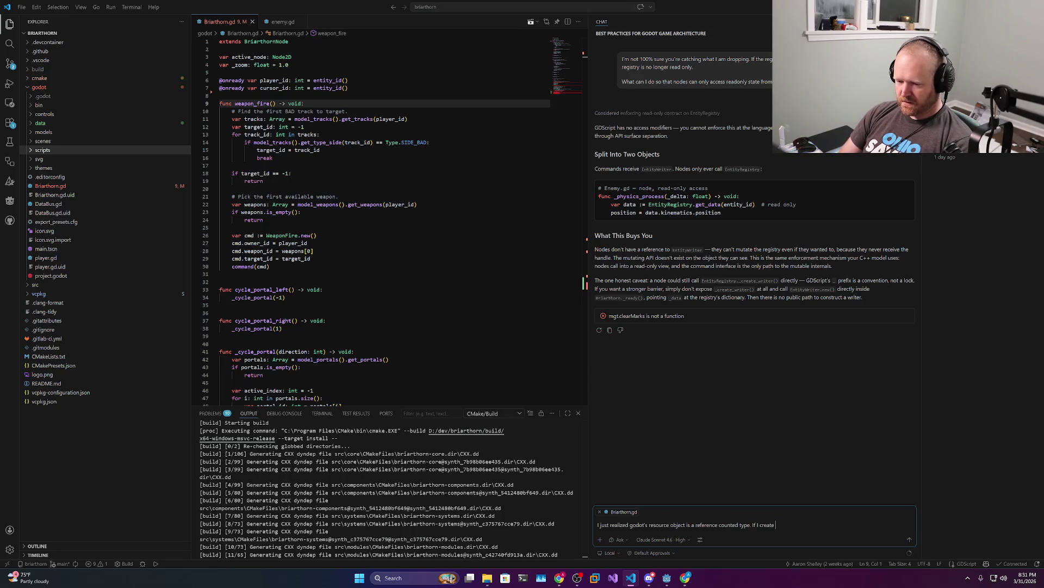
text(tityData f)
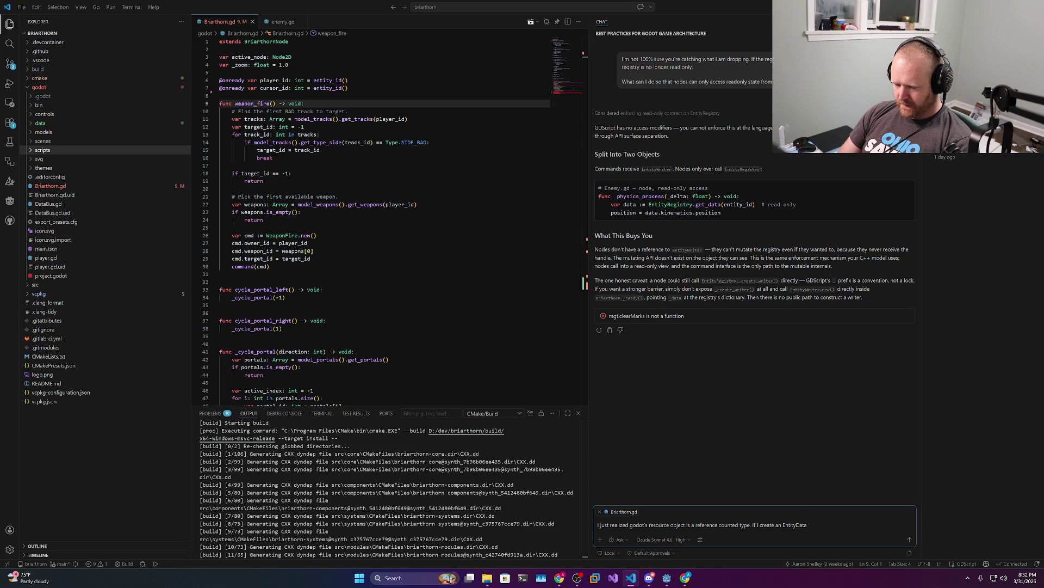
text(or a )
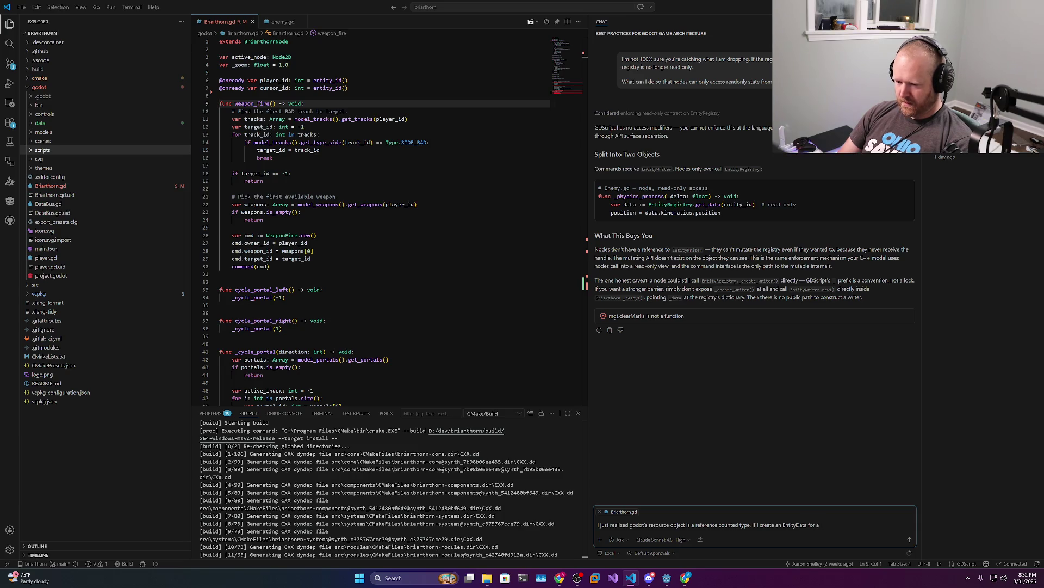
text(data model to con)
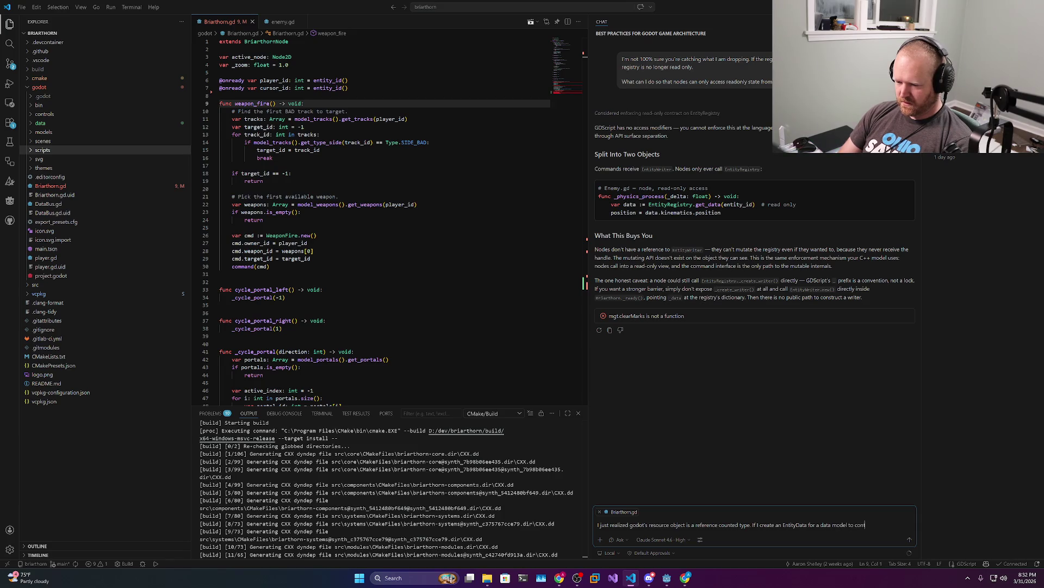
text(tains a list of. T)
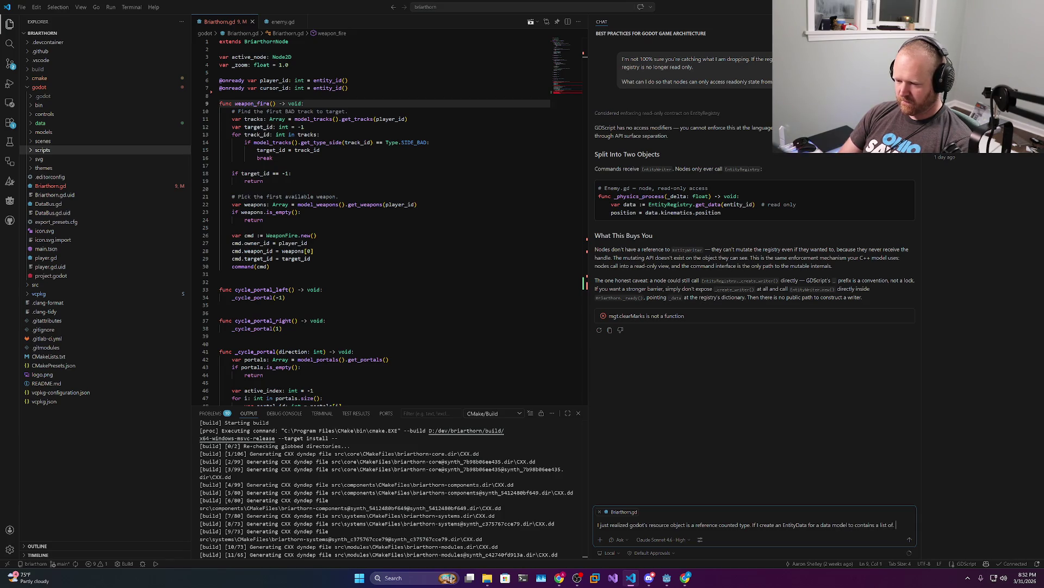
text(his will a)
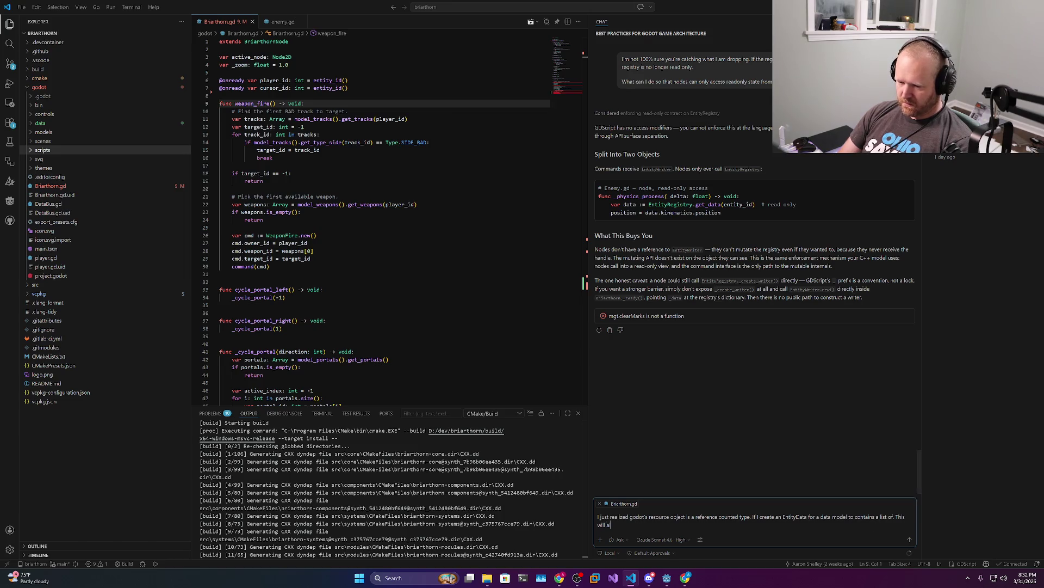
text(ll be referenc)
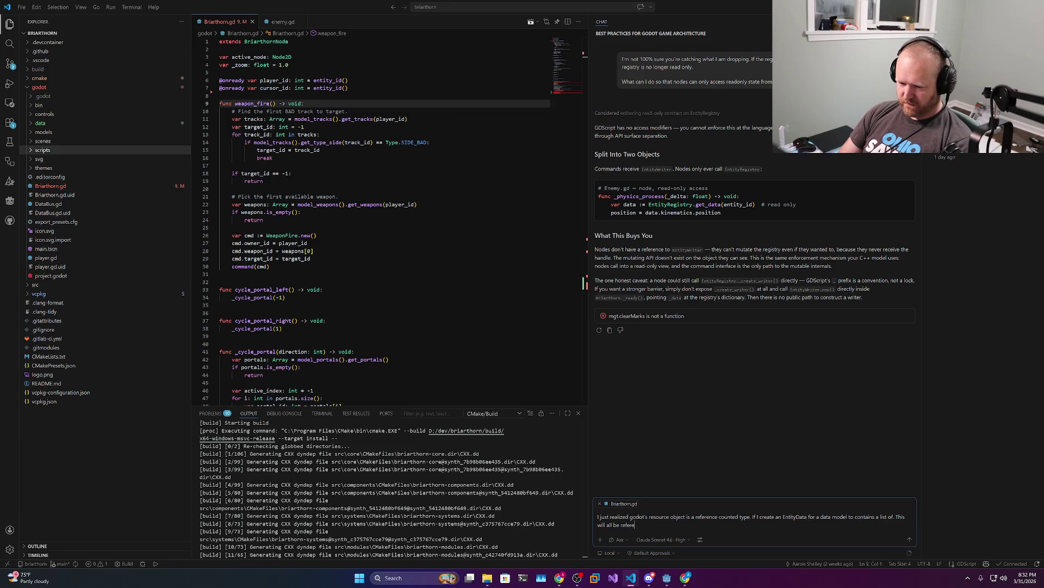
text(e counted )
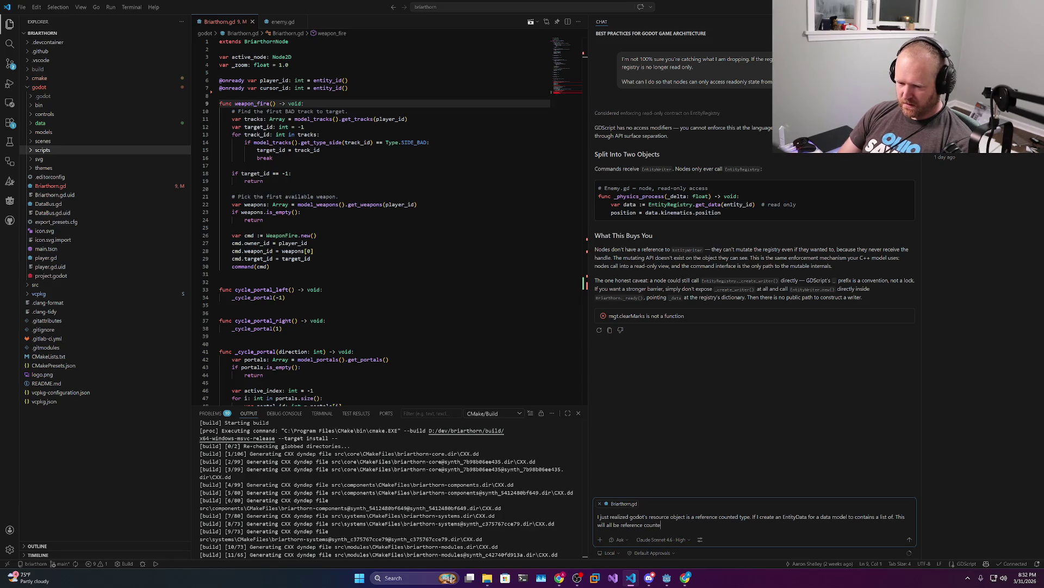
text(pointers.)
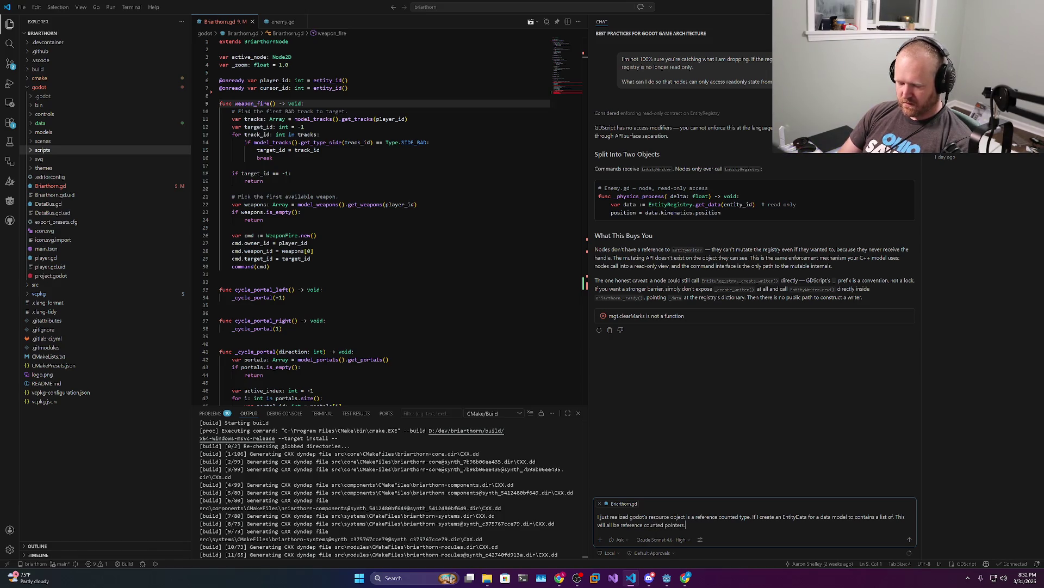
key(shift+Return)
key(shift+Return)
text(Does godot )
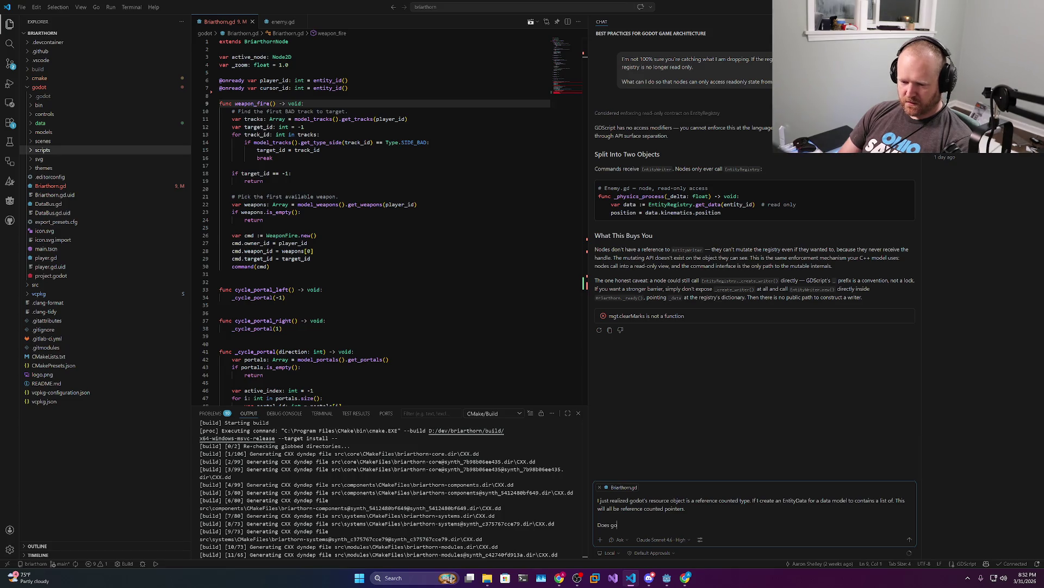
text(provide a solution )
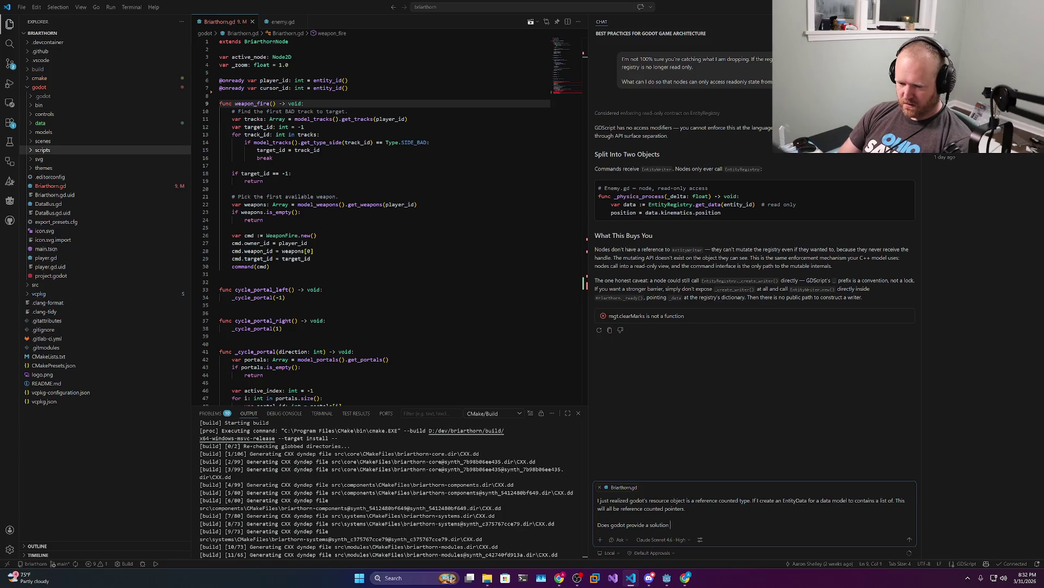
text(that isn't pointers )
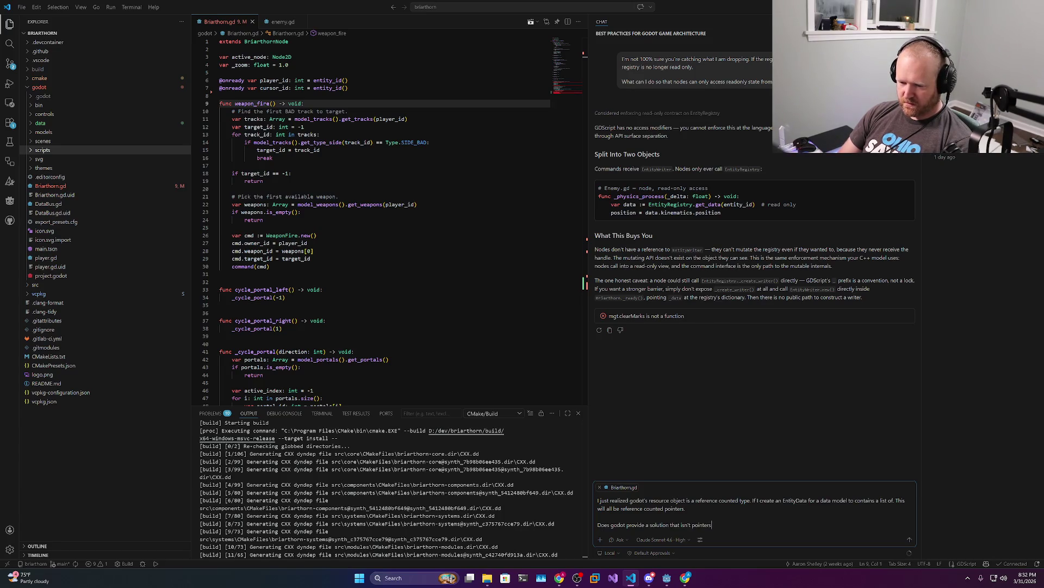
text(under the hoo)
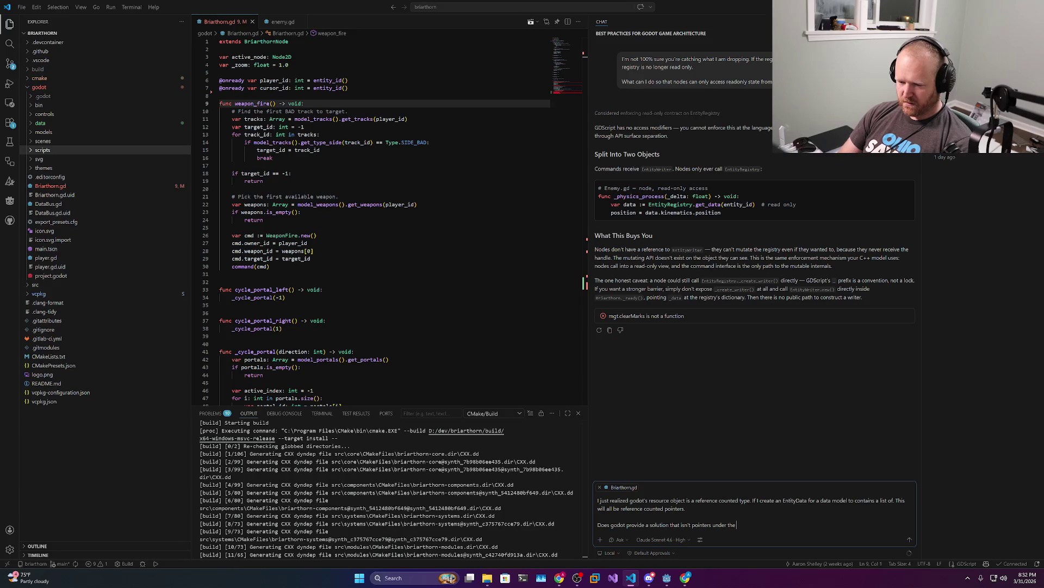
text(d. )
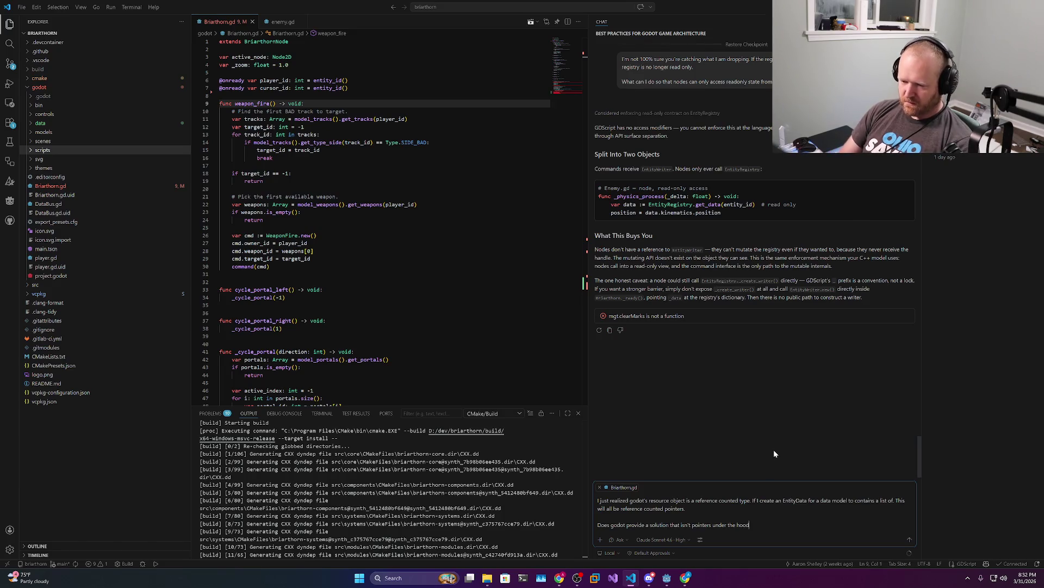
text(Kind of like a )
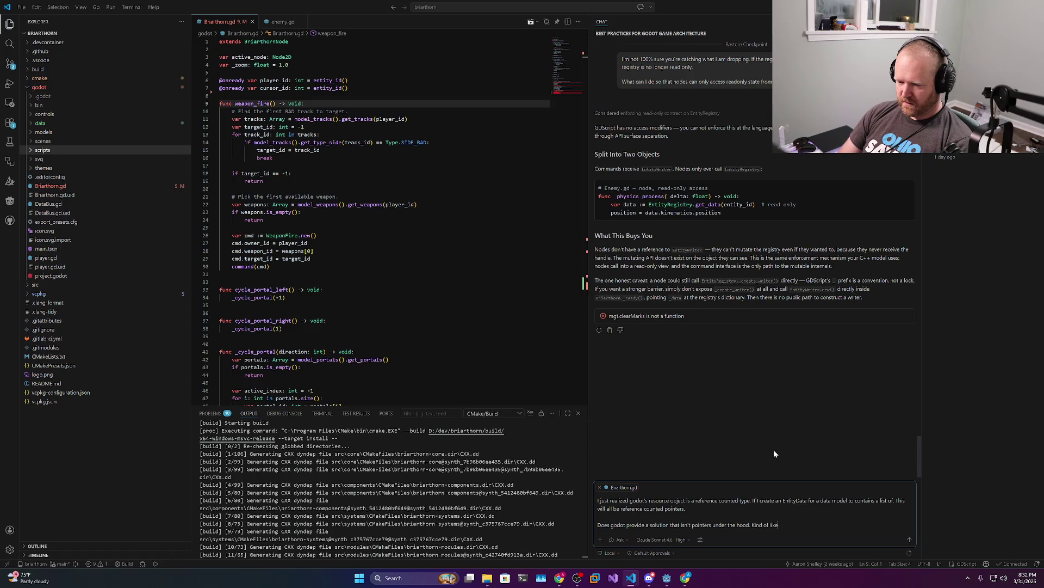
text(data structure?)
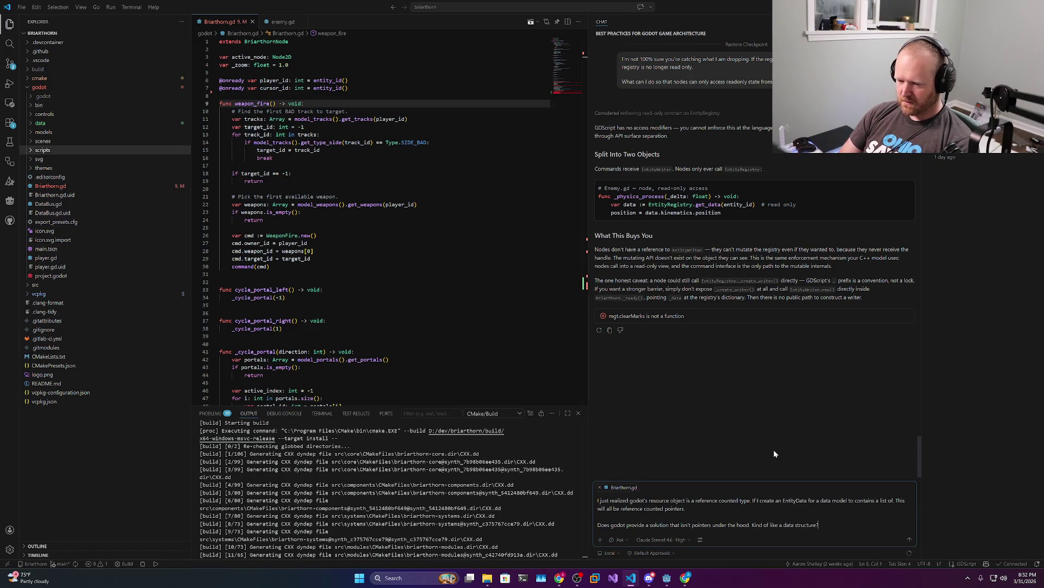
key(Return)
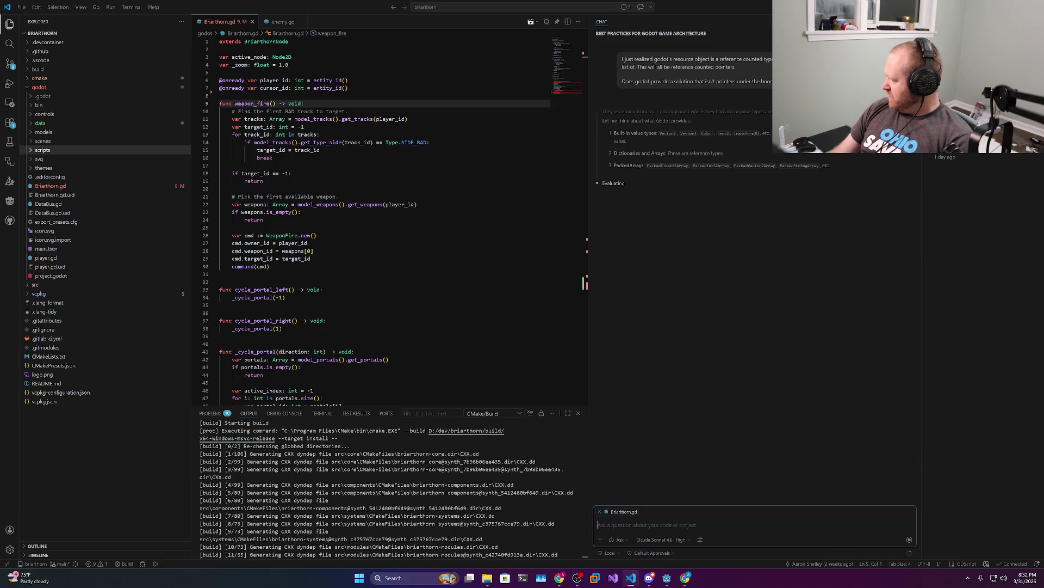
- Show the desktop, restore VS Code, then switch to the Chrome window with the Actions run
key(super+d)
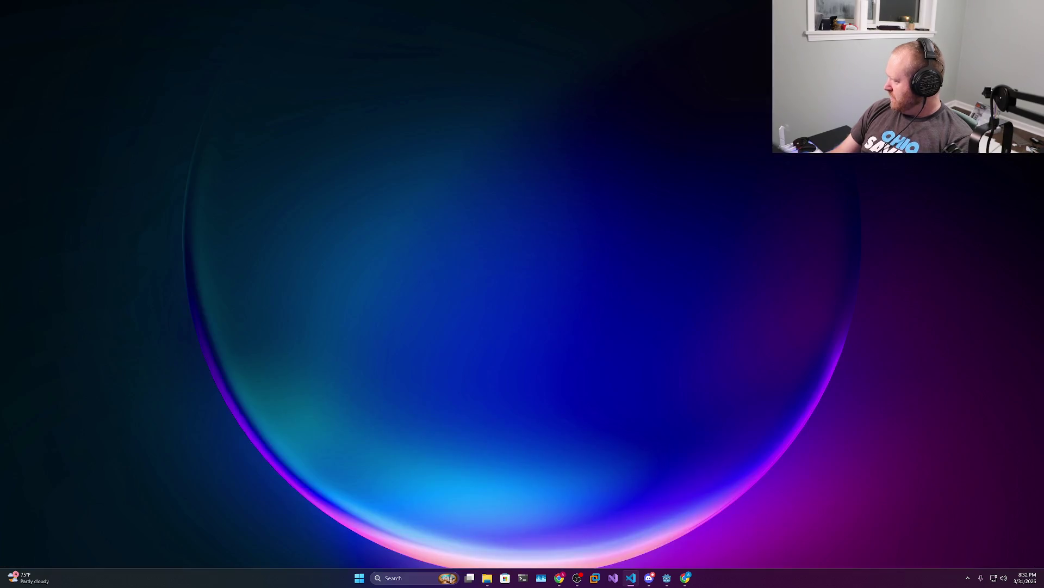
key(super+d)
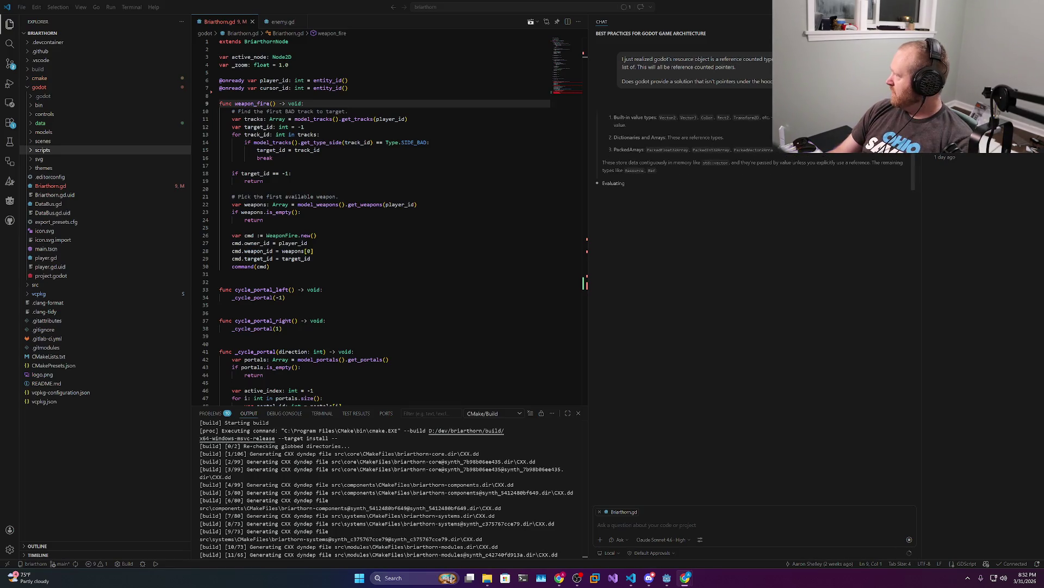
key(alt+Tab)
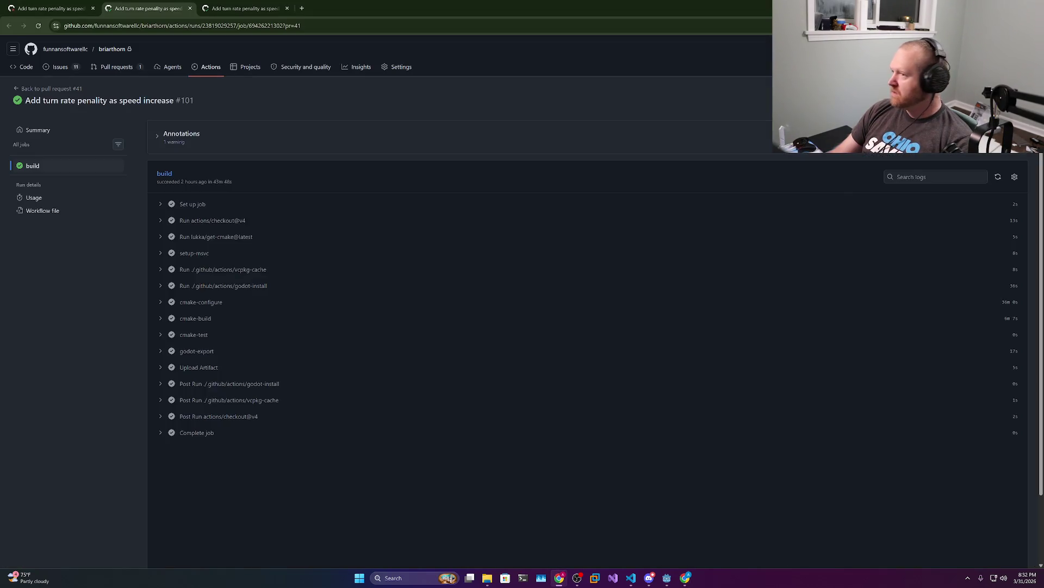
- Search 'godot github' in a new tab and open the Godot Engine repository
click(301, 8)
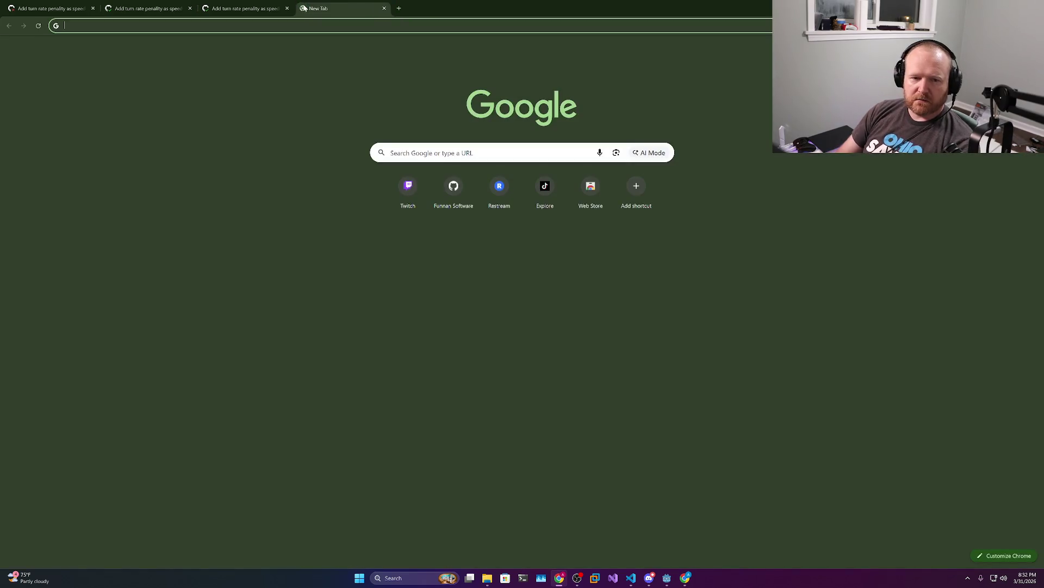
text(godot github)
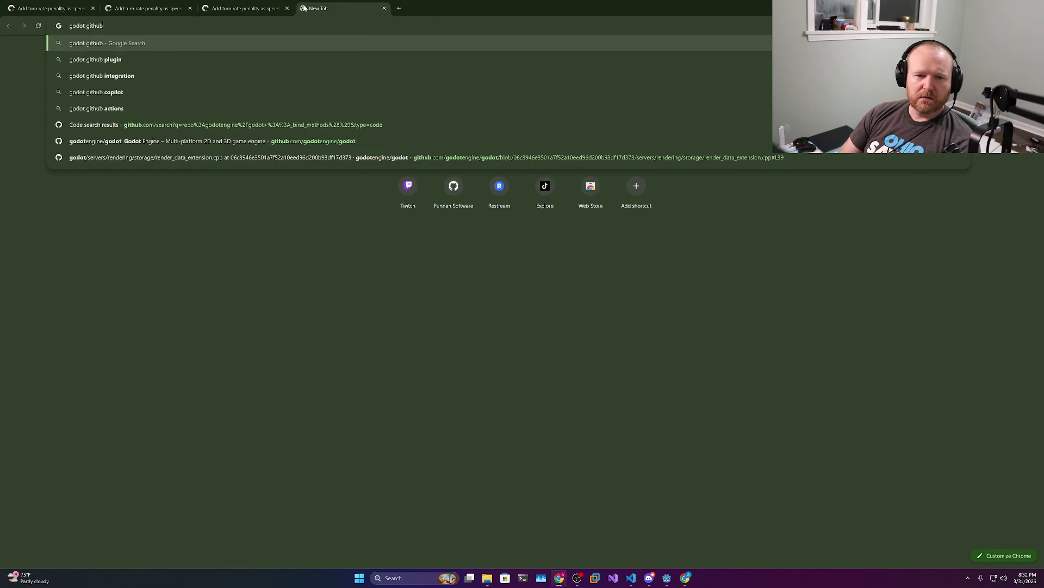
key(Return)
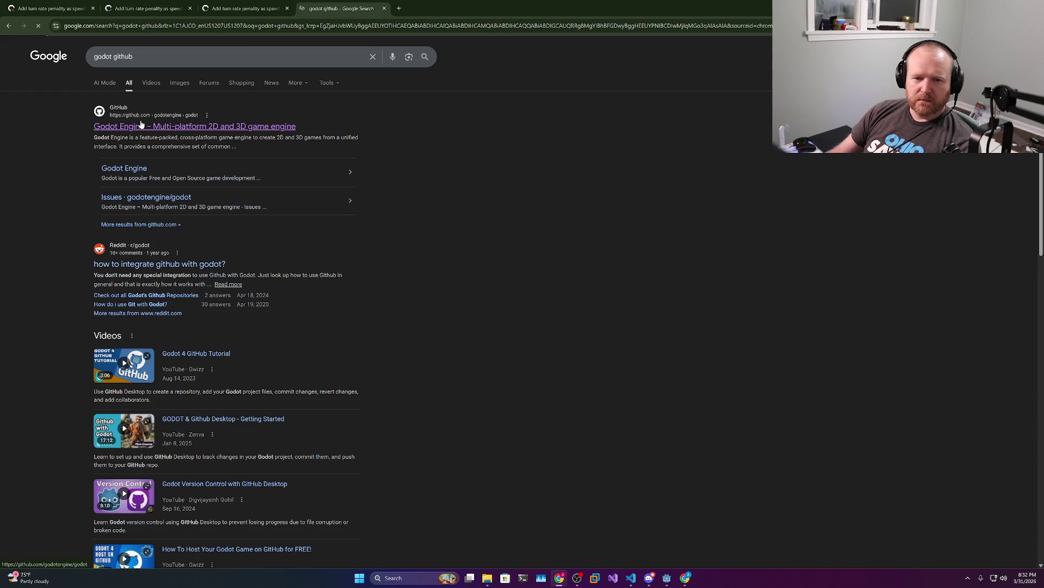
click(140, 124)
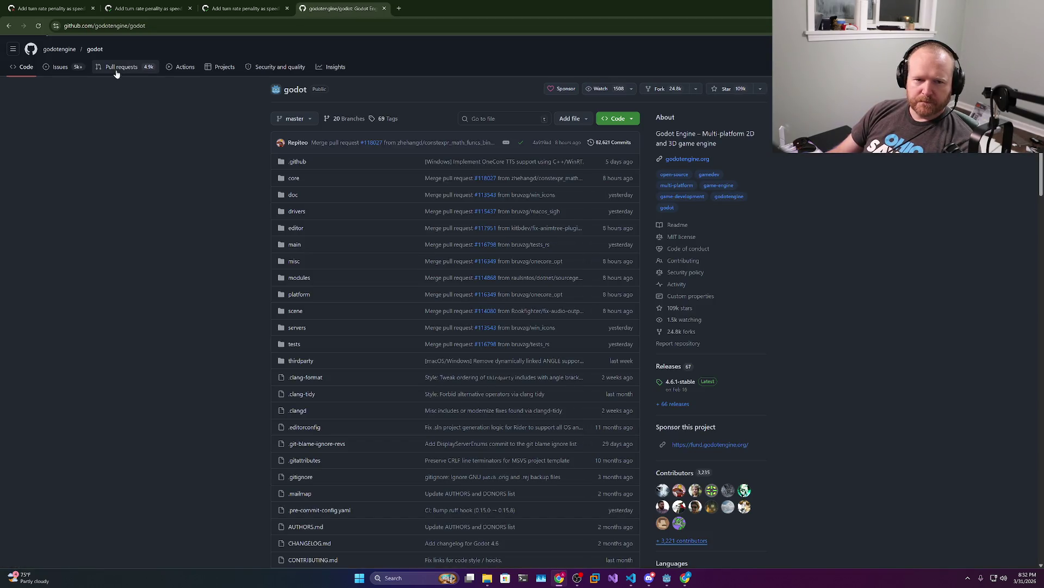
- Search the godot repository's issues for 'struct'
click(60, 68)
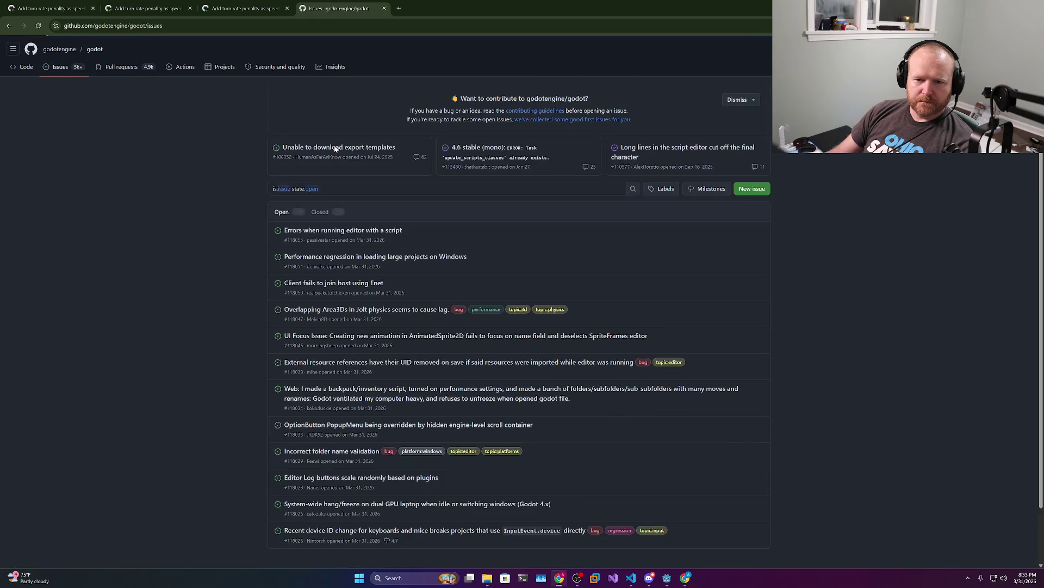
click(348, 188)
text(struct)
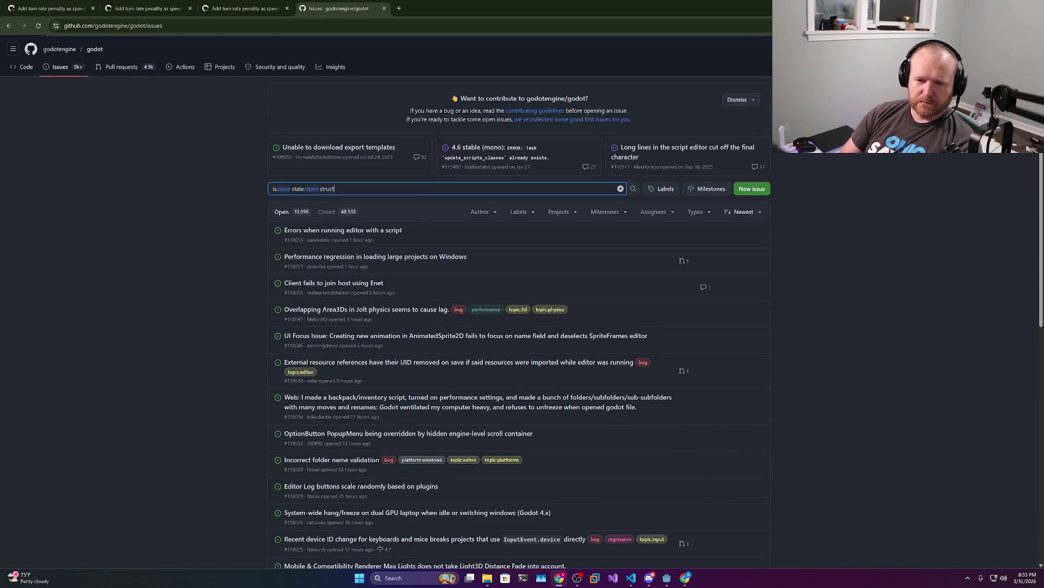
key(Return)
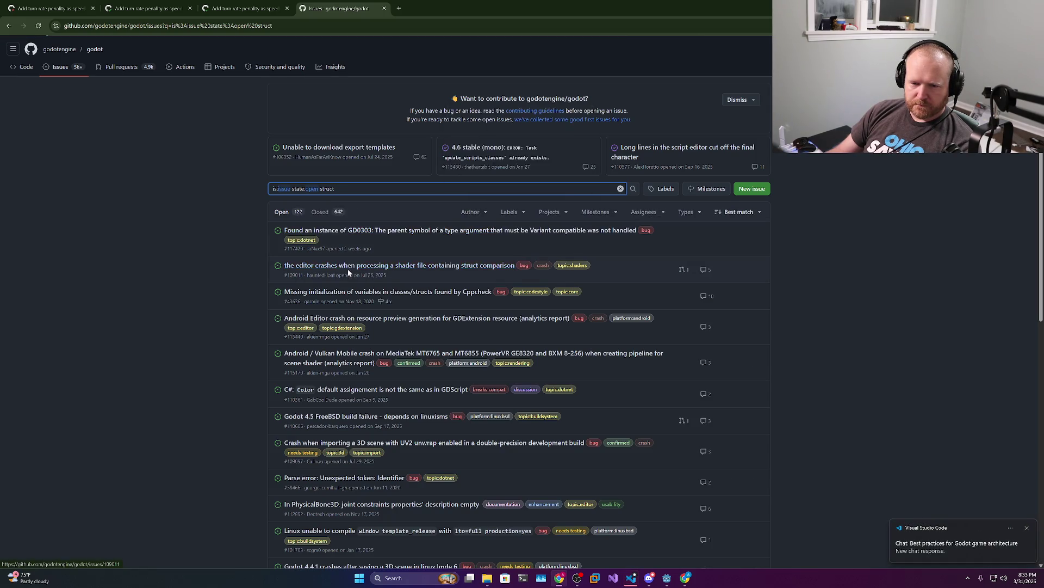
- Browse the struct results and the pull requests list, then close the repository tab
mouse_move(349, 269)
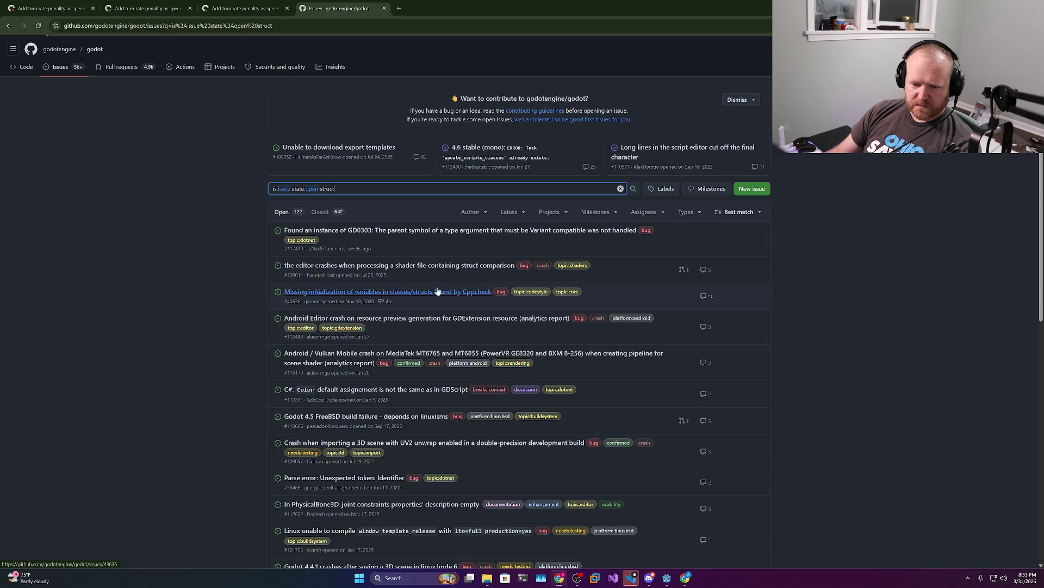
scroll(437, 290, down, 6)
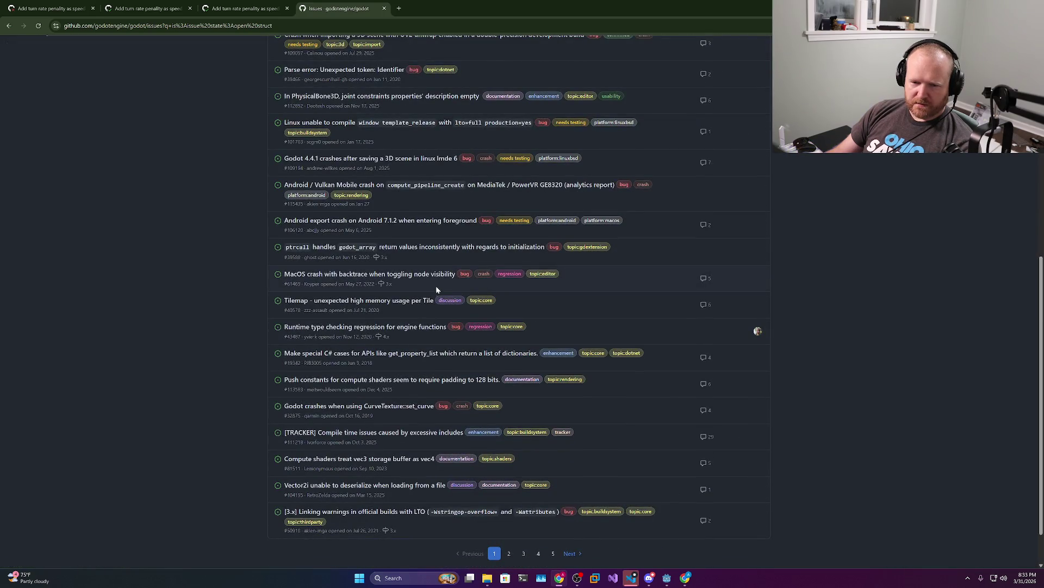
scroll(397, 278, up, 7)
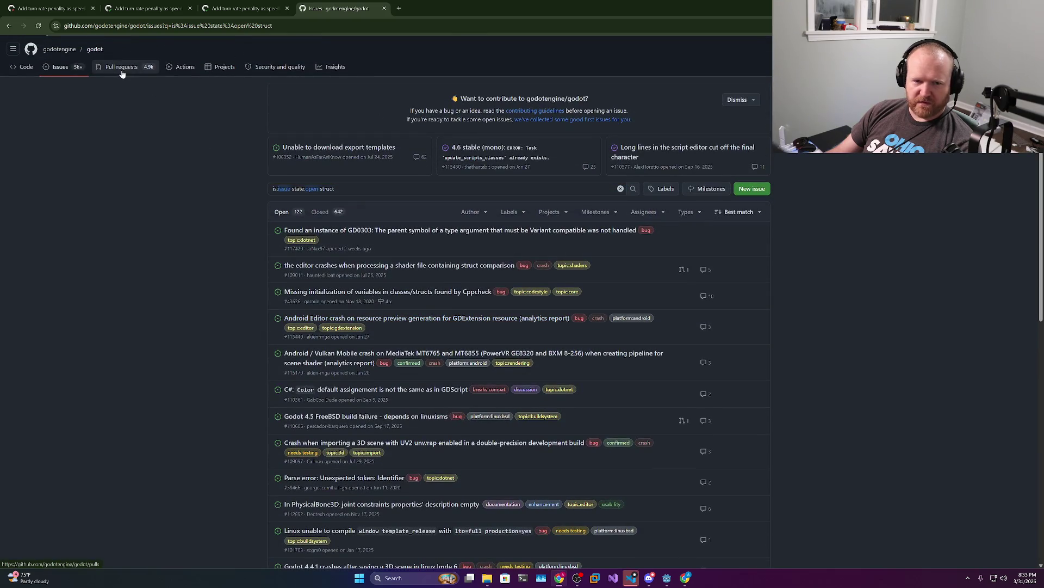
click(122, 66)
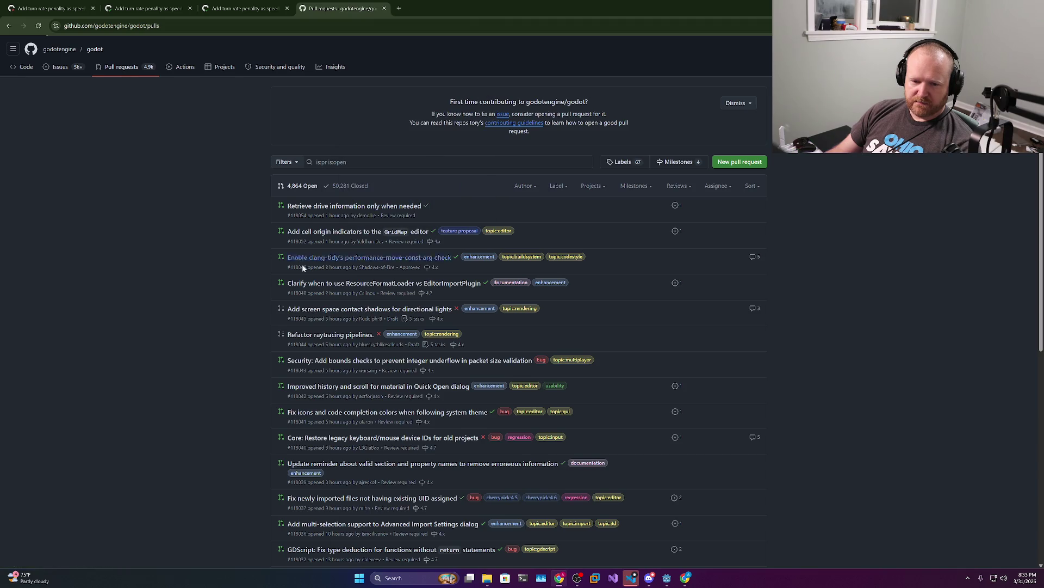
click(383, 9)
- Review the chat's answer on GDScript value types, glance at Godot, and return to VS Code
key(alt+F4)
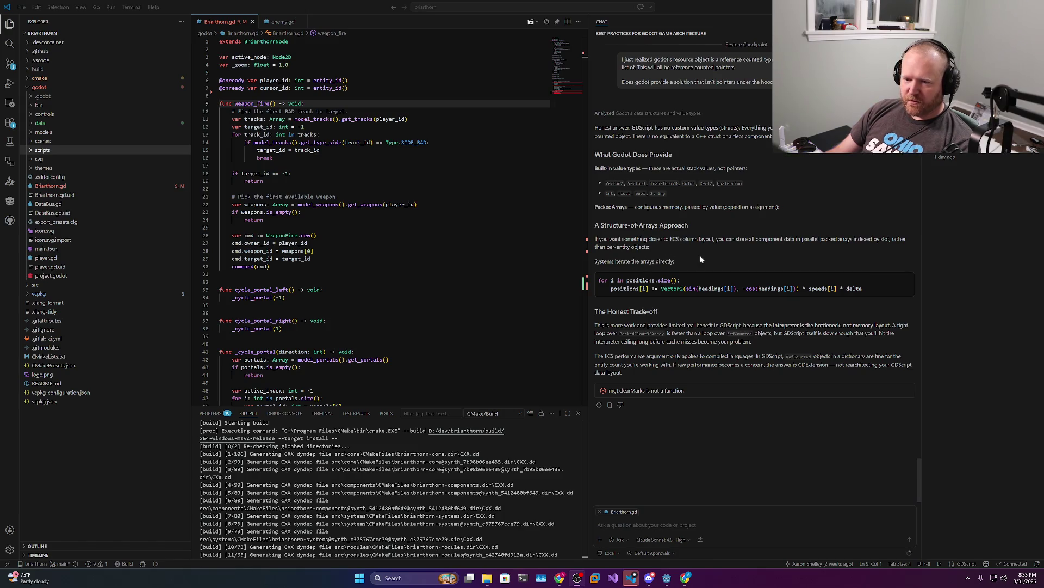
scroll(662, 161, up, 1)
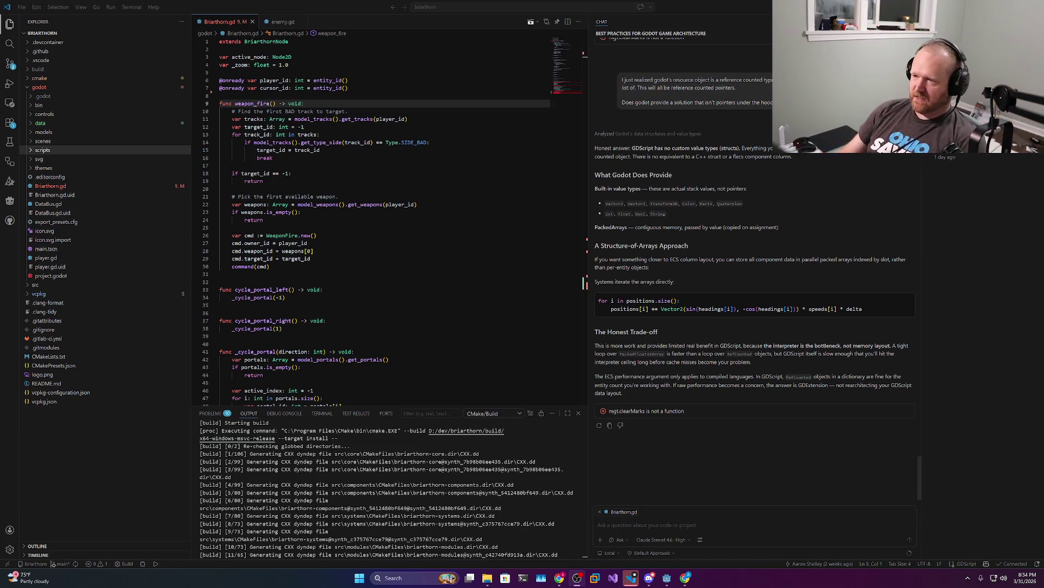
key(alt+Tab)
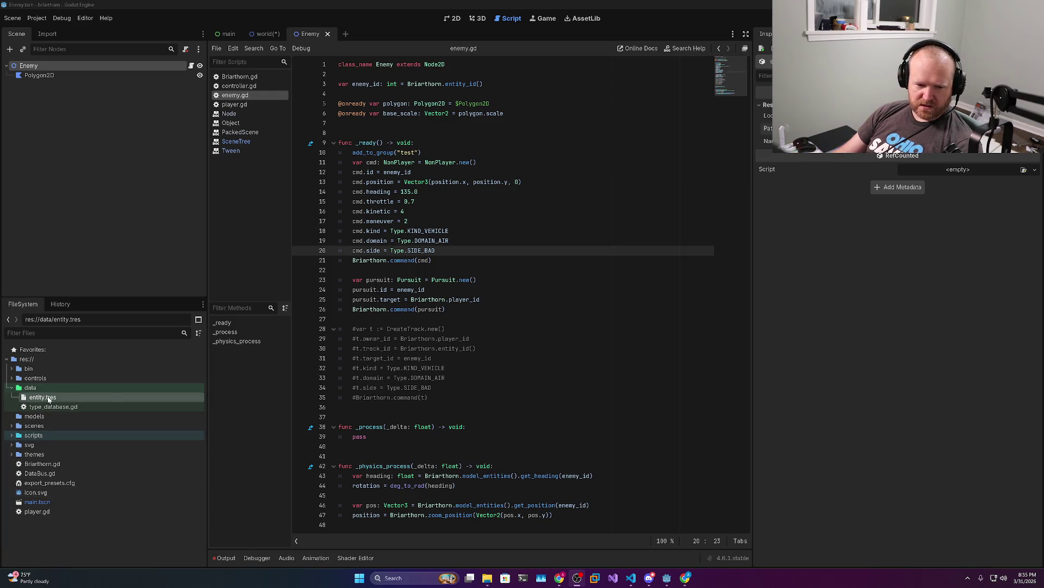
click(631, 577)
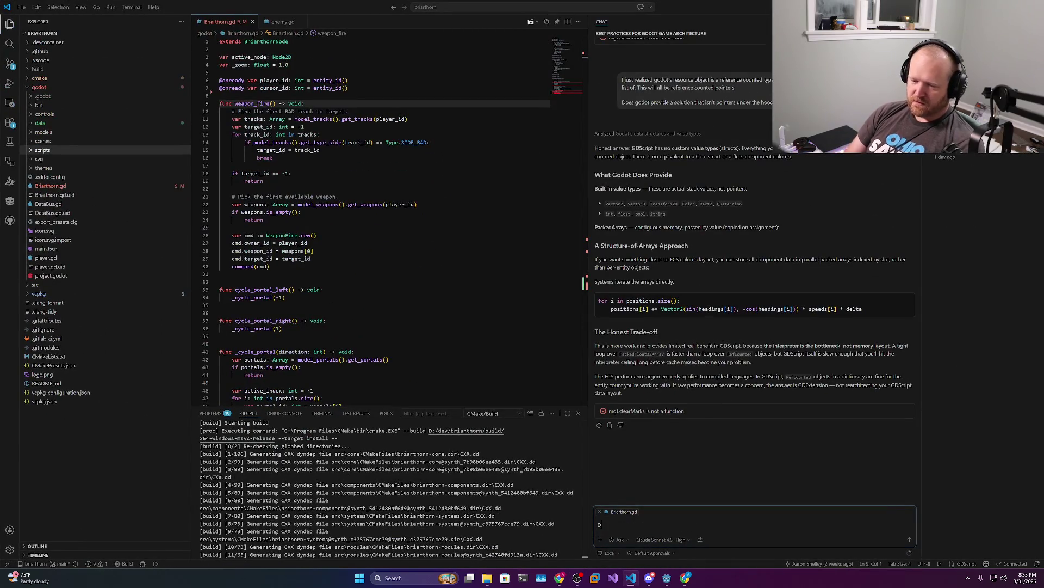
- Ask the chat whether the resource should be a .tres file or a .gd script
text(Should I)
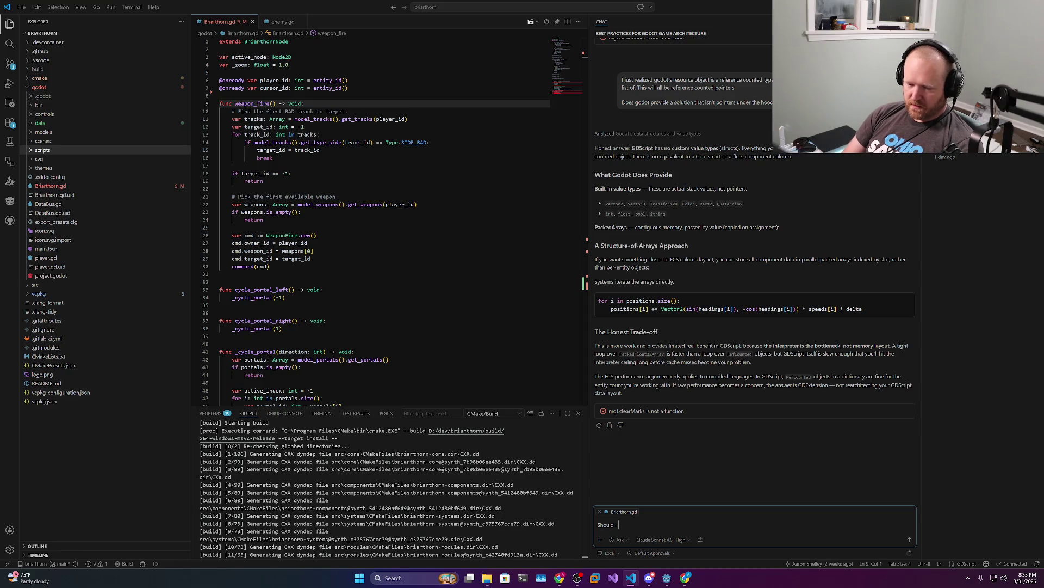
text(eate my resour)
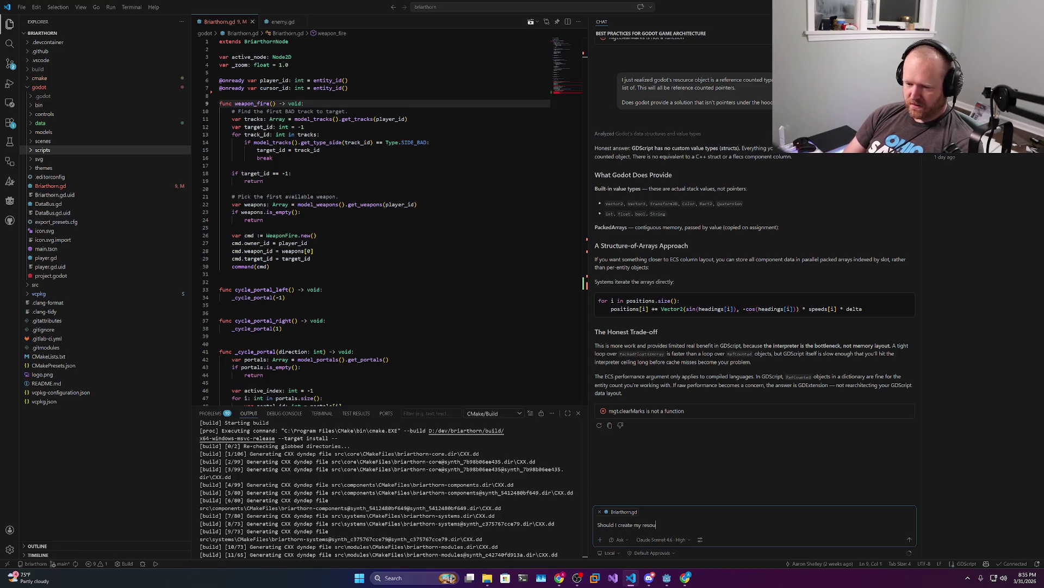
text(ce as a tr)
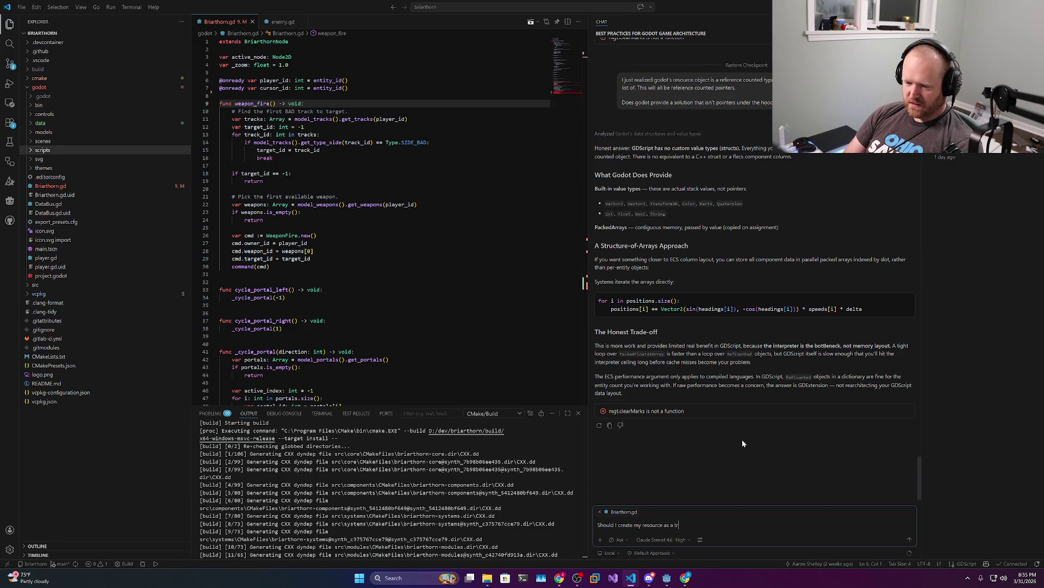
text(es file or)
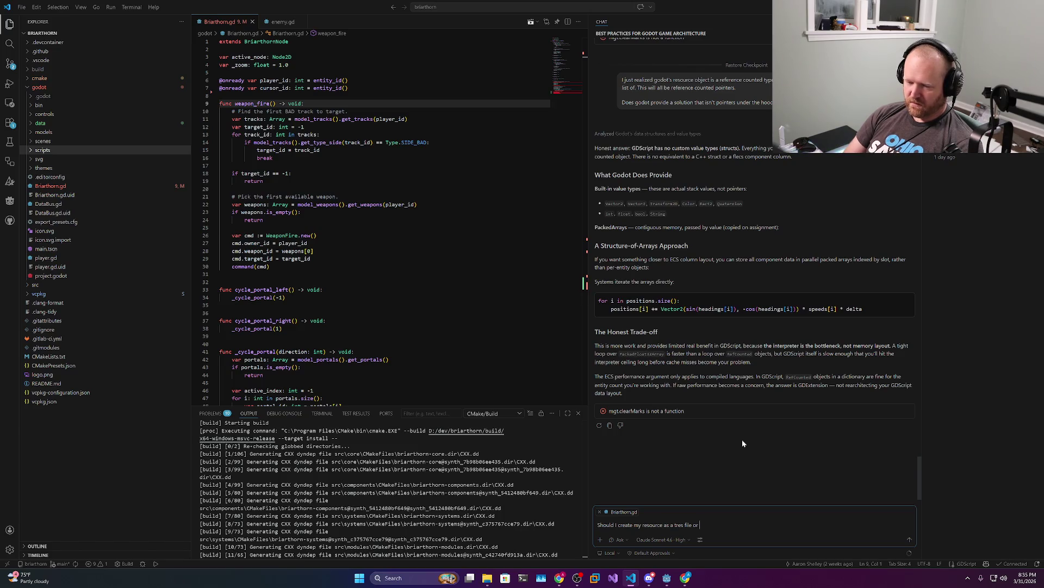
text( derive in a gd fi)
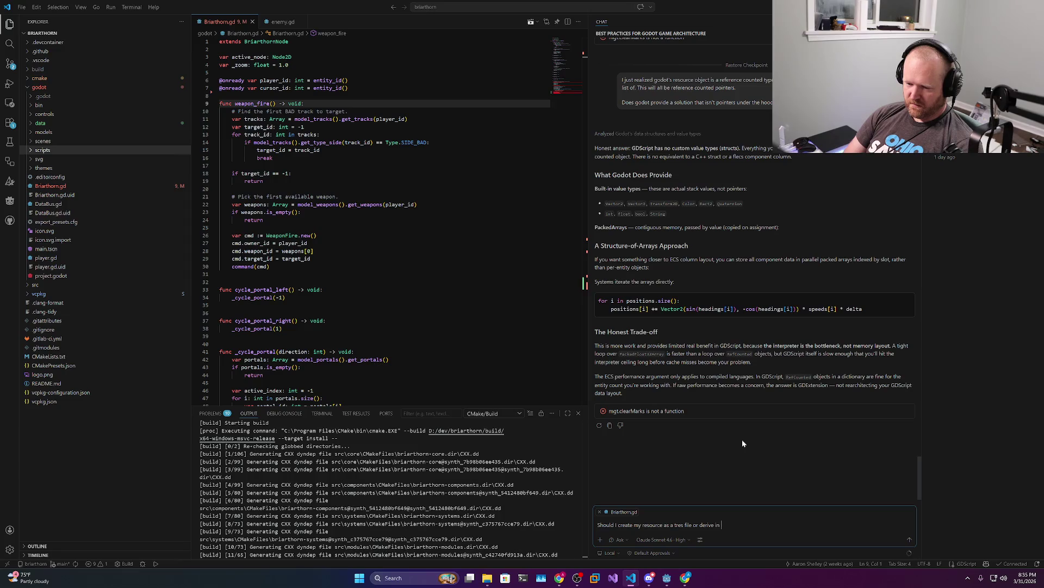
text(le)
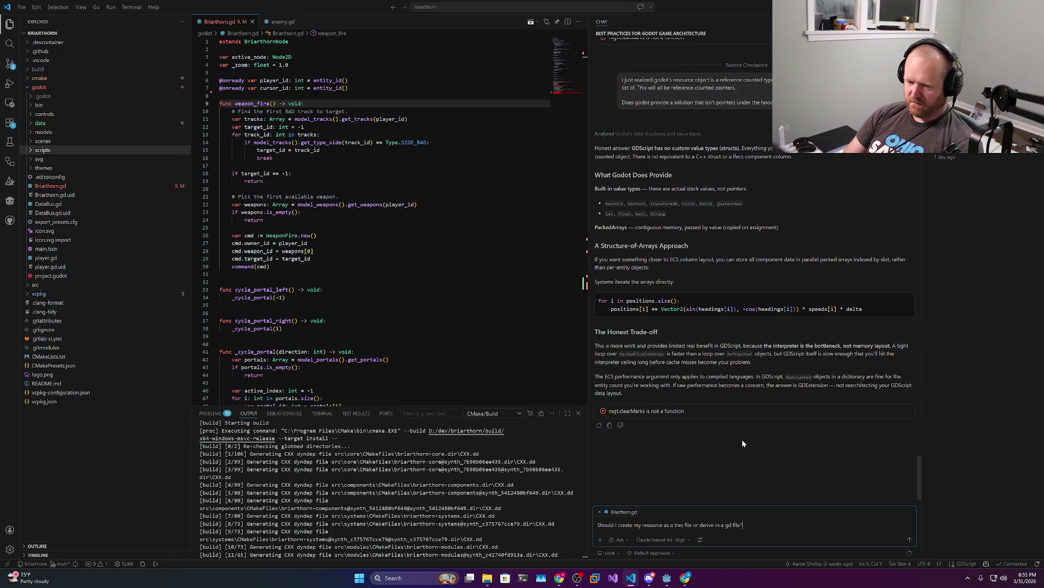
key(Return)
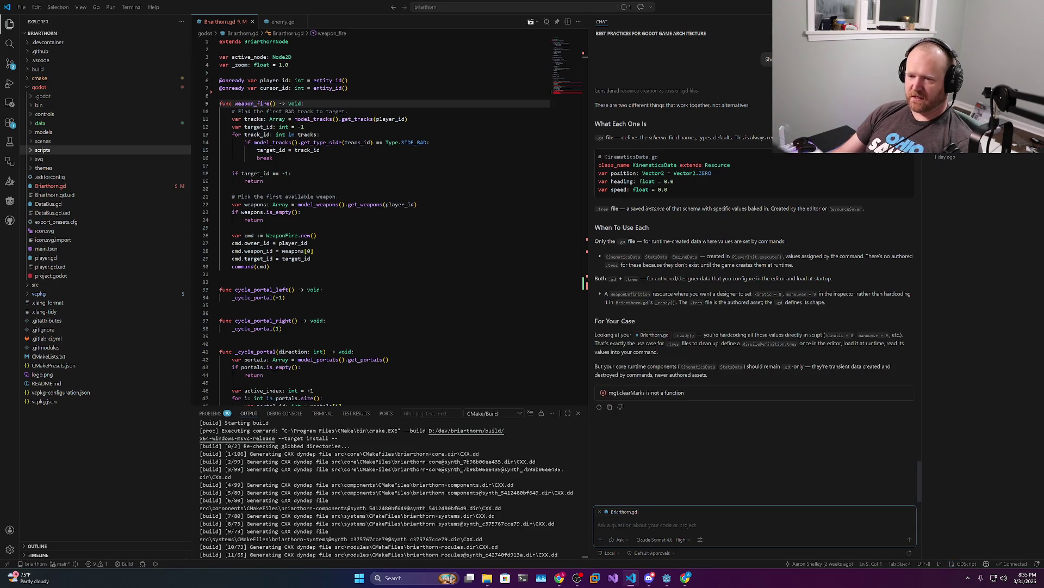
key(alt+Tab)
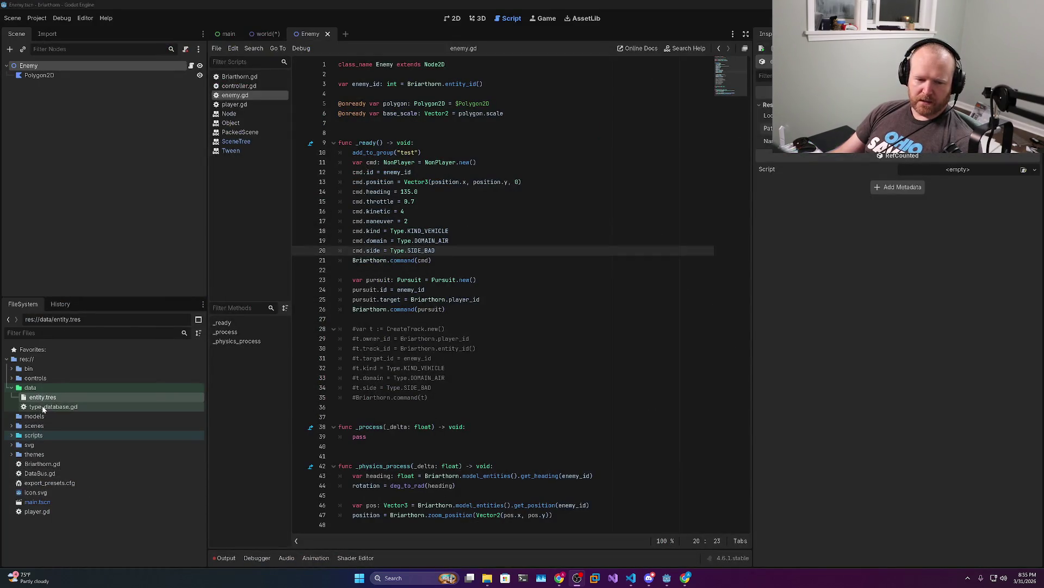
- Delete entity.tres from the data folder
right_click(43, 398)
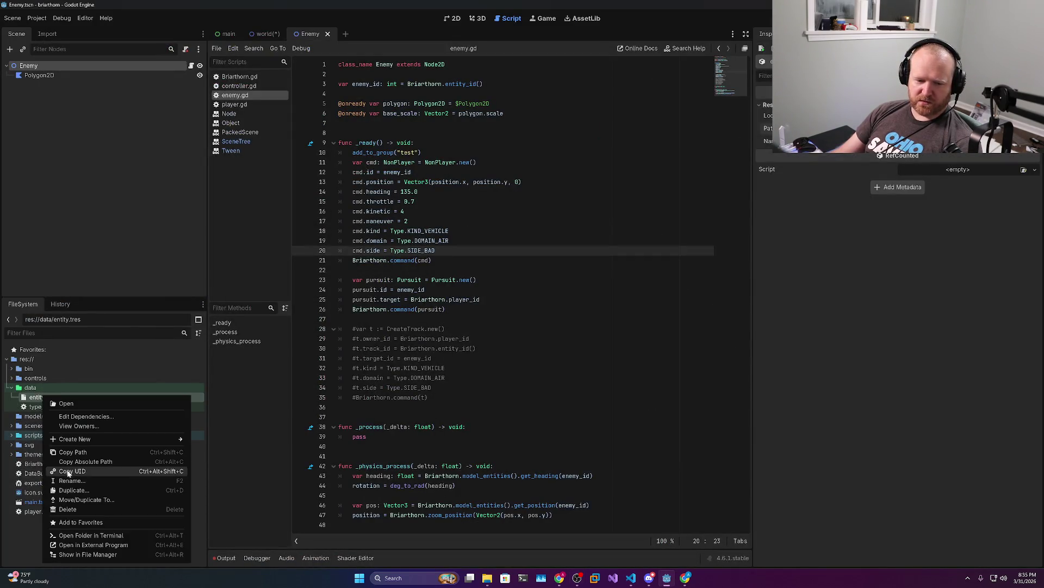
click(77, 508)
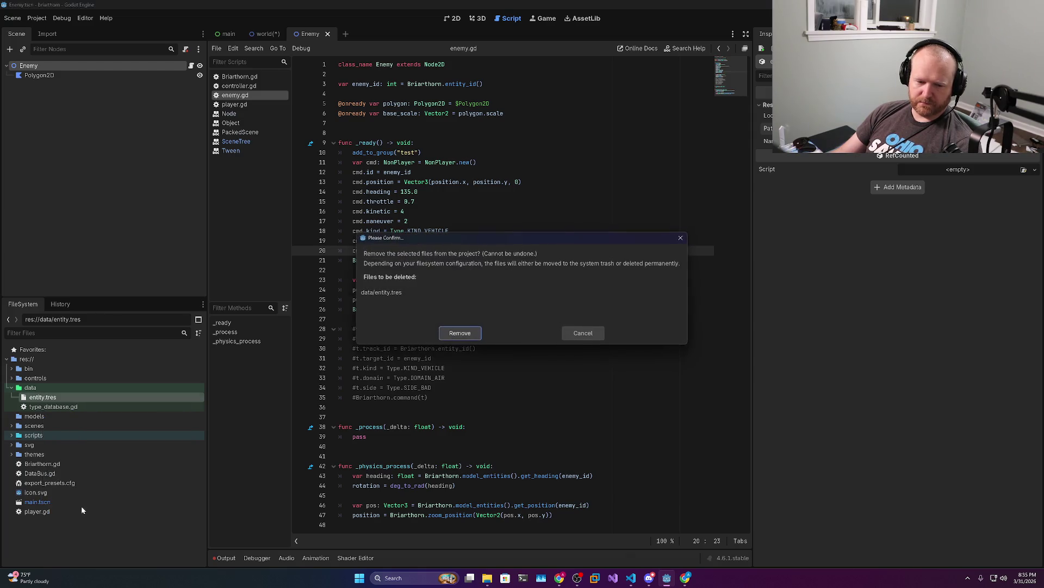
click(461, 333)
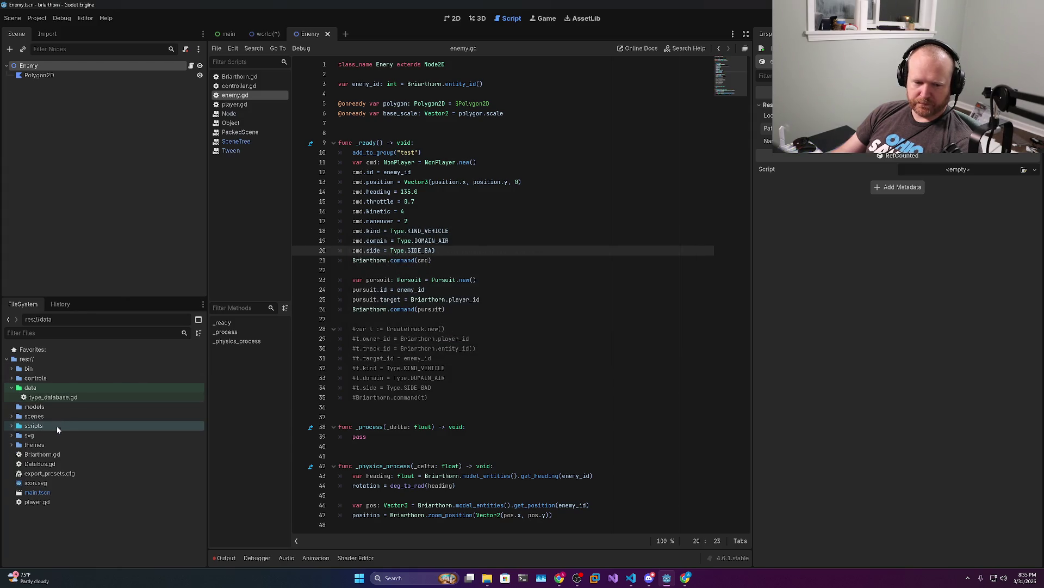
- Create a new script res://data/entity.gd in the data folder
click(37, 408)
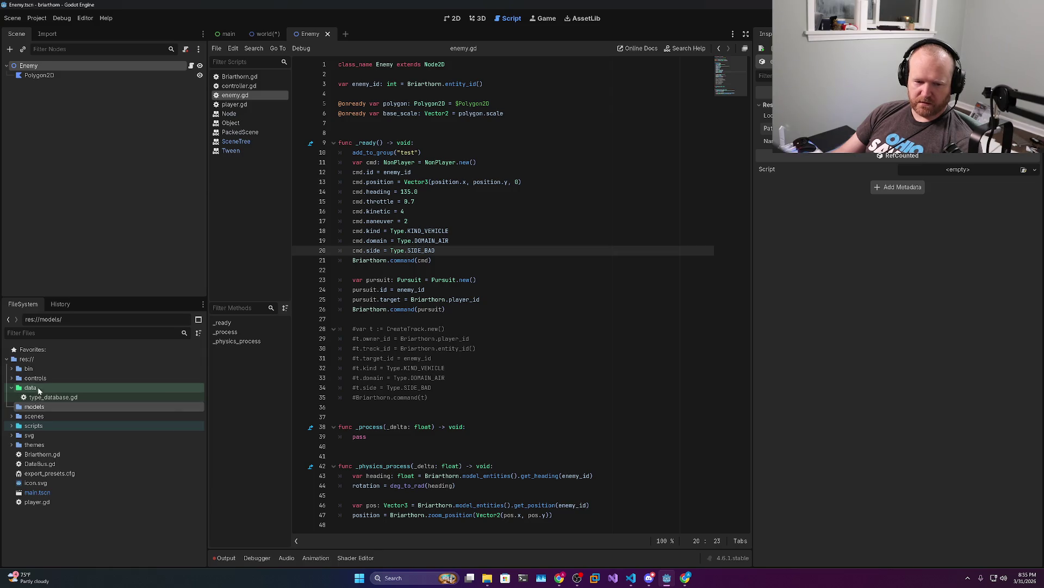
right_click(38, 389)
mouse_move(63, 399)
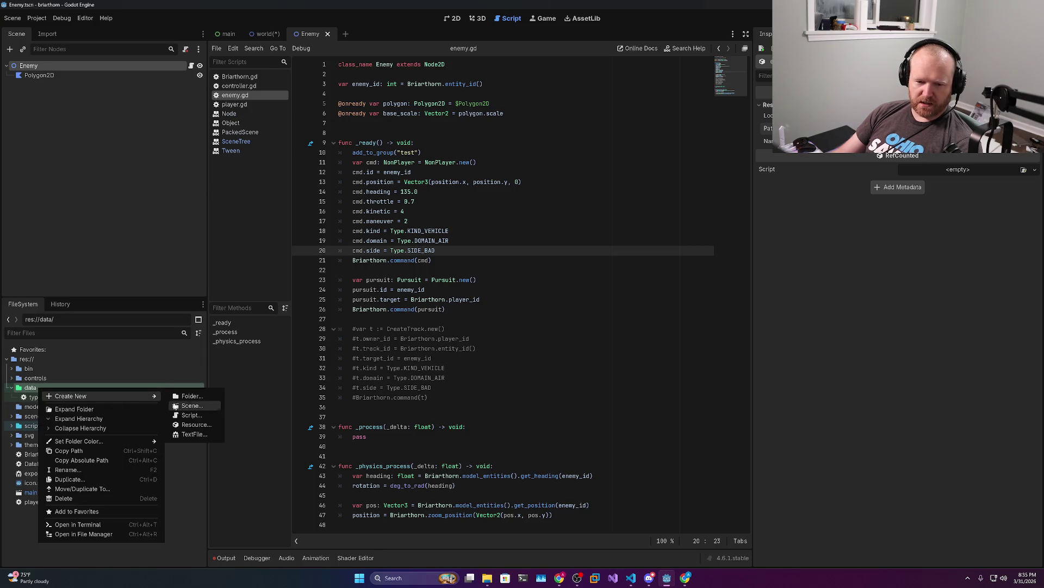
click(206, 415)
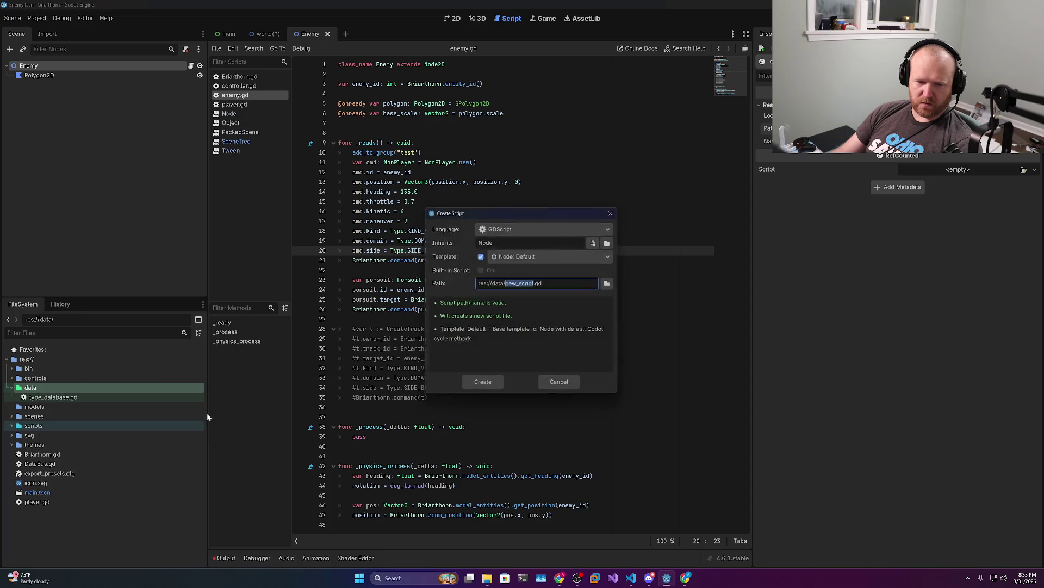
text(entity)
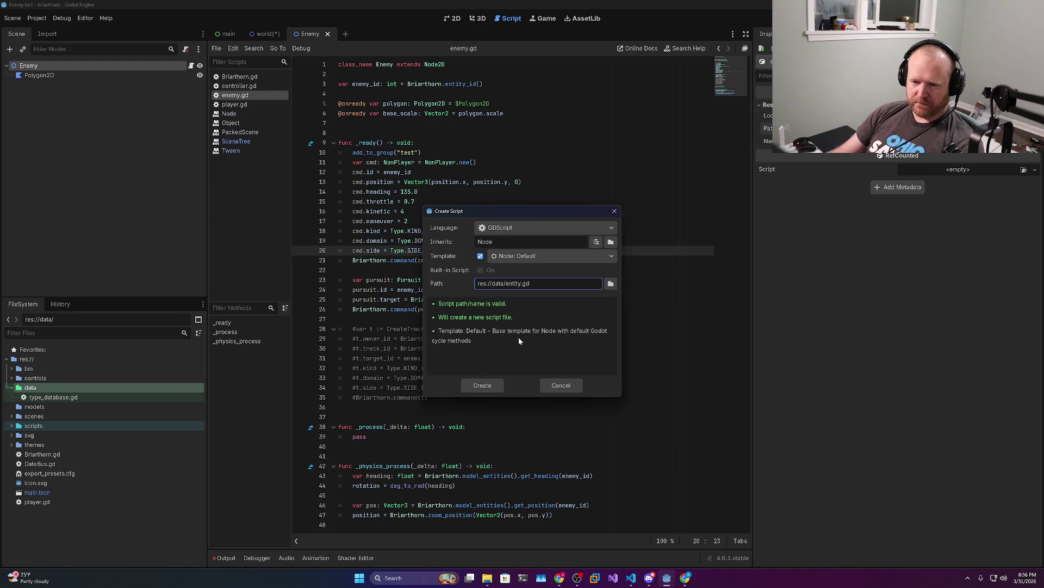
click(484, 386)
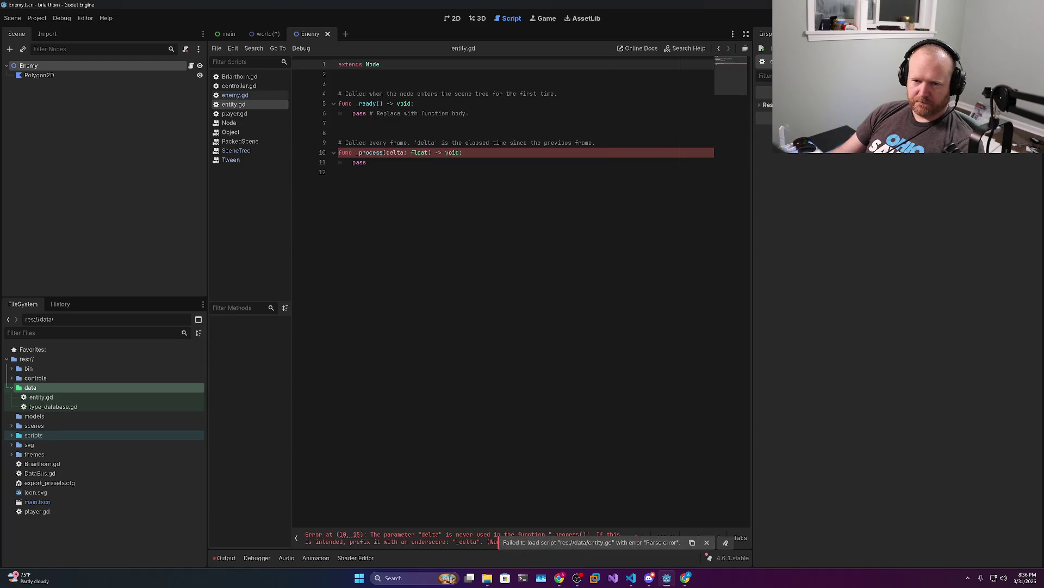
- Delete the template functions from entity.gd
key(Down)
key(Down)
key(Down)
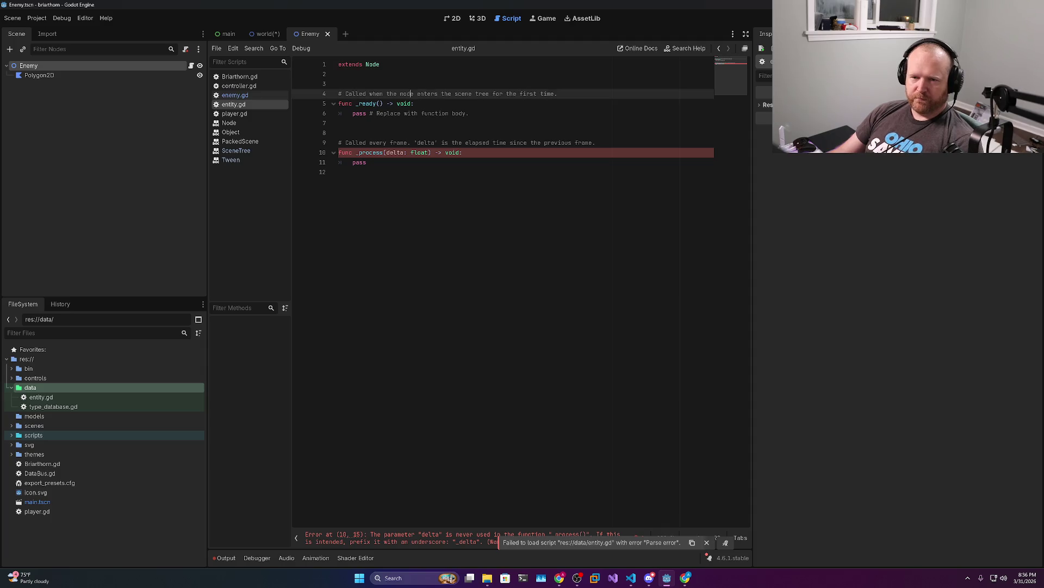
key(ctrl+shift+k)
key(ctrl+shift+k)
key(ctrl+shift+k)
key(BackSpace)
key(BackSpace)
key(BackSpace)
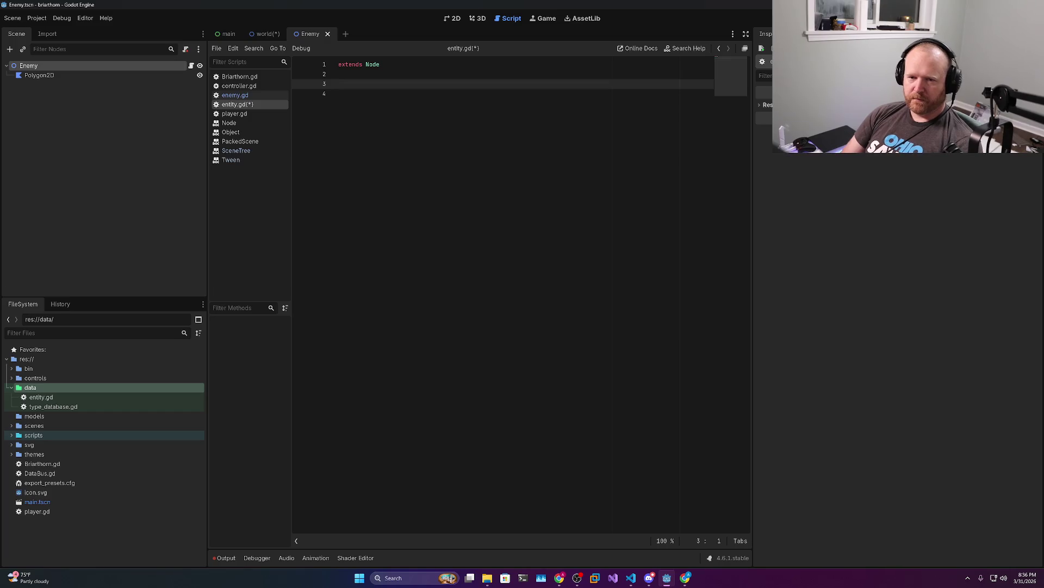
text(@)
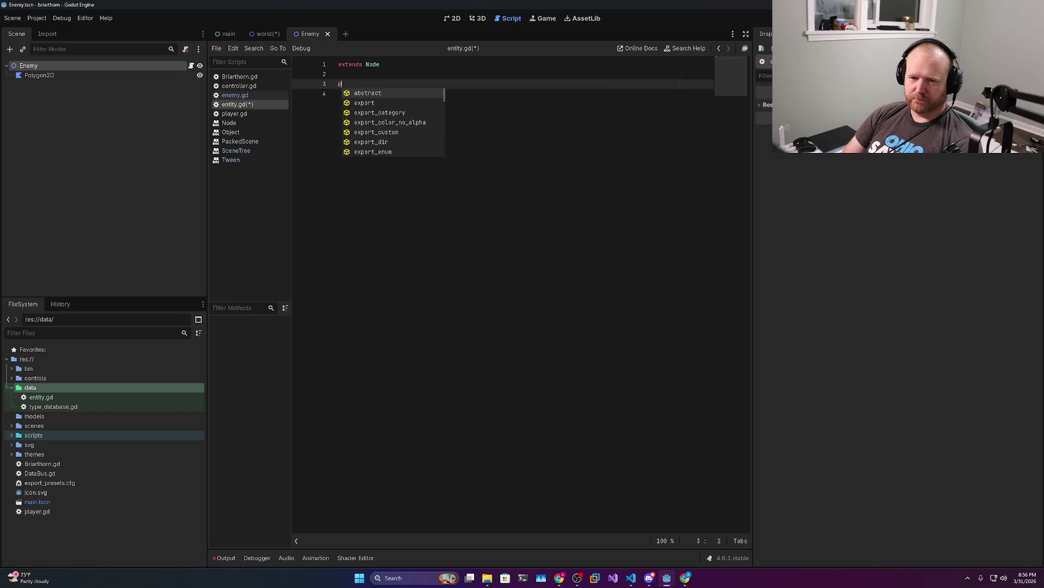
text(export)
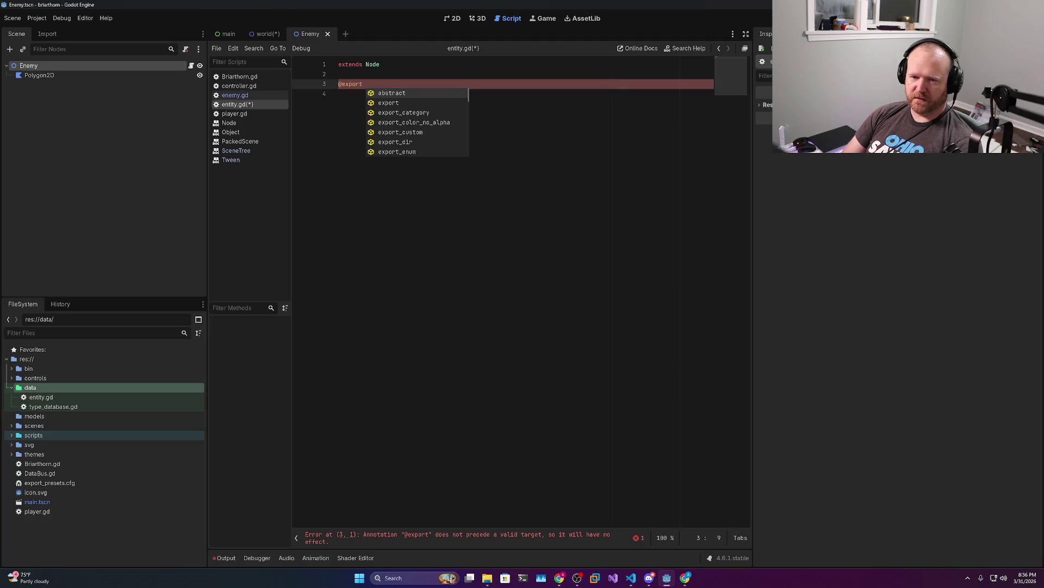
key(BackSpace)
key(BackSpace)
key(BackSpace)
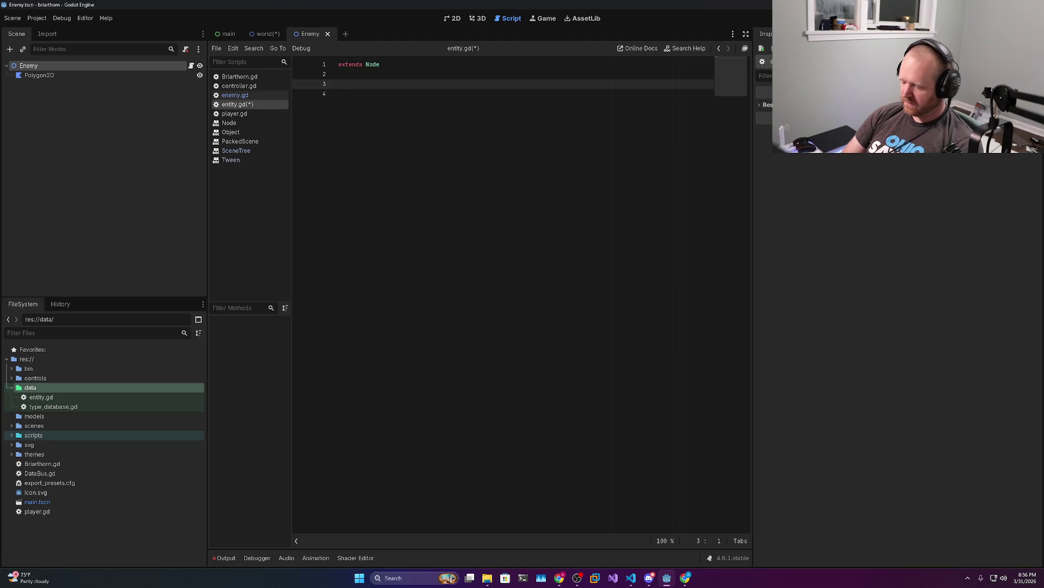
- Change line 1 to 'class_name Entity extends Resource' and save
click(380, 64)
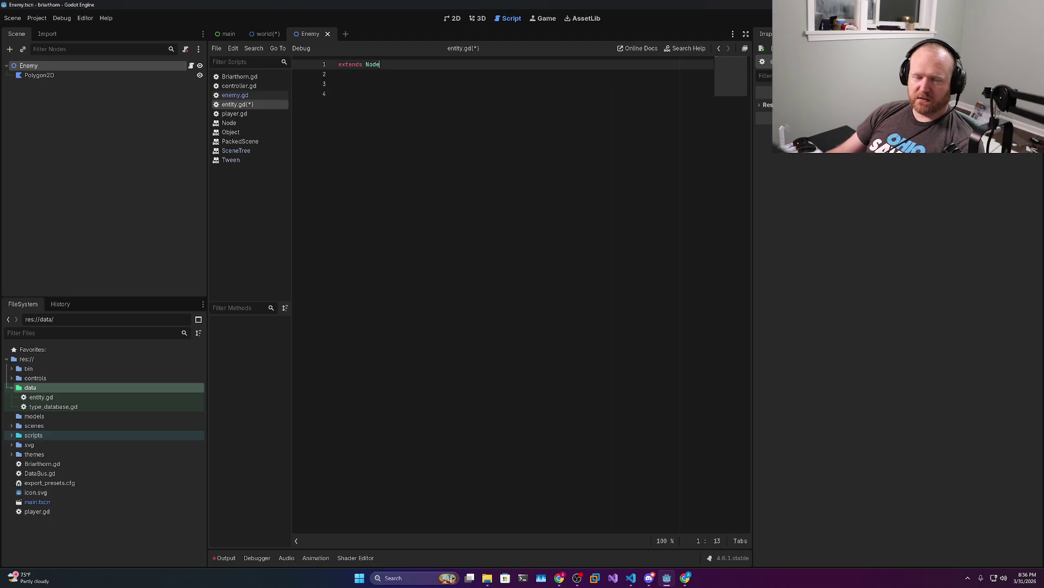
key(ctrl+shift+Left)
text(Resource)
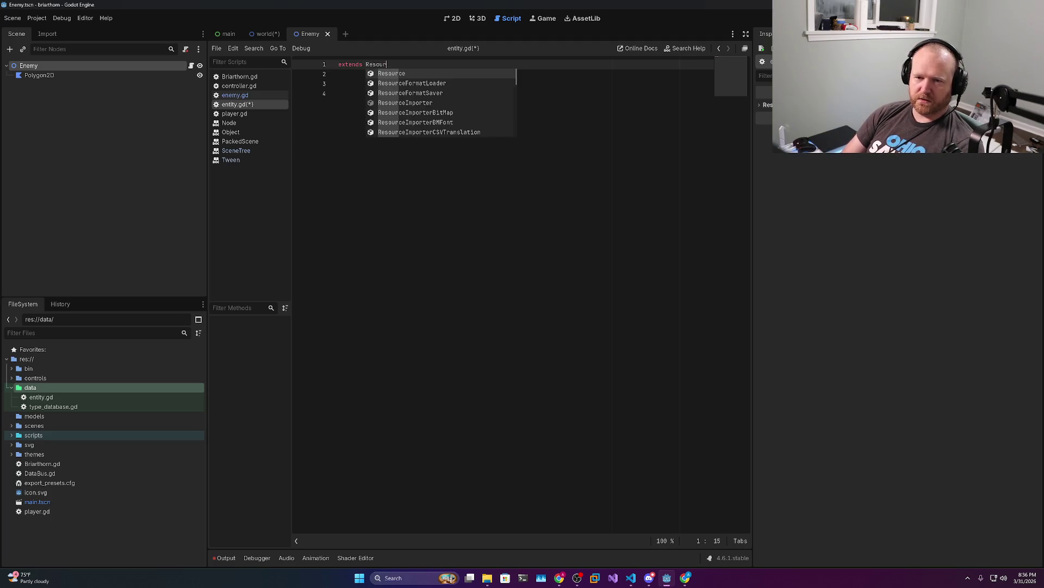
key(Escape)
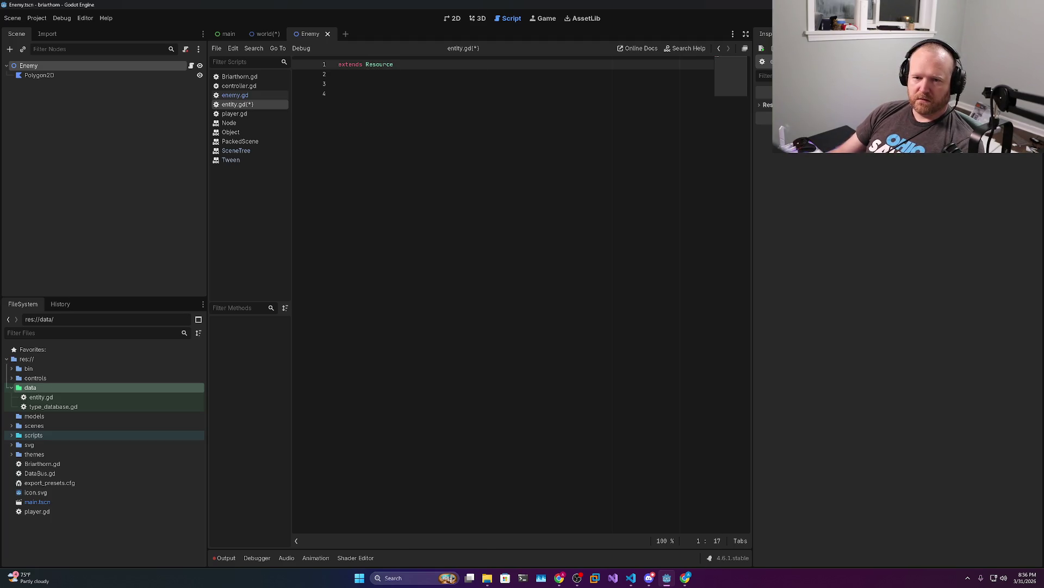
click(346, 65)
text(class_name Enti)
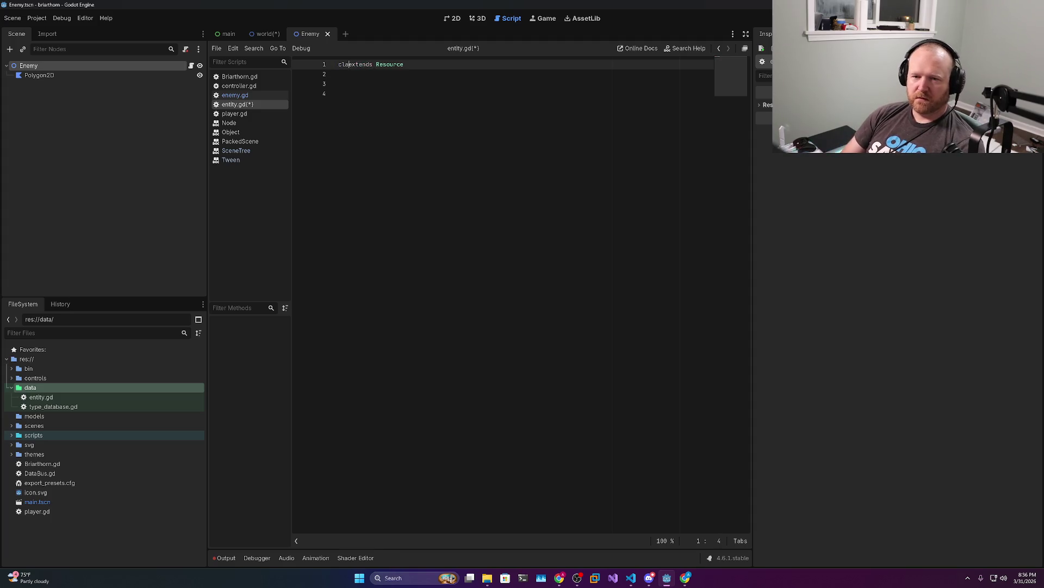
text(ty)
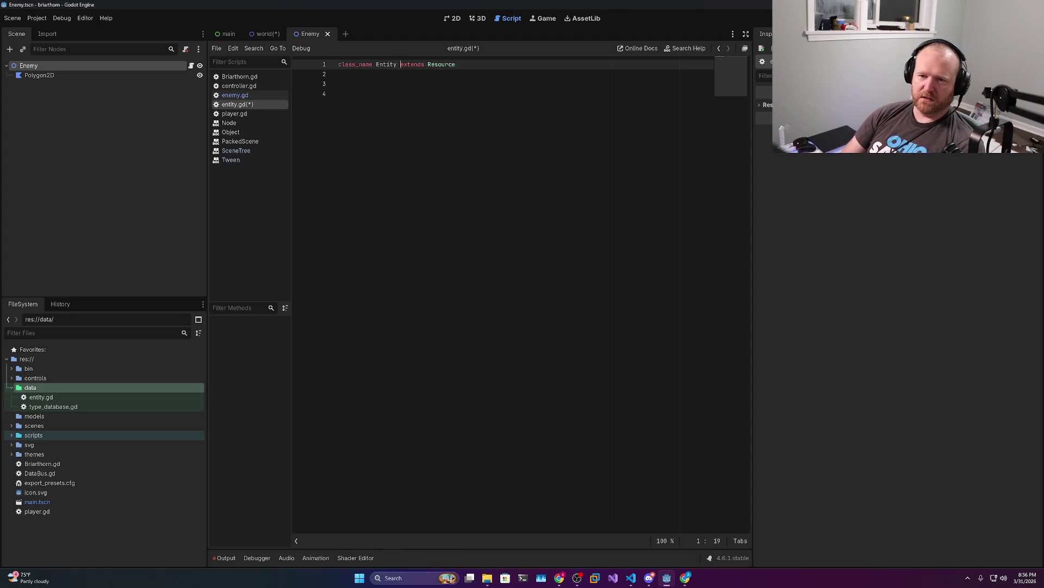
click(339, 84)
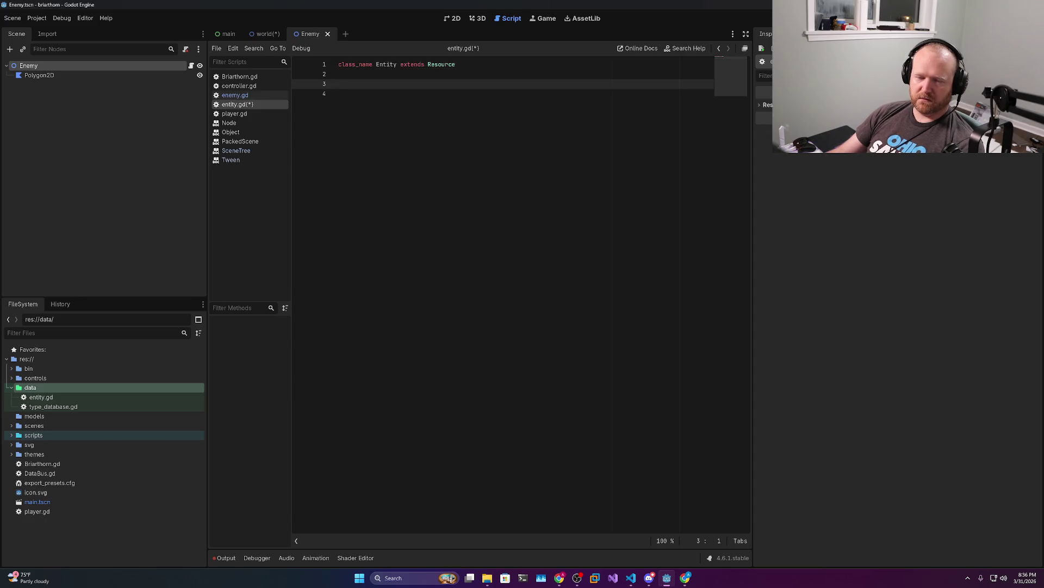
key(ctrl+s)
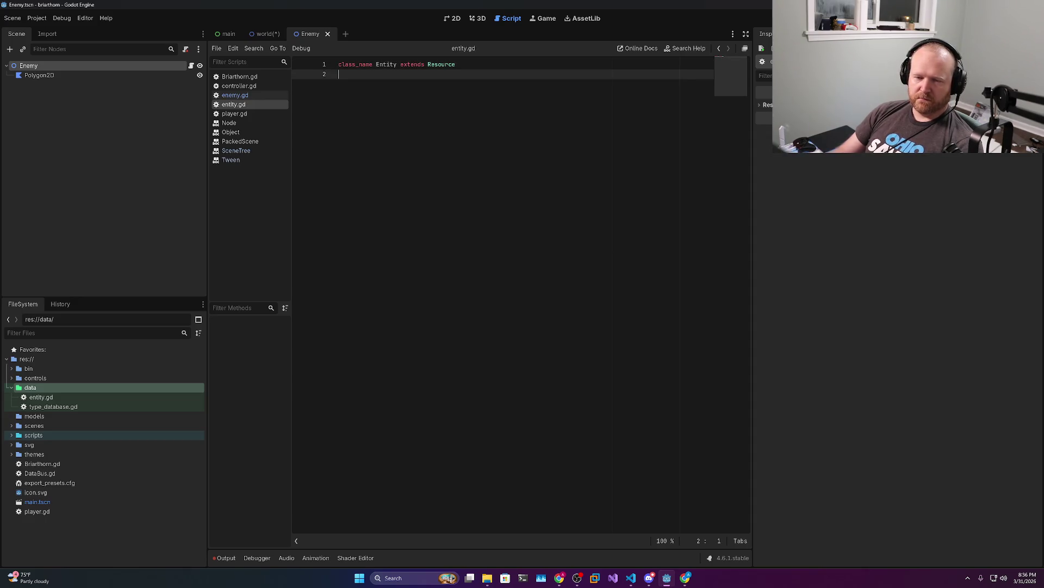
- Add 'var position: Vector2 = Vector2.ZERO' and 'var stats: Stats = Stats.new()'
key(Return)
text(ar )
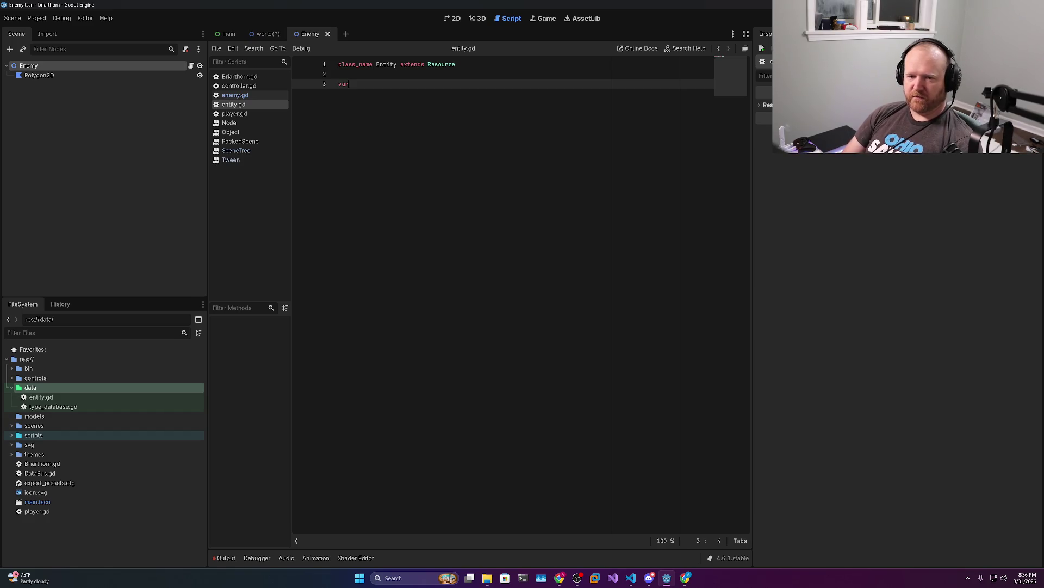
text(position:)
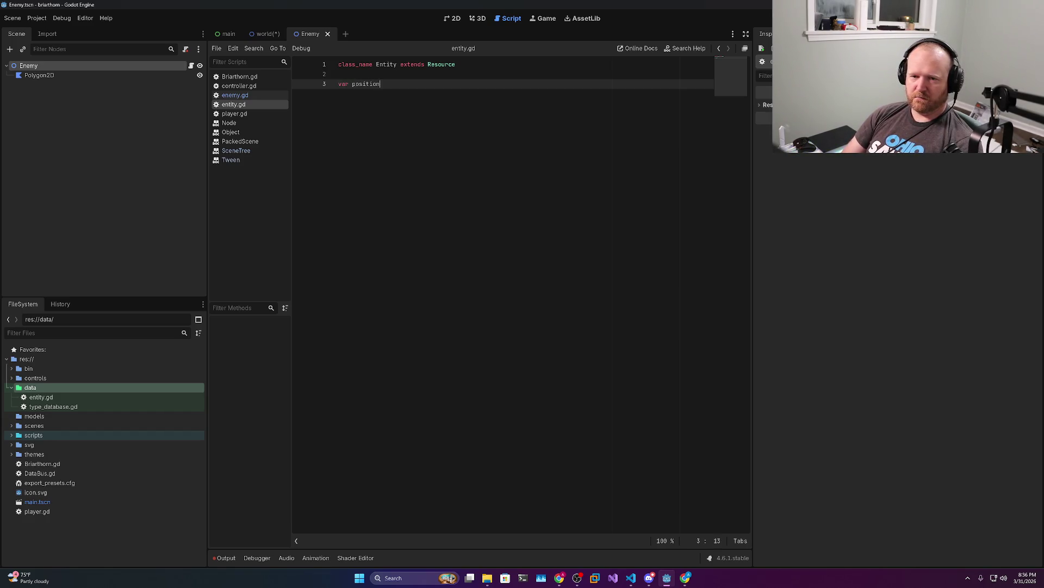
text( Vector2)
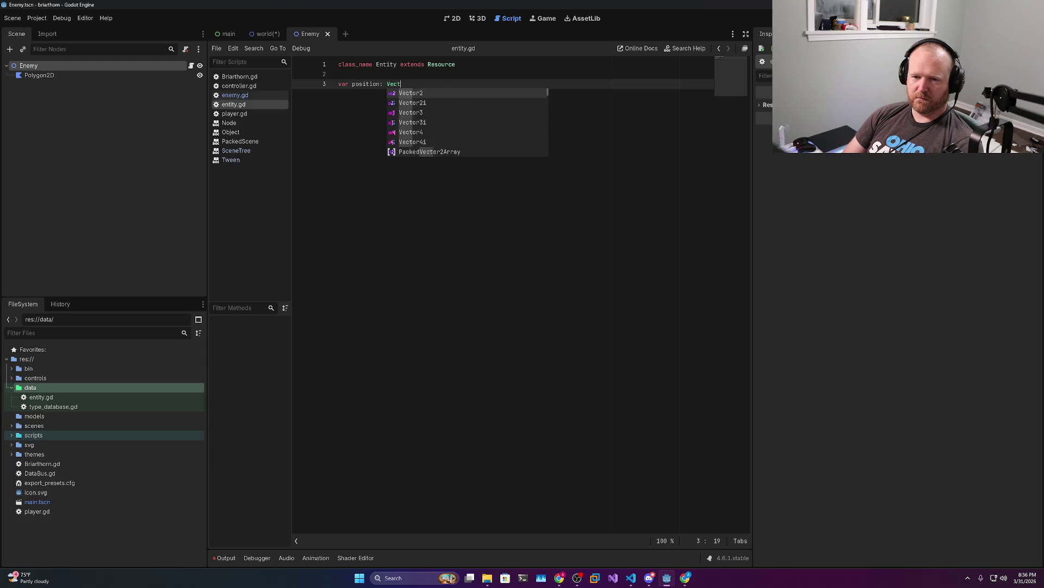
text( = Vector2)
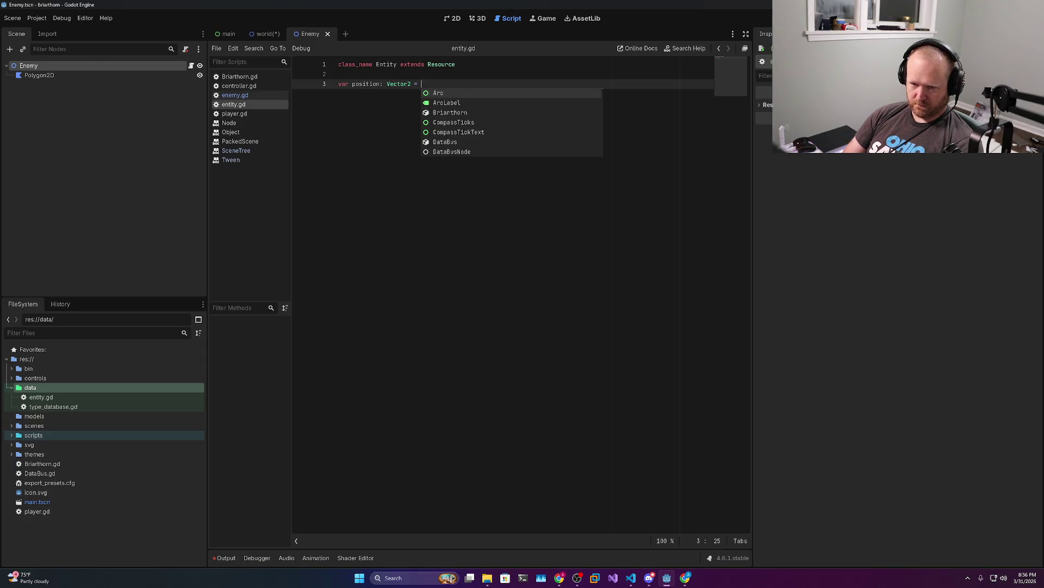
text(.ZERO)
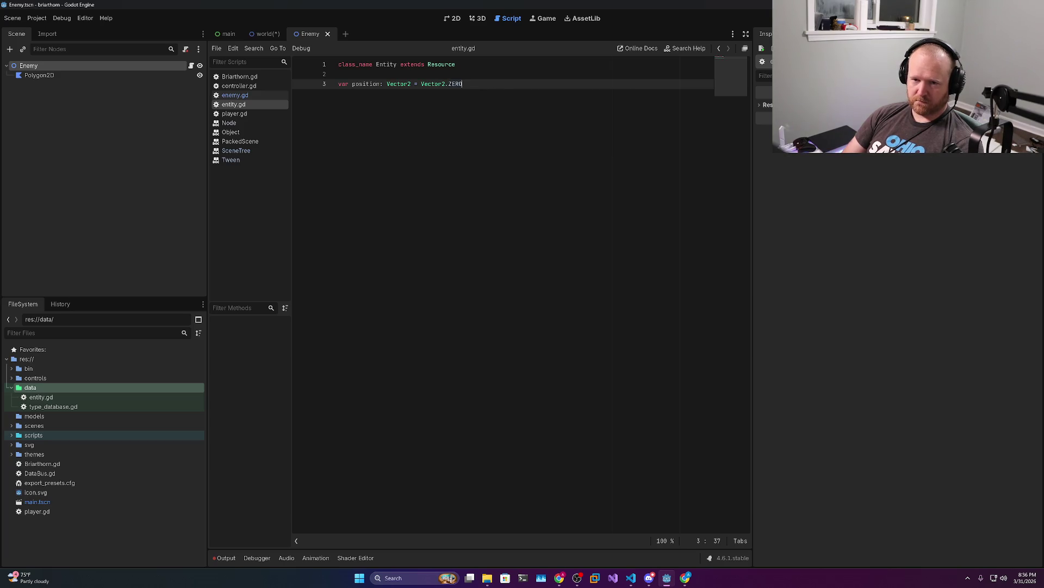
key(Return)
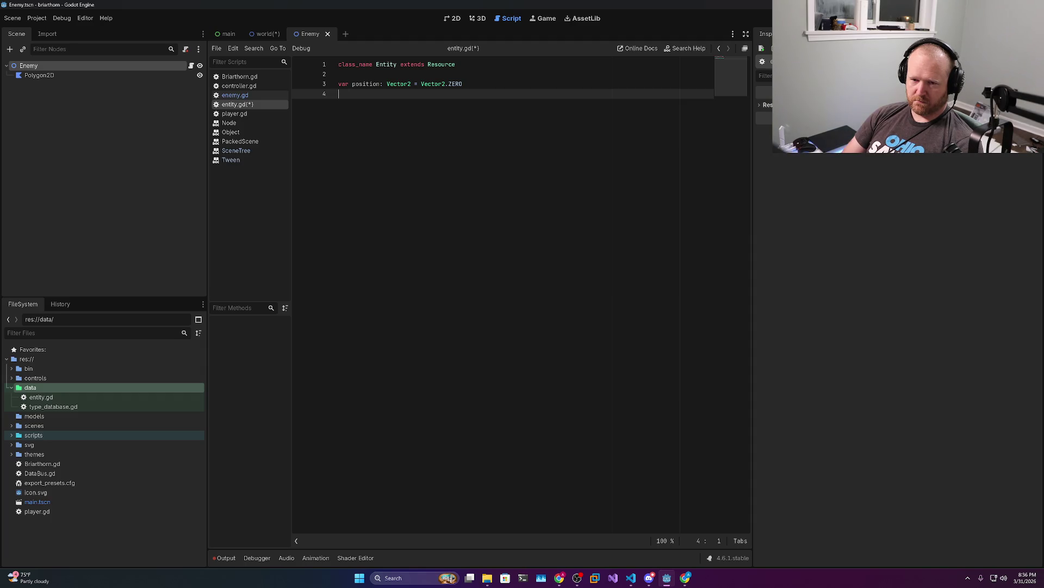
text(var stat)
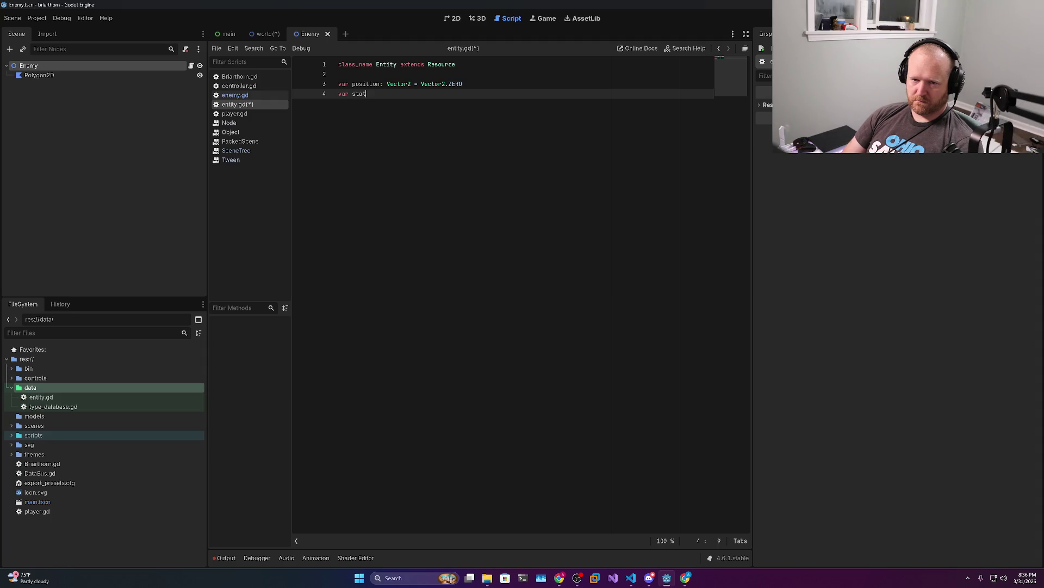
text(s: )
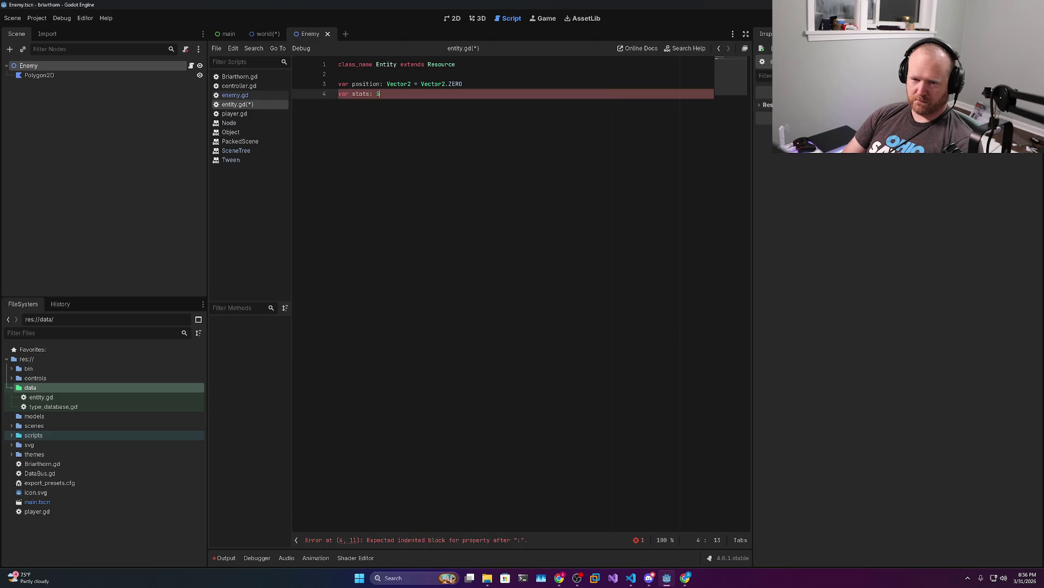
text(Stats = Stats)
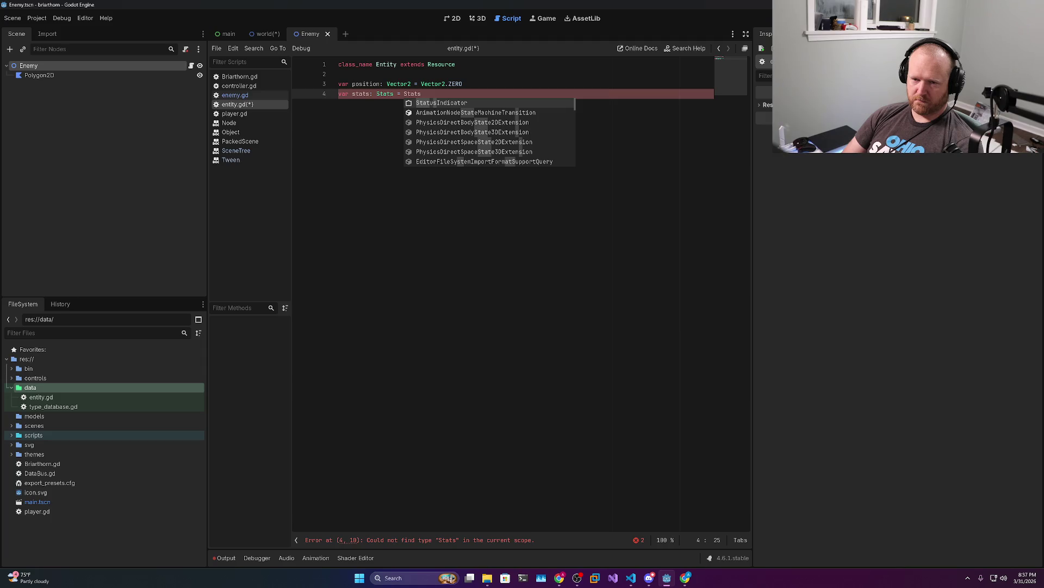
text(.)
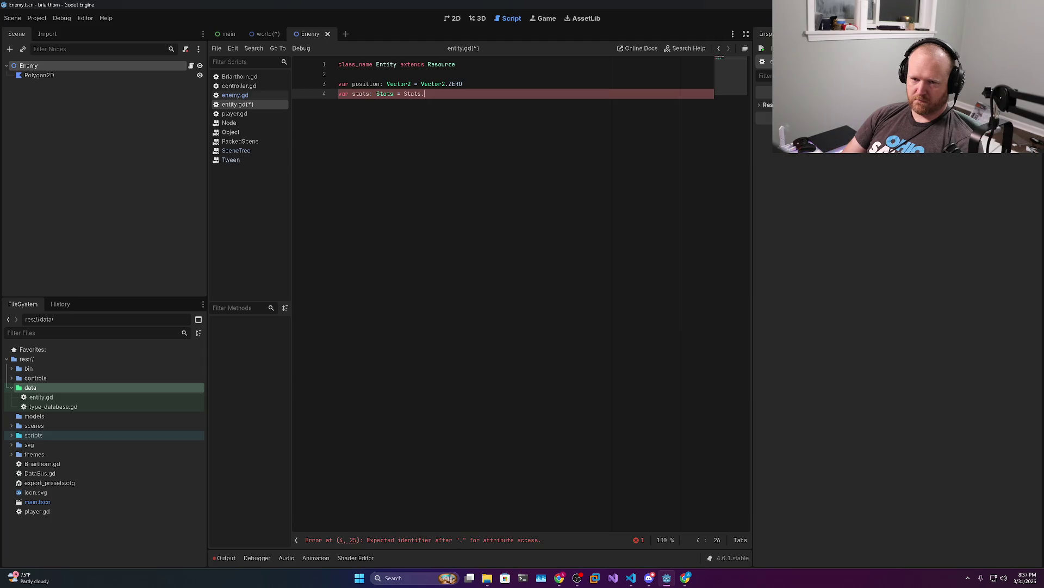
text(new())
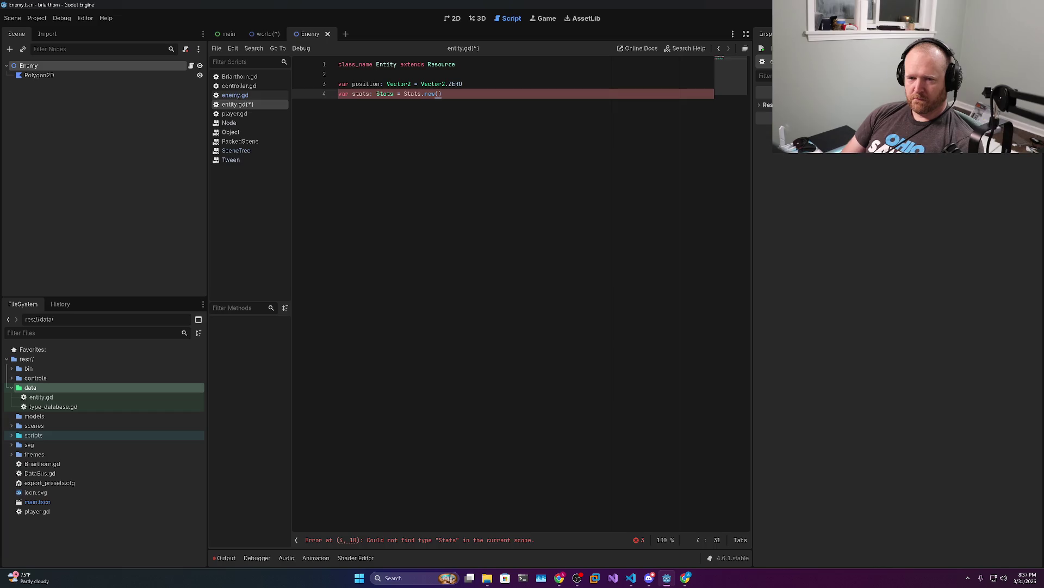
right_click(35, 387)
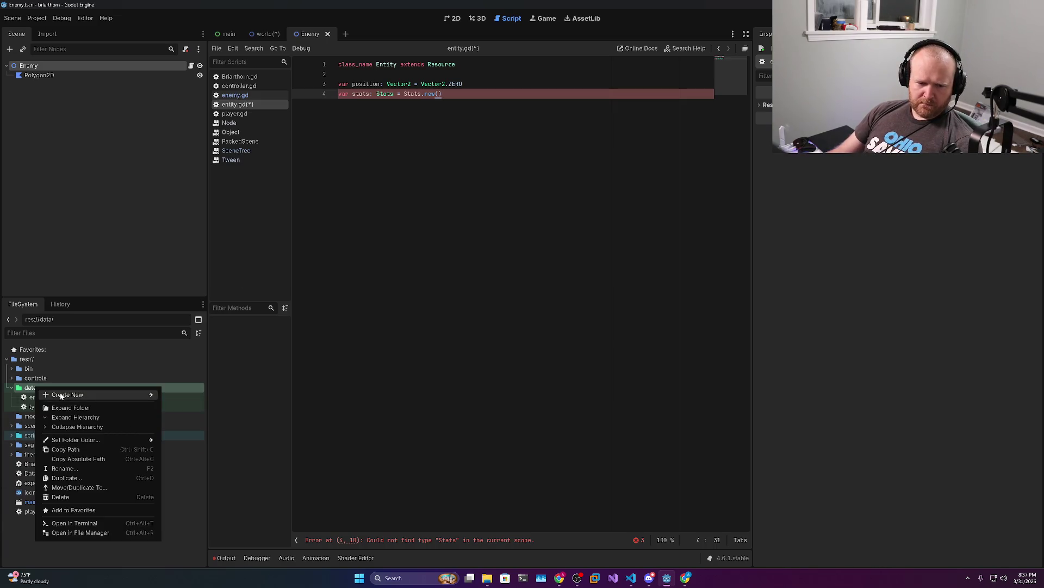
- Create a new script res://data/stats.gd in the data folder
mouse_move(64, 395)
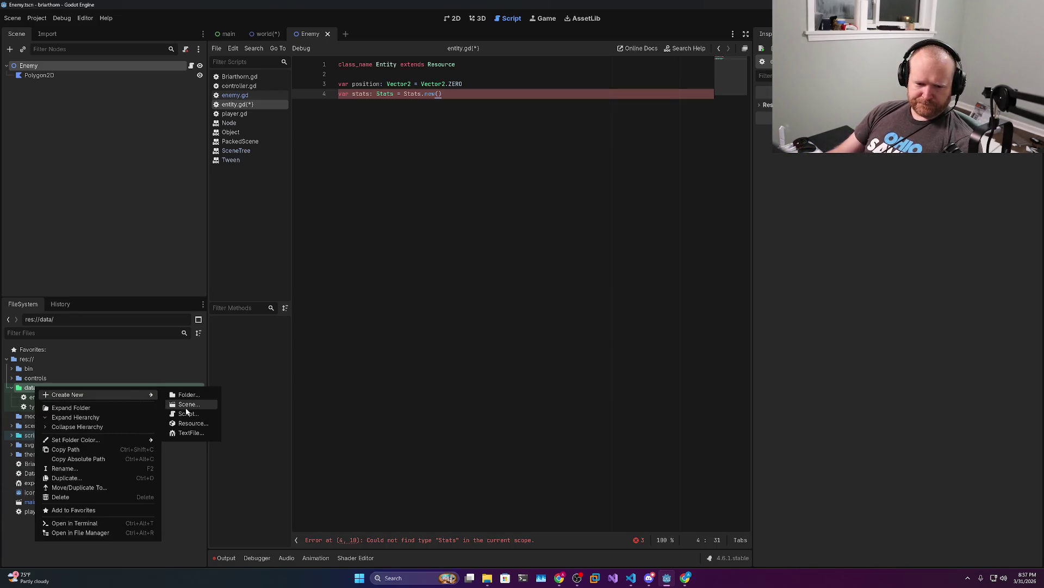
click(188, 412)
text(Stat)
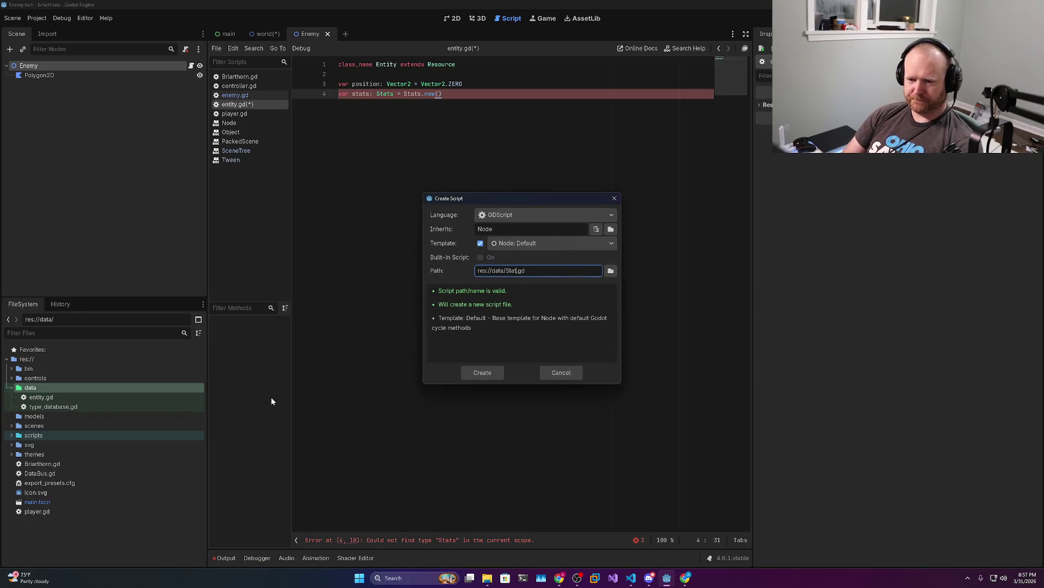
key(BackSpace)
key(BackSpace)
key(BackSpace)
text(stats)
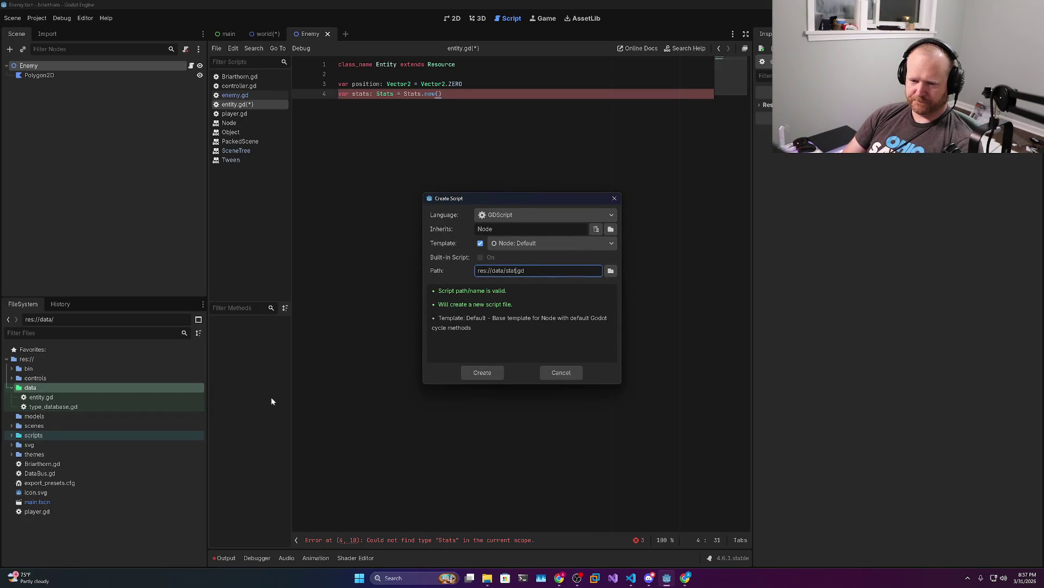
key(Return)
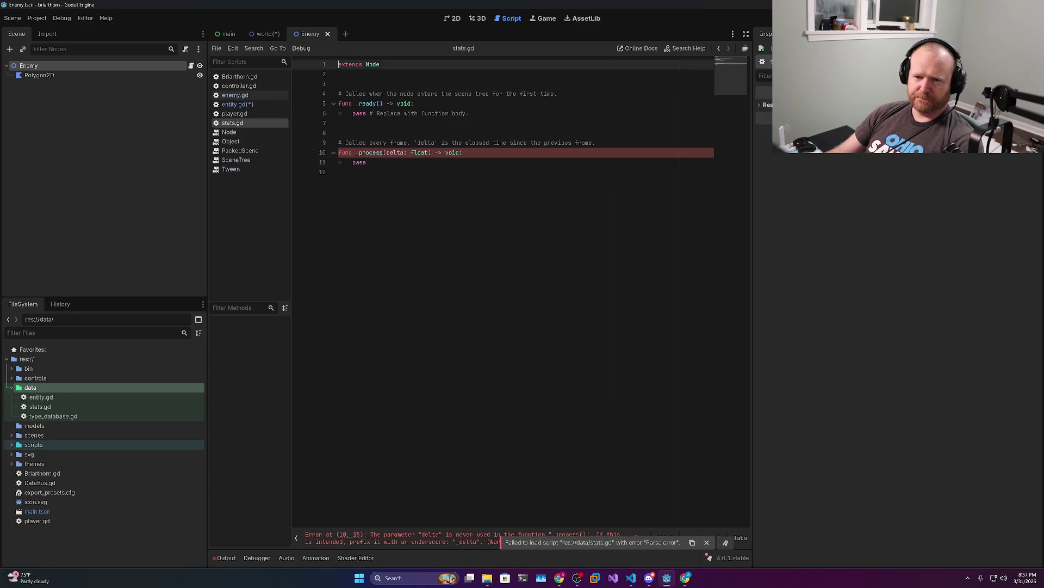
- Clear stats.gd's template body down to a lone 'extends Node' line
key(ctrl+End)
key(shift+Up)
key(shift+Up)
key(shift+Up)
key(BackSpace)
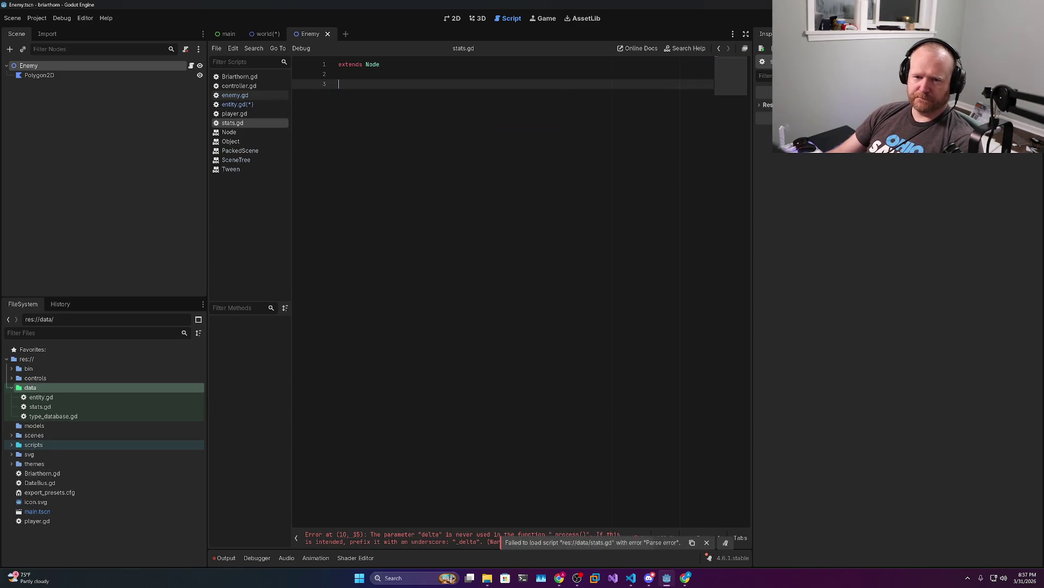
- Add class_name Stats above extends Node and declare var kinetic: int = 5
click(339, 64)
text(class)
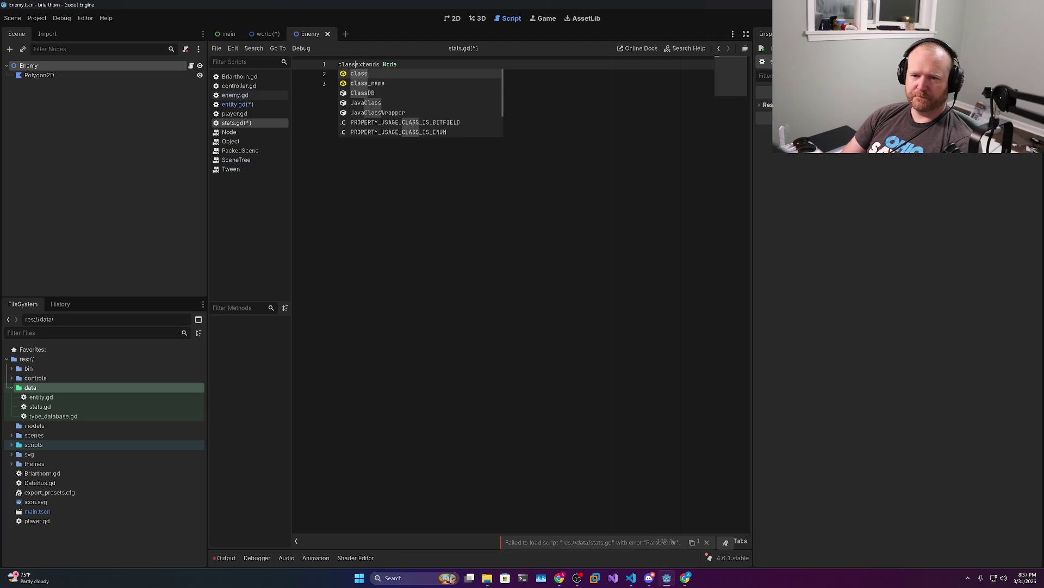
text(_name Stats)
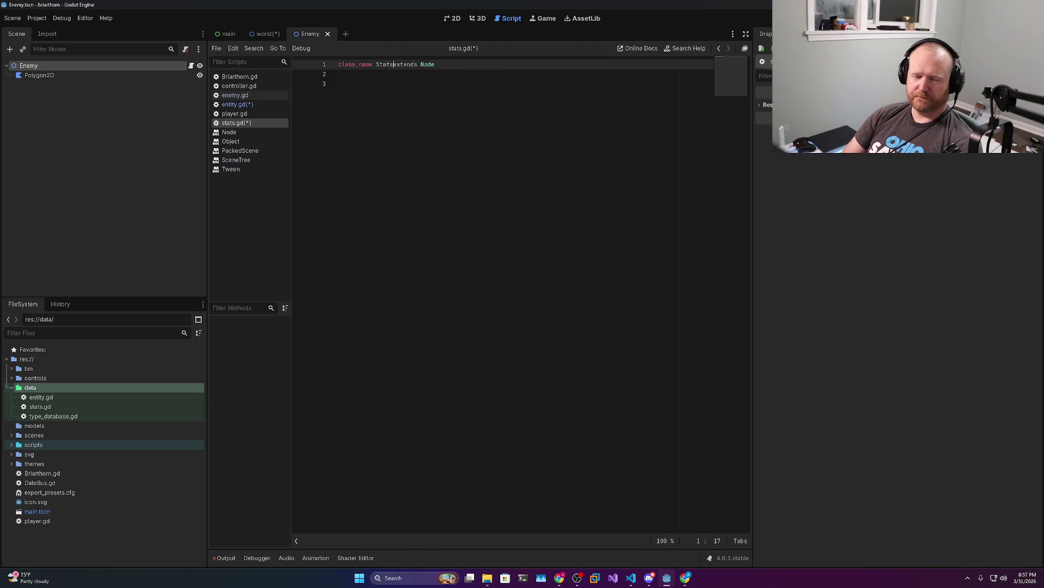
click(338, 74)
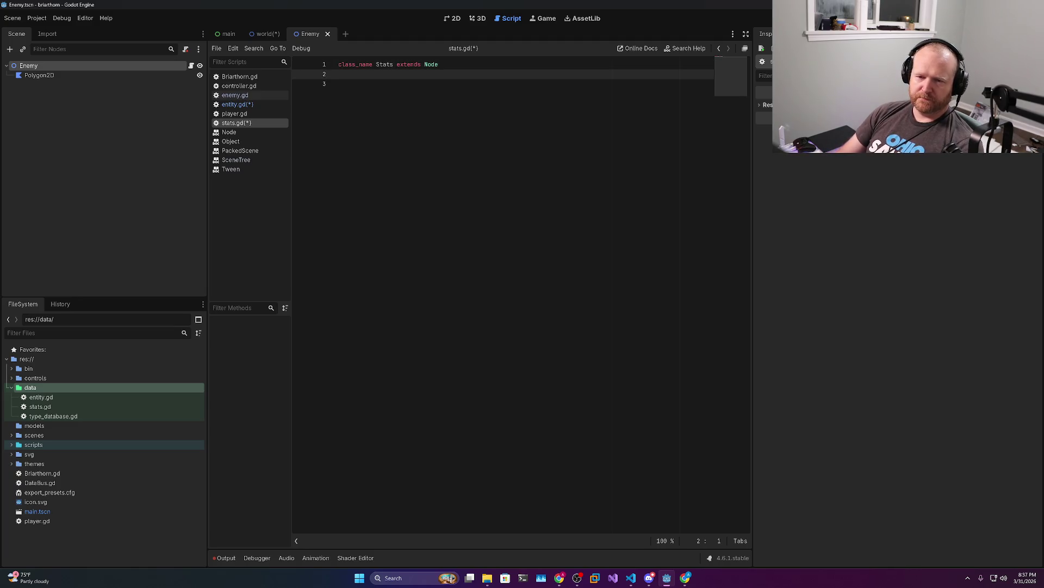
key(Return)
text(var kinetic)
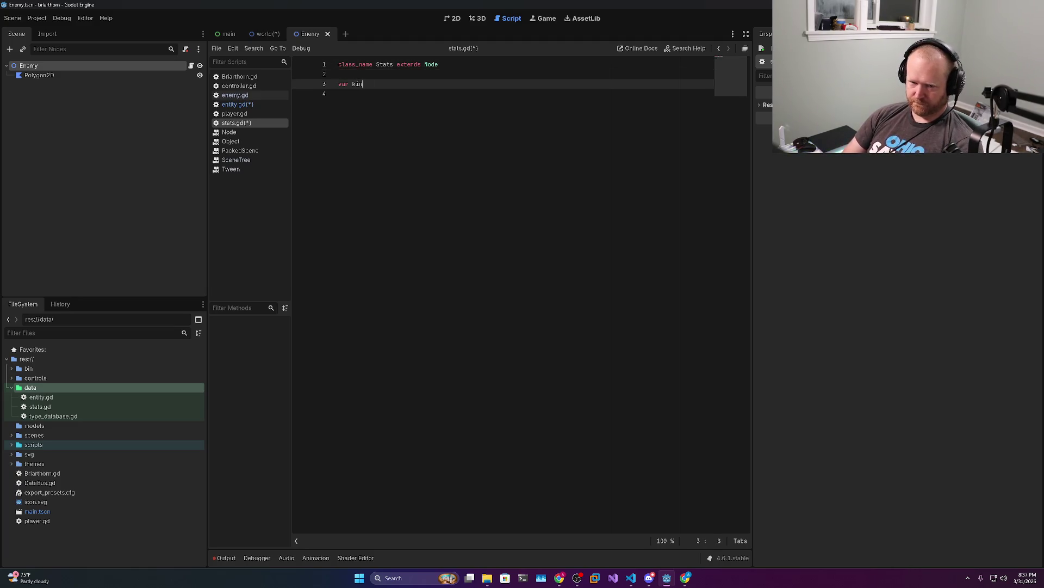
text(: int = )
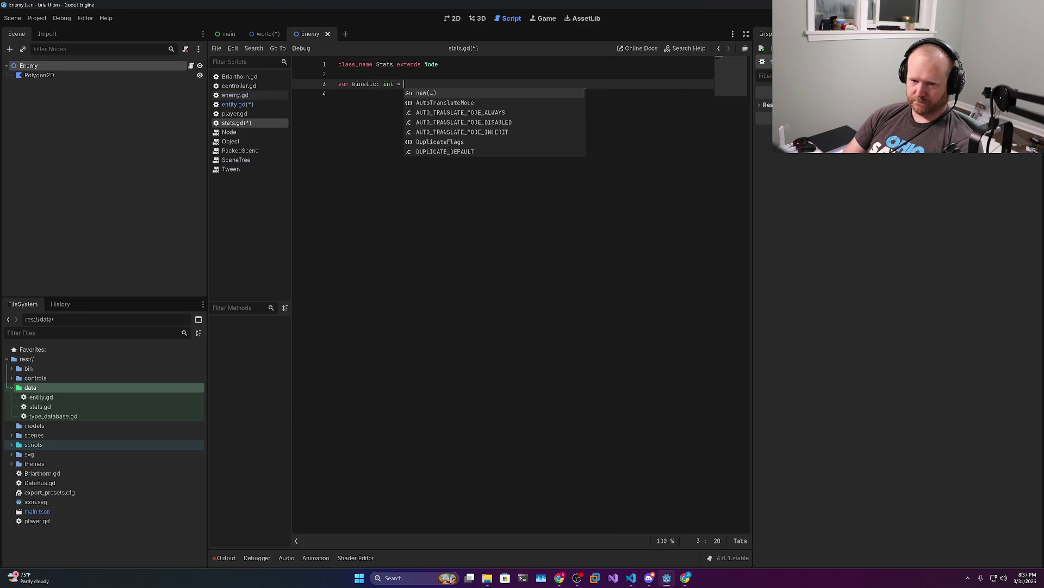
text(5)
- Declare maneuver, durable, compute, sensor and stealth as int = 5, then save stats.gd
key(Return)
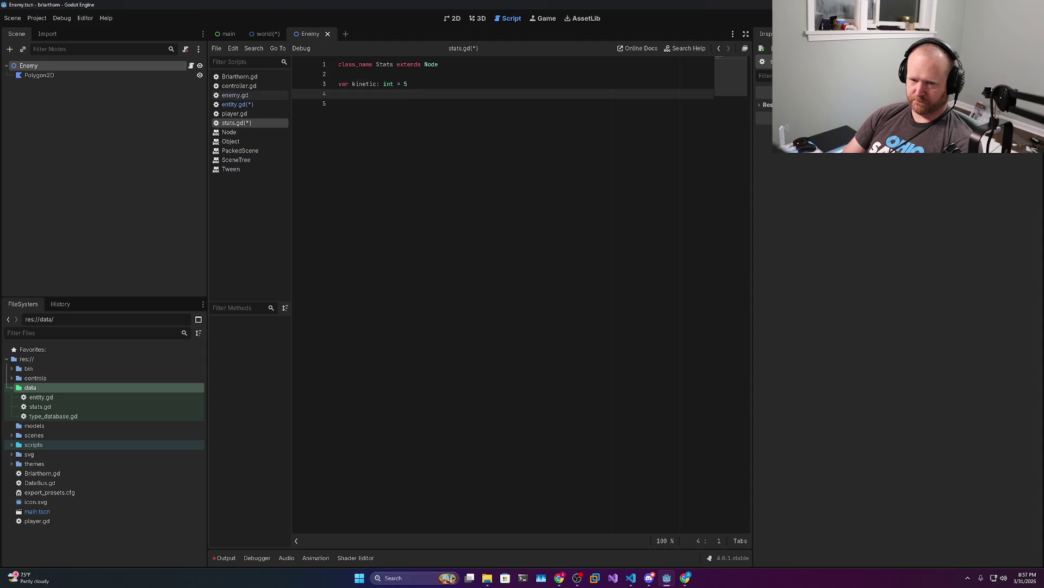
text(var )
text(maneuver: )
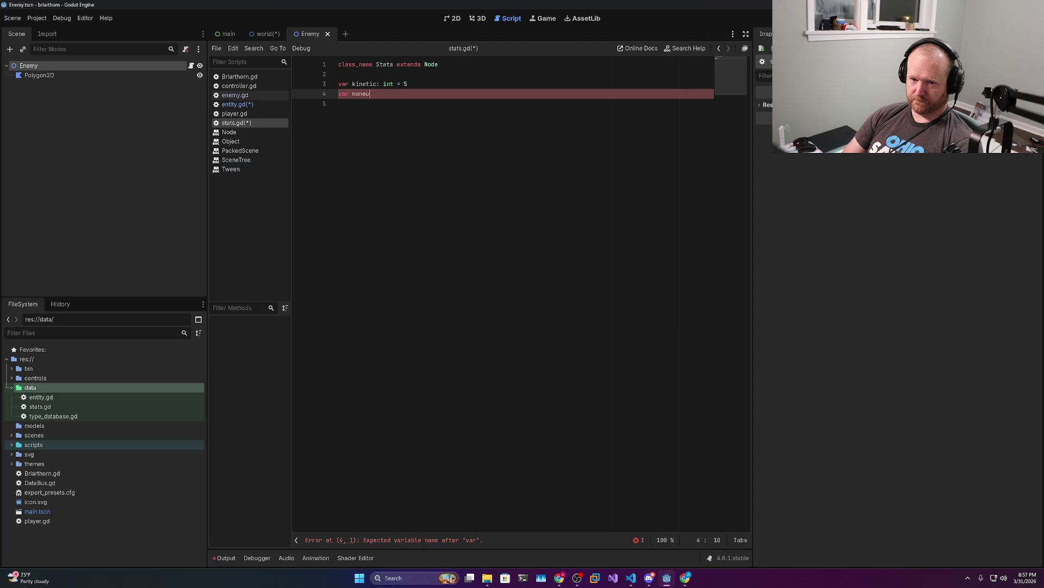
text(int = 5)
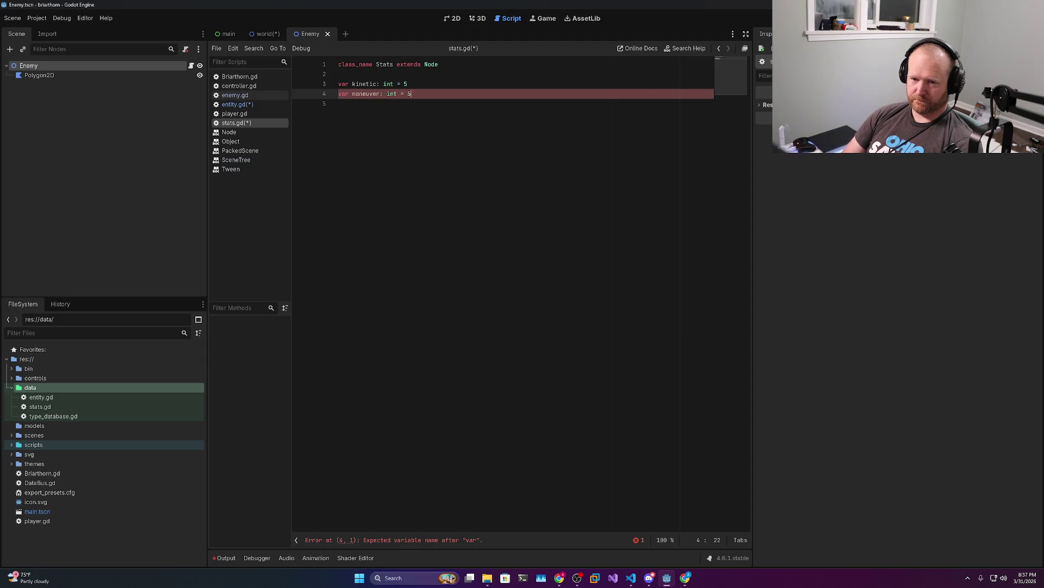
key(Return)
text(var )
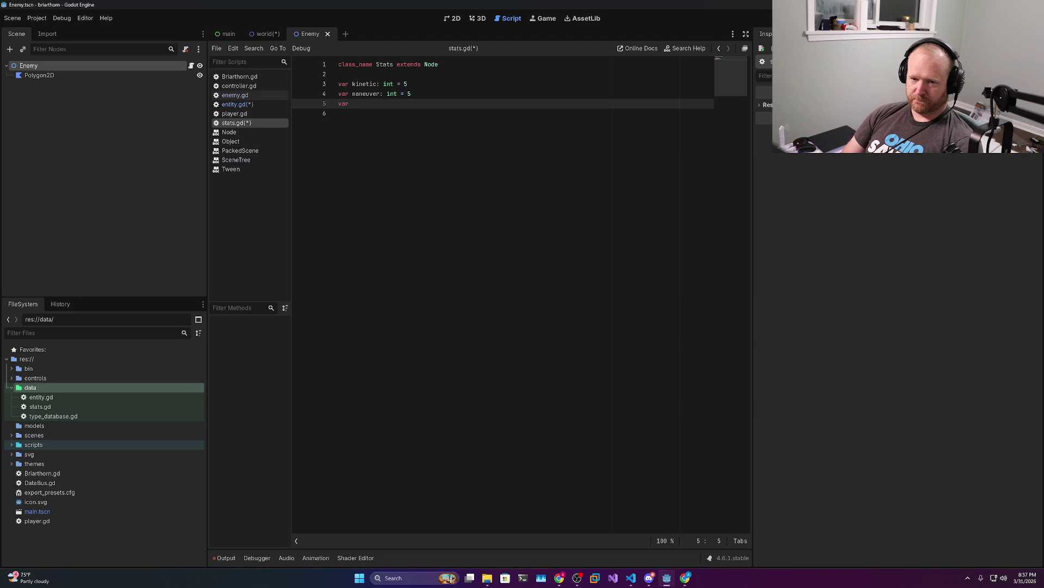
text(durable: int = )
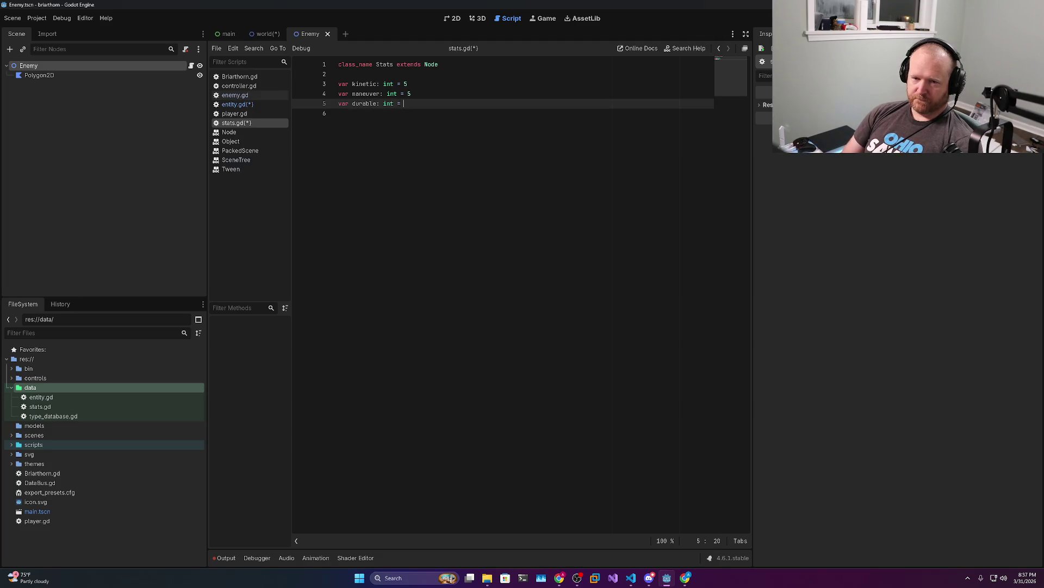
text(5)
key(Return)
text(var )
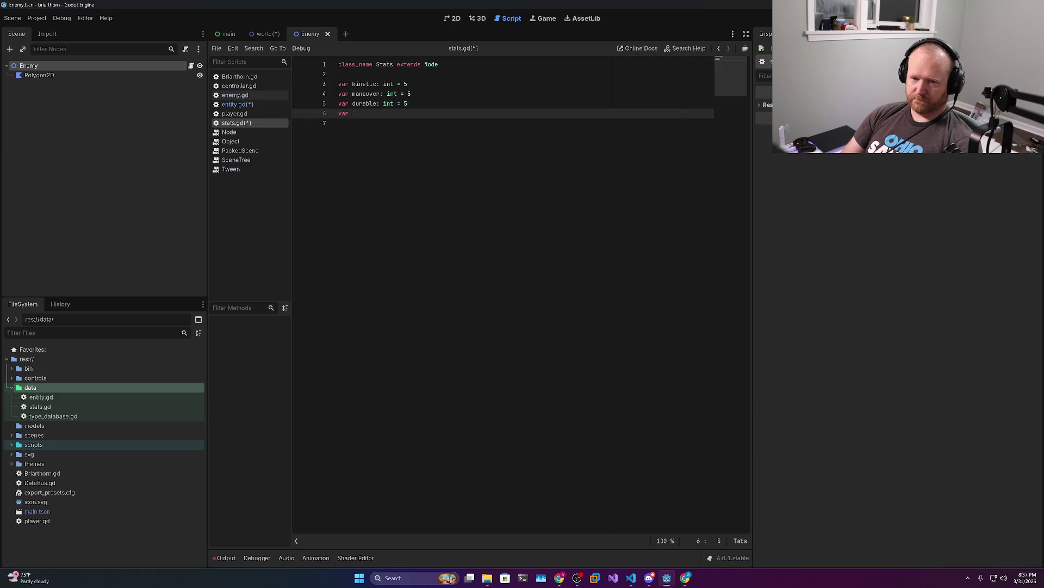
text(compute: )
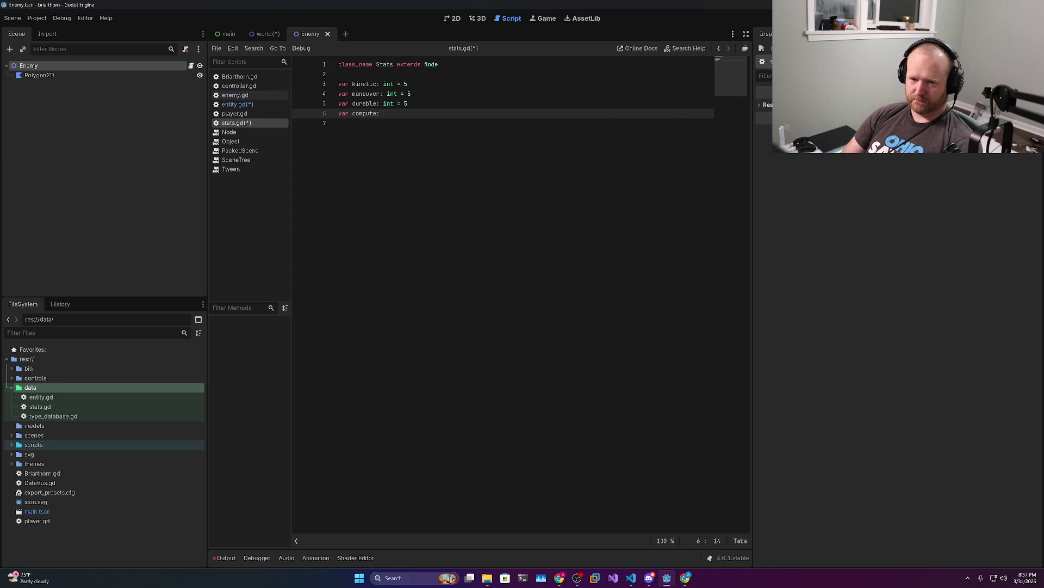
text(int = 5)
key(Return)
text(var)
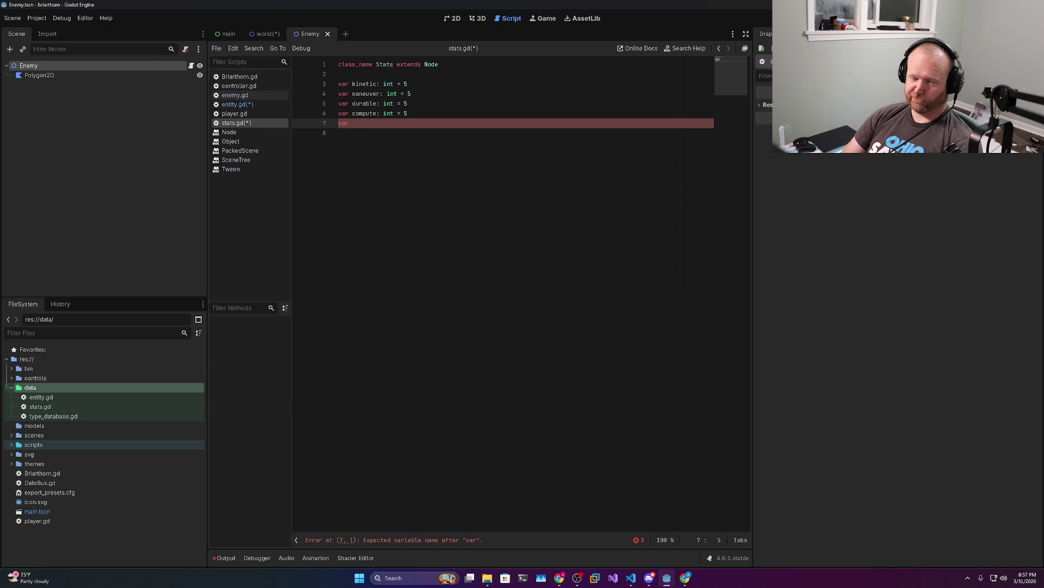
text(sensor: )
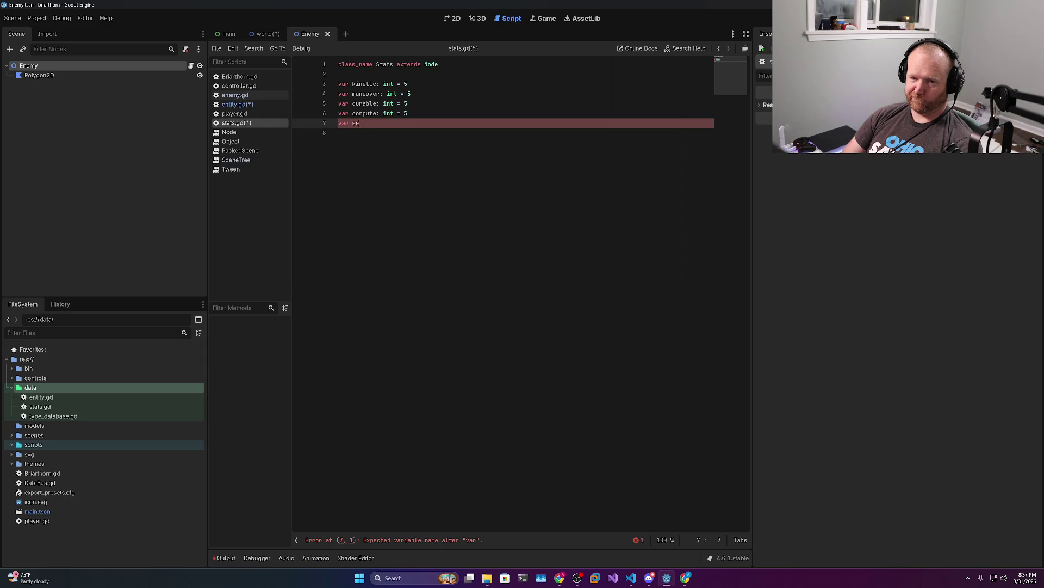
text(int = 5)
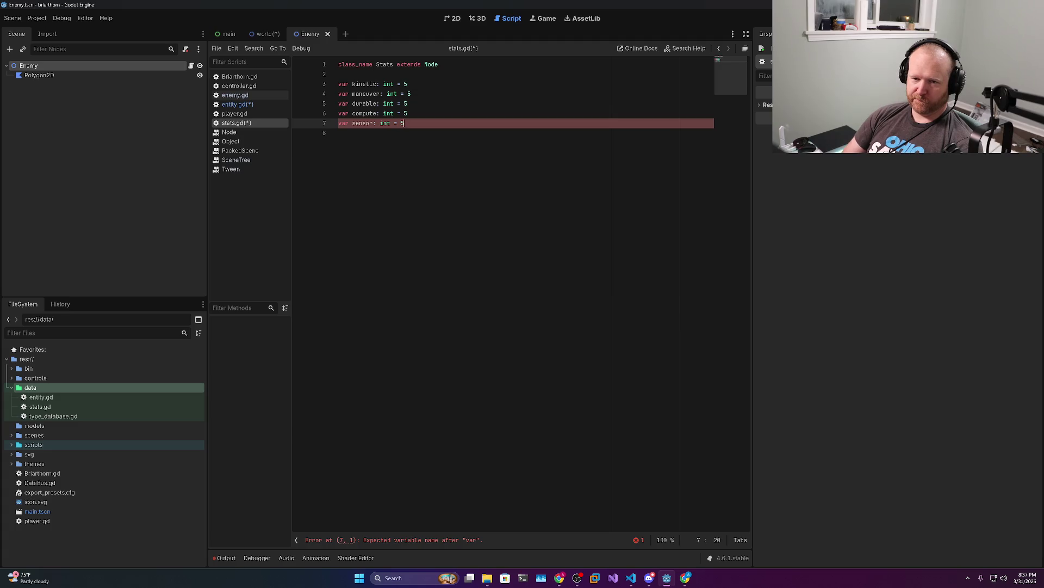
key(Return)
text(var)
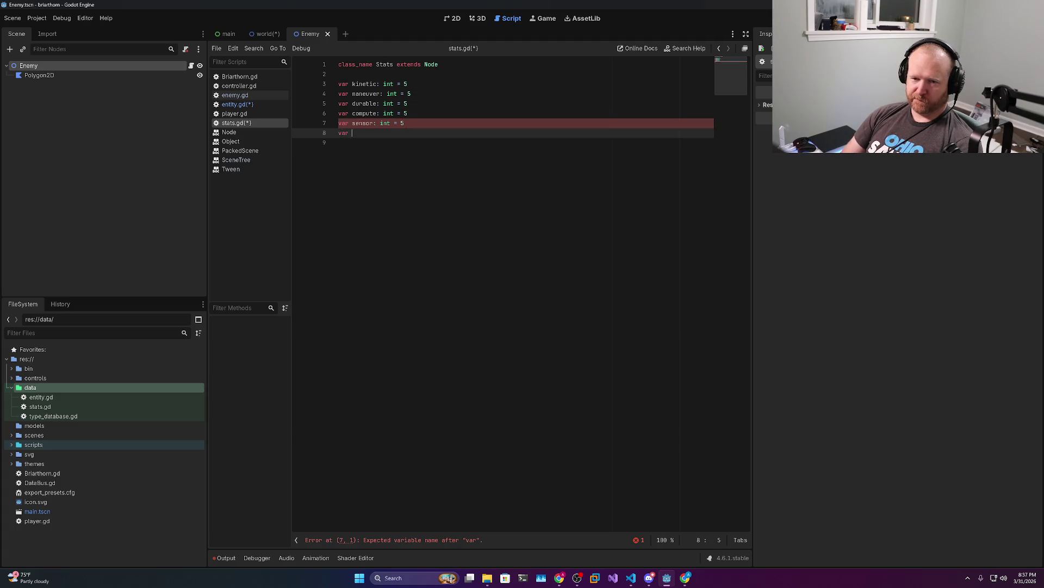
text(stealth:)
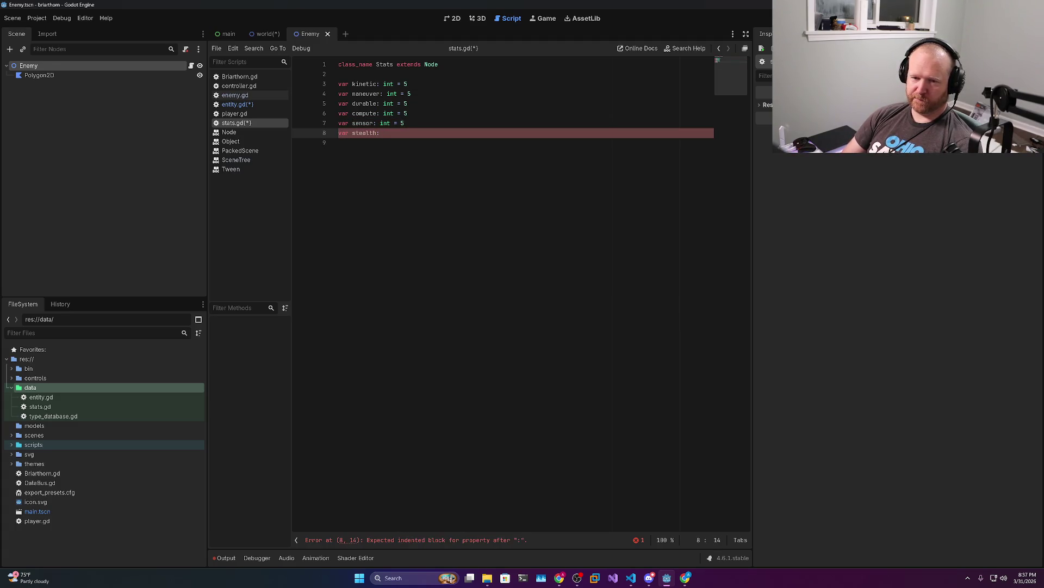
text(: int = 5)
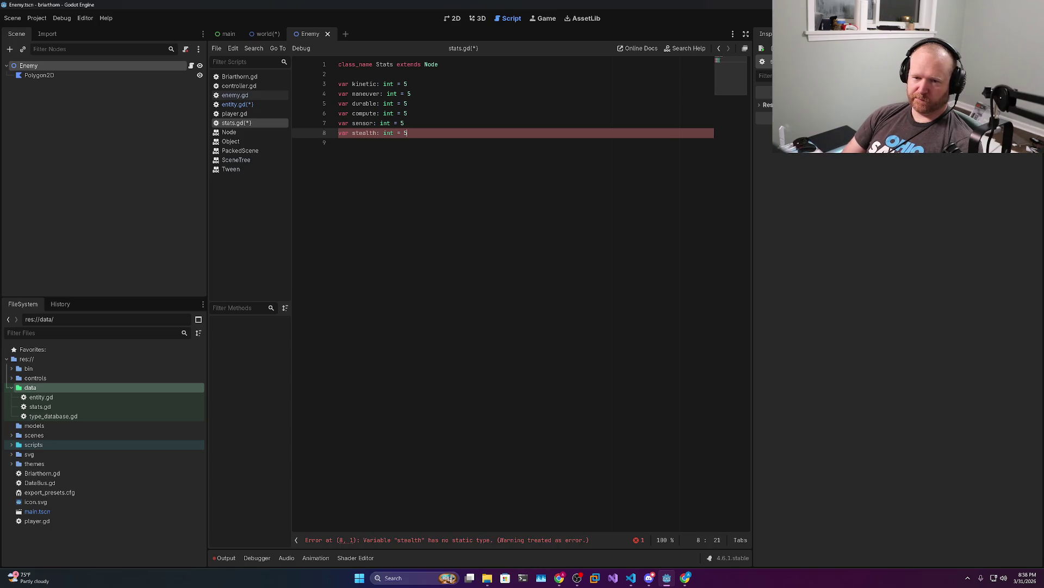
key(Return)
key(ctrl+s)
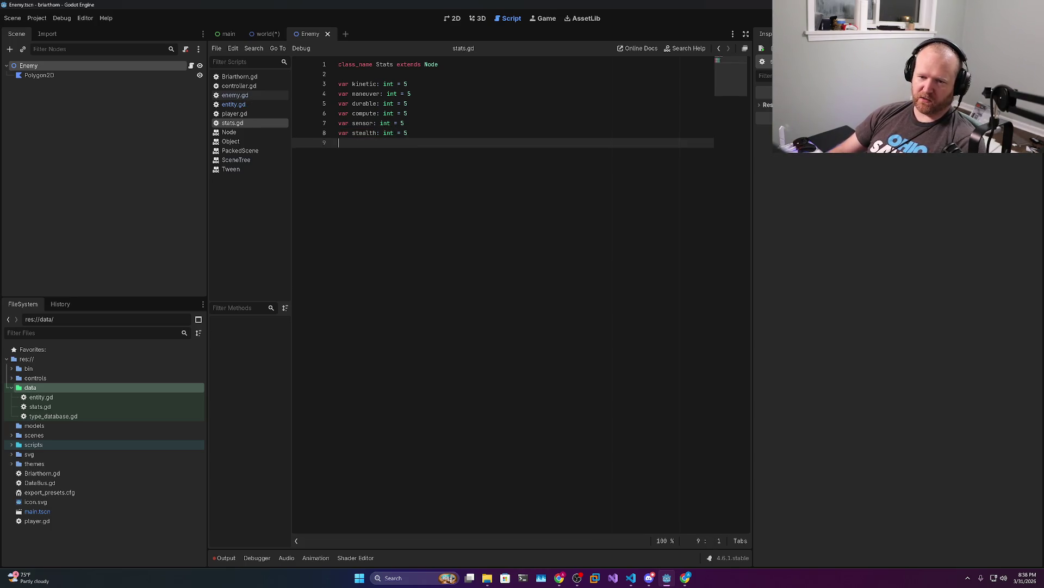
- Insert a '# strength' comment line above var kinetic
drag(413, 132, 339, 83)
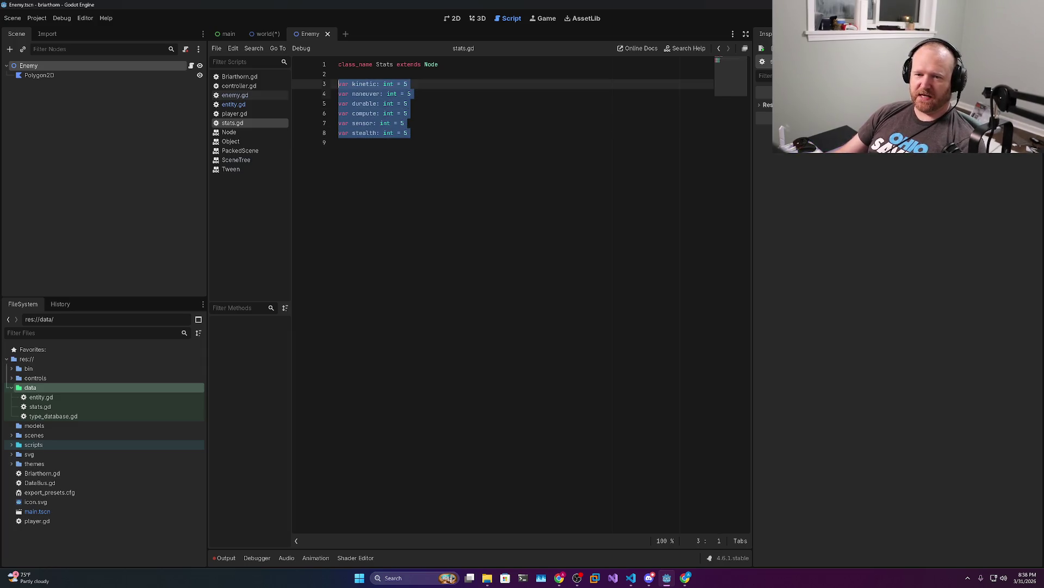
click(407, 104)
click(407, 84)
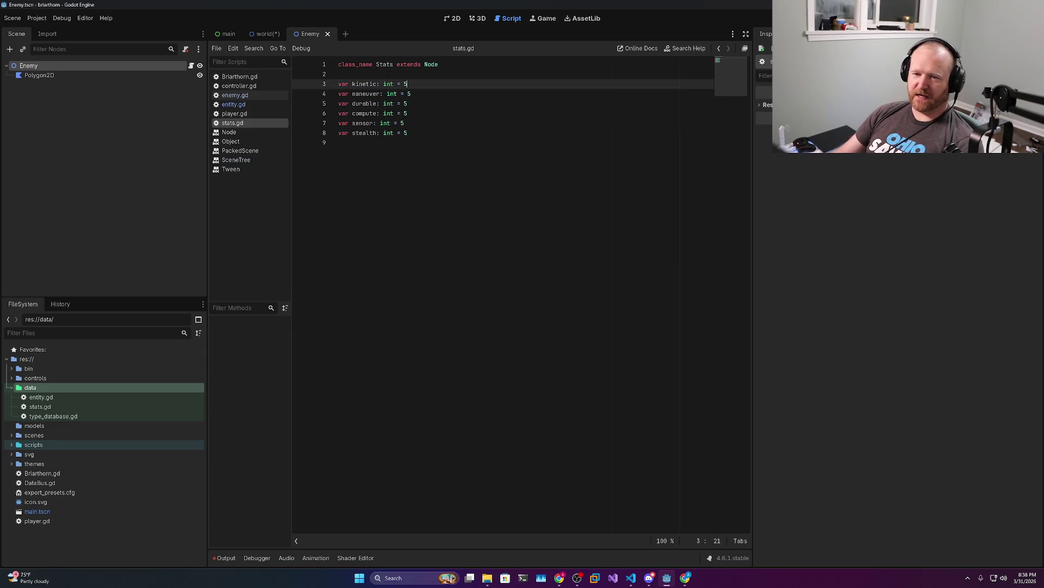
key(Up)
key(Return)
text(// )
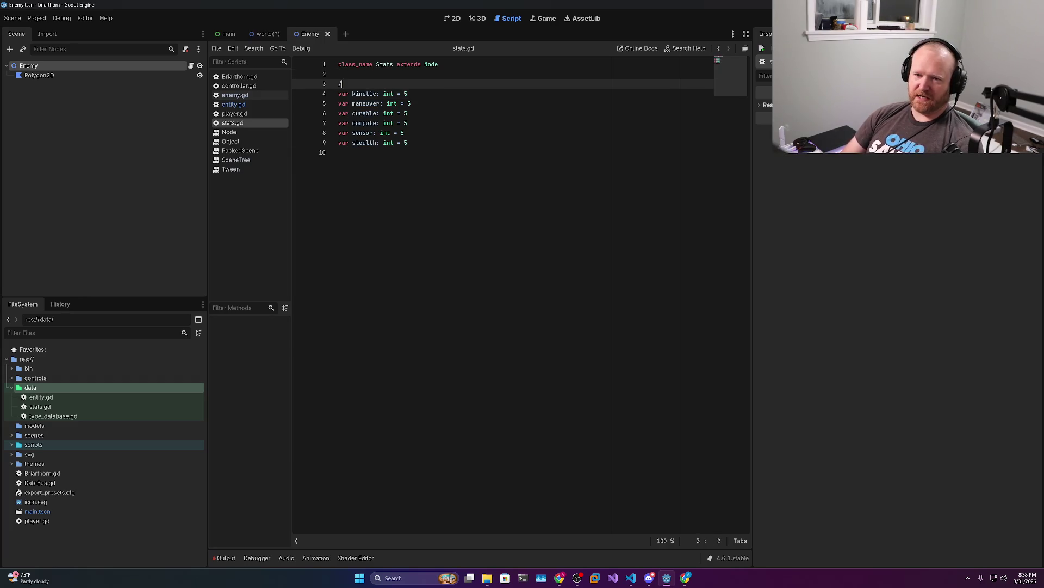
text(Str)
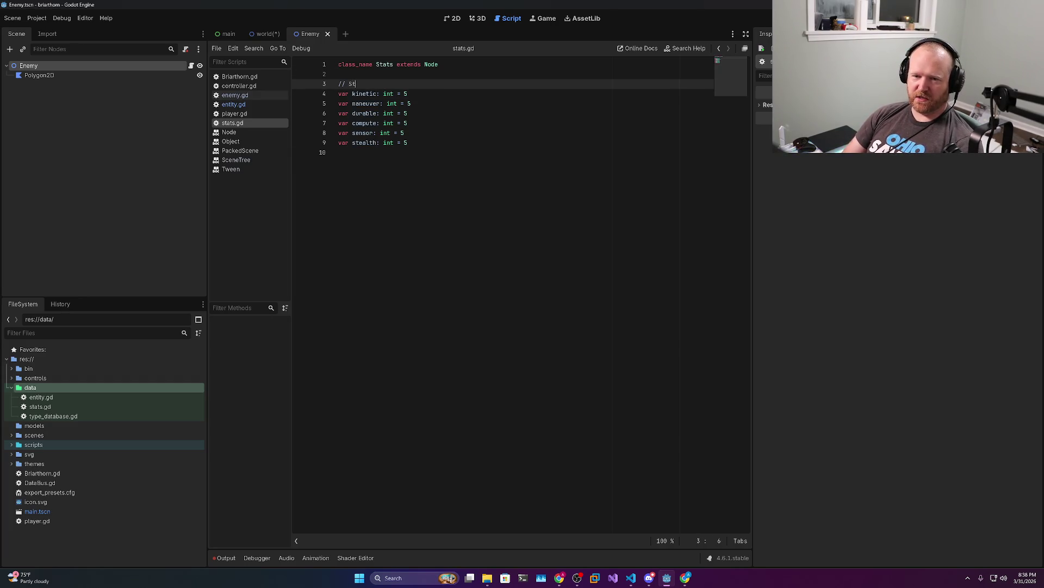
key(BackSpace)
key(BackSpace)
key(BackSpace)
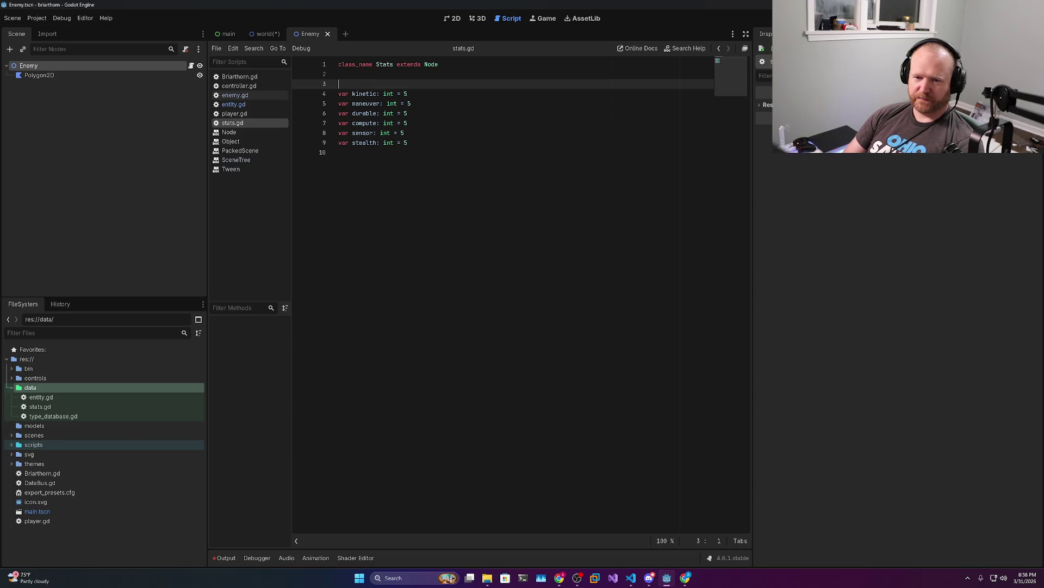
text(# )
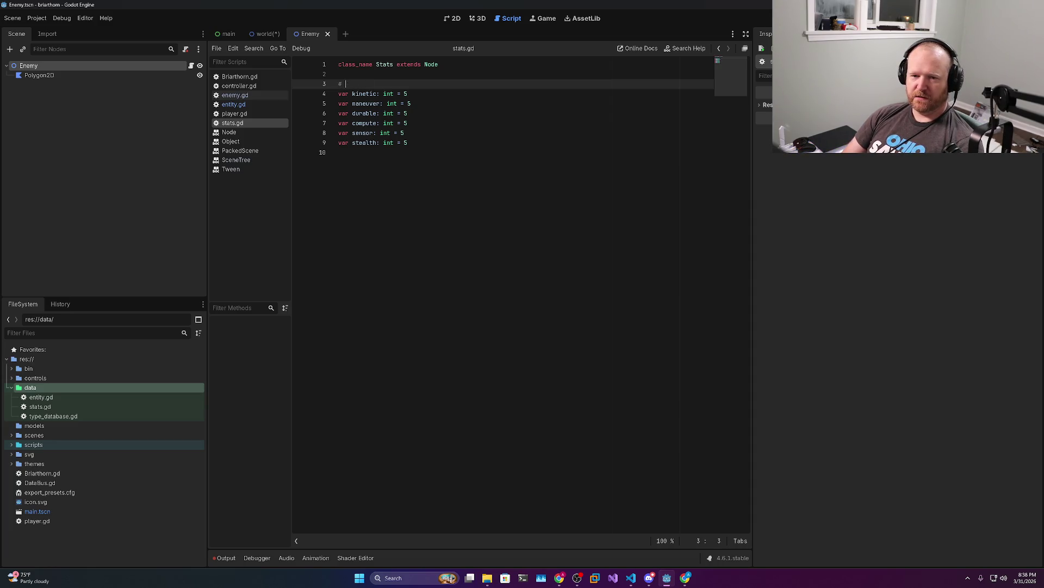
text(strea)
key(BackSpace)
key(BackSpace)
text(ength)
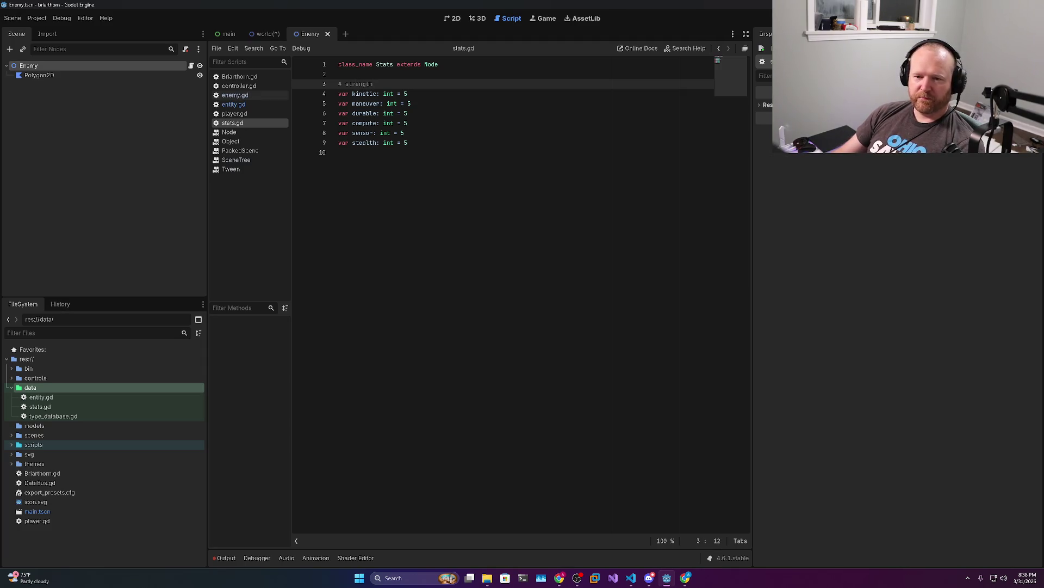
- Add a blank-line gap below var kinetic and bring Visual Studio Code to the front
key(Down)
key(End)
key(Return)
key(Return)
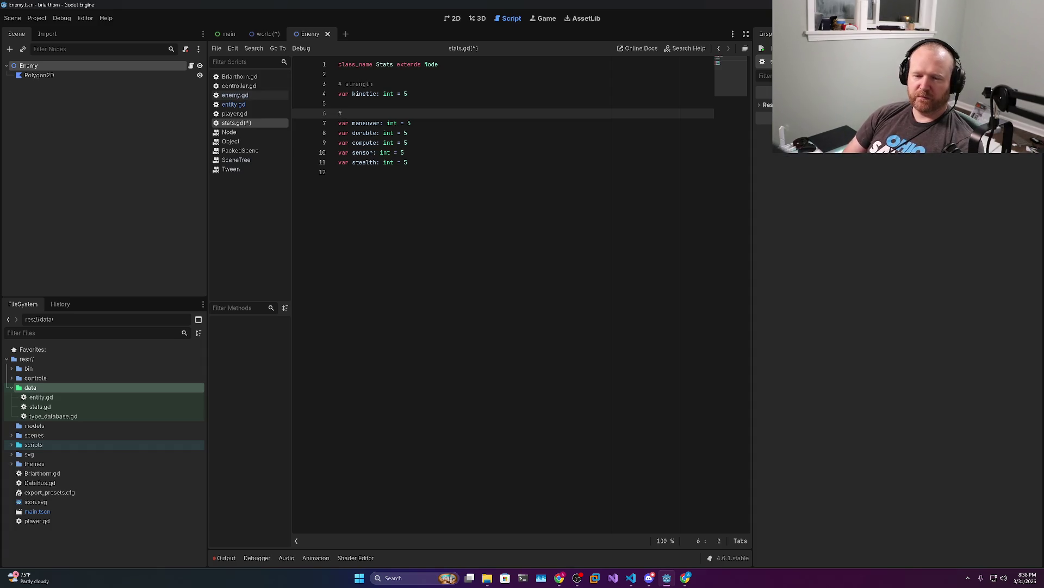
click(632, 578)
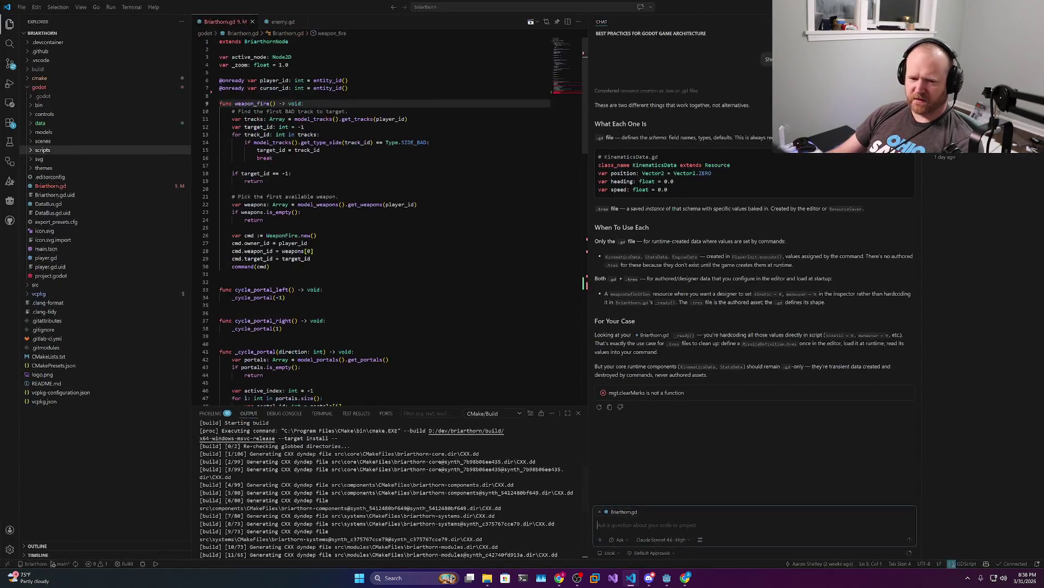
- Open Stats.ixx and select the documented kinetic-to-stealth declarations in the Stats struct
key(ctrl+p)
text(s.cpp)
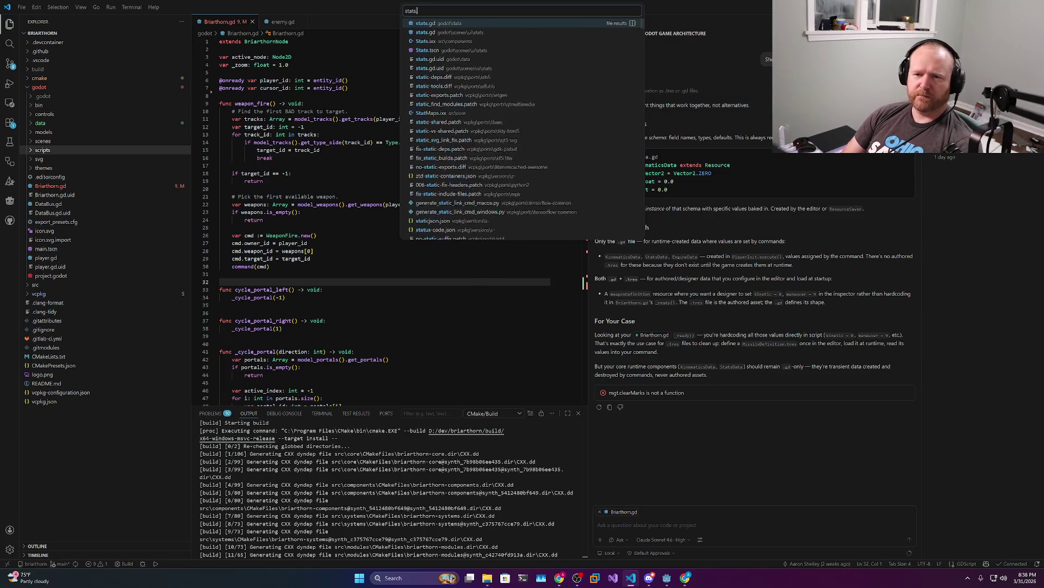
key(BackSpace)
key(BackSpace)
key(BackSpace)
text(ixx)
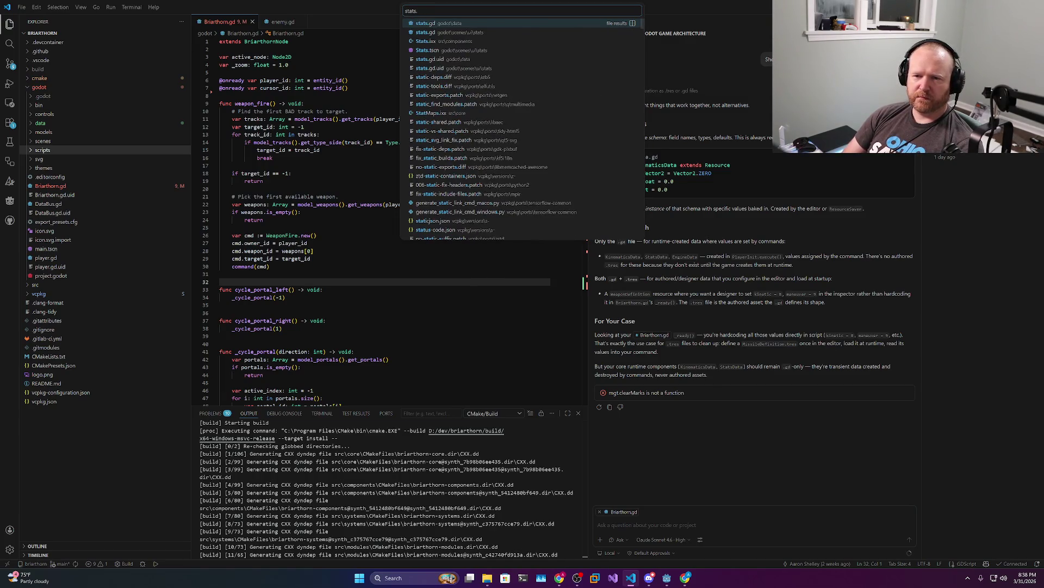
key(Return)
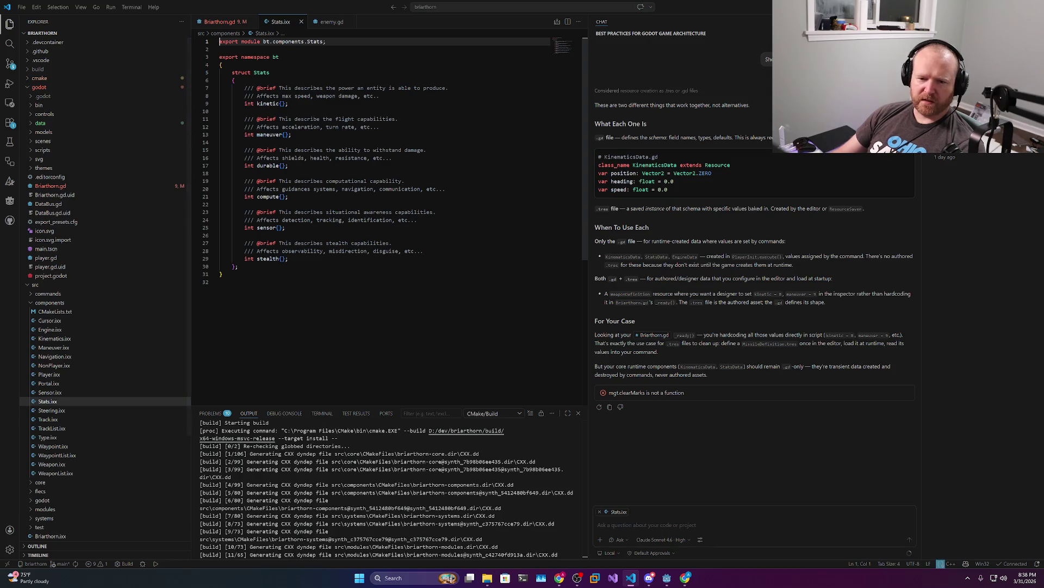
mouse_move(294, 259)
mouse_down()
mouse_move(328, 251)
mouse_move(220, 87)
mouse_up()
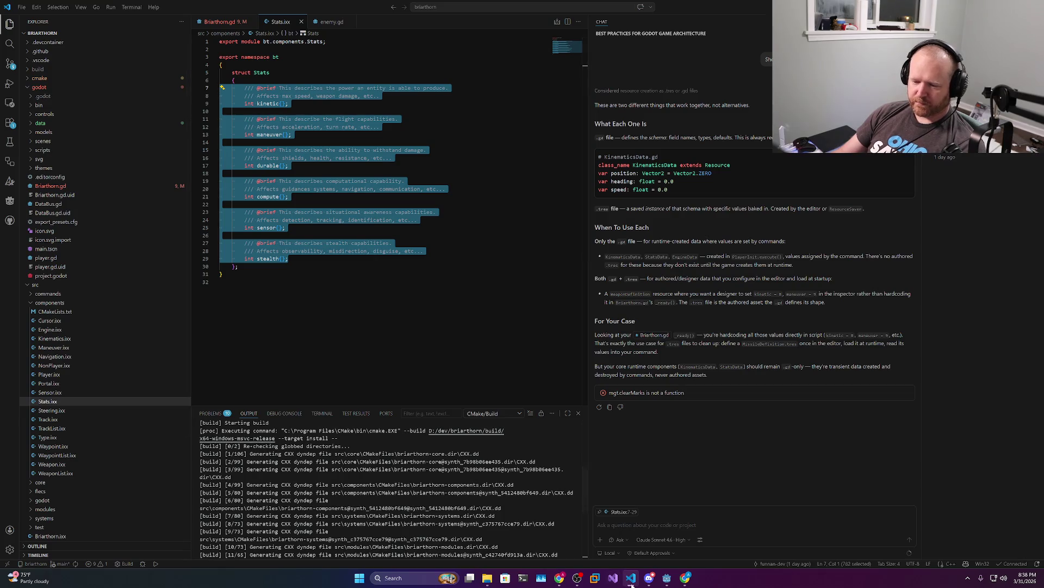
mouse_move(631, 578)
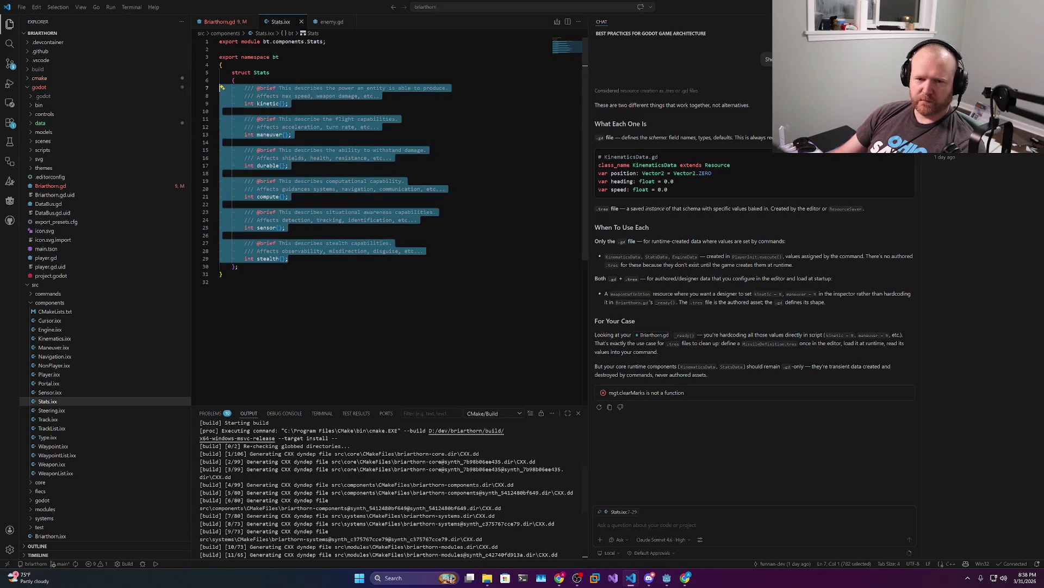
- Paste the C++ stat declarations below the vars and move the kinetic doc comment over '# strength'
click(667, 578)
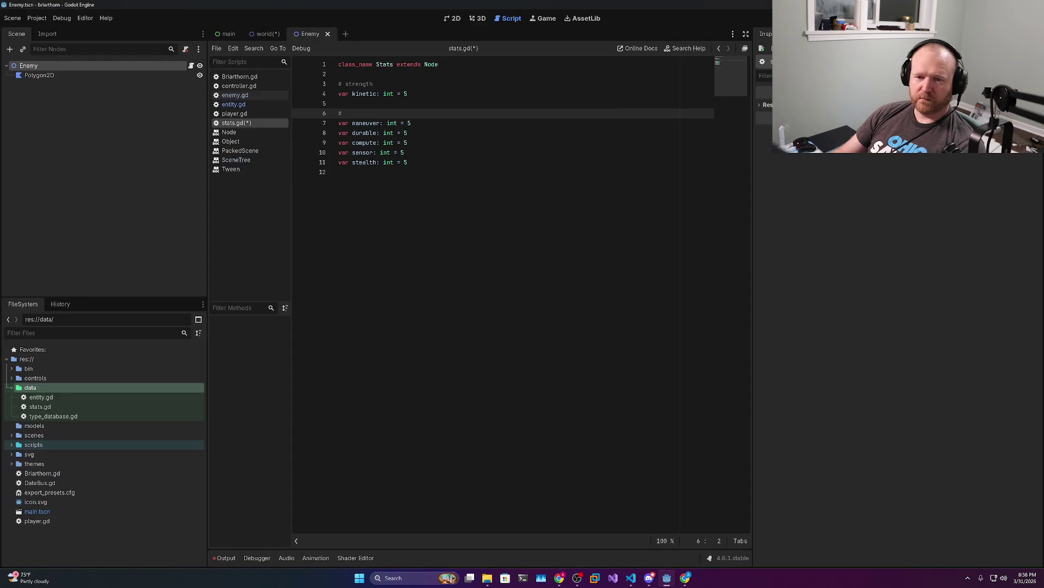
key(Return)
text(/// @brief This describes the power an entity is able to produce. 		/// Affects max speed, weapon damage, etc... 		int kinetic{};  		/// @brief This describe the flight capabilities. 		/// Affects acceleration, turn rate, etc... 		int maneuver{};  		/// @brief This describes the ability to withstand damage. 		/// Affects shields, health, resistance, etc... 		int durable{};  		/// @brief This describes computational capability. 		/// Affects guidances systems, navigation, communication, etc... 		int compute{};  		/// @brief This describes situational awareness capabilities. 		/// Affects detection, tracking, identification, etc... 		int sensor{};  		/// @brief This describes stealth capabilities. 		/// Affects observability, misdirection, disguise, etc... 		int stealth{};)
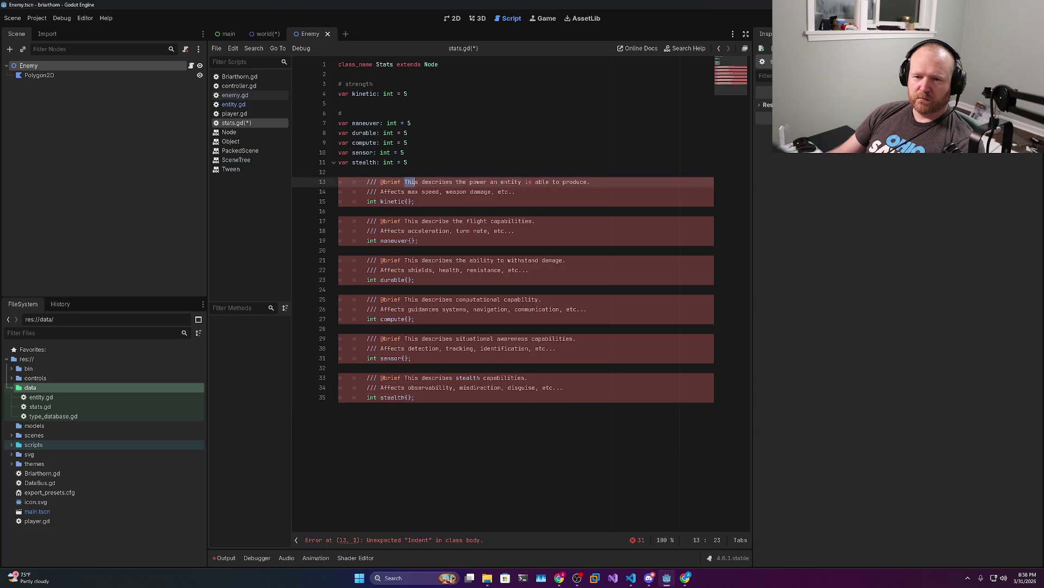
mouse_move(404, 181)
mouse_down()
mouse_move(516, 192)
mouse_move(591, 181)
mouse_up()
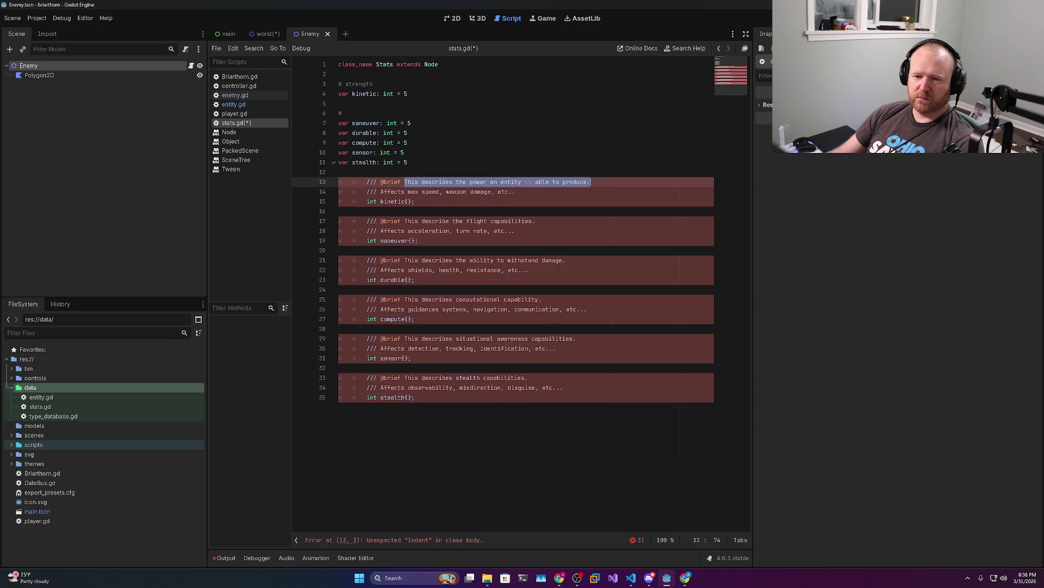
drag(515, 191, 338, 181)
key(ctrl+c)
key(BackSpace)
drag(373, 84, 338, 84)
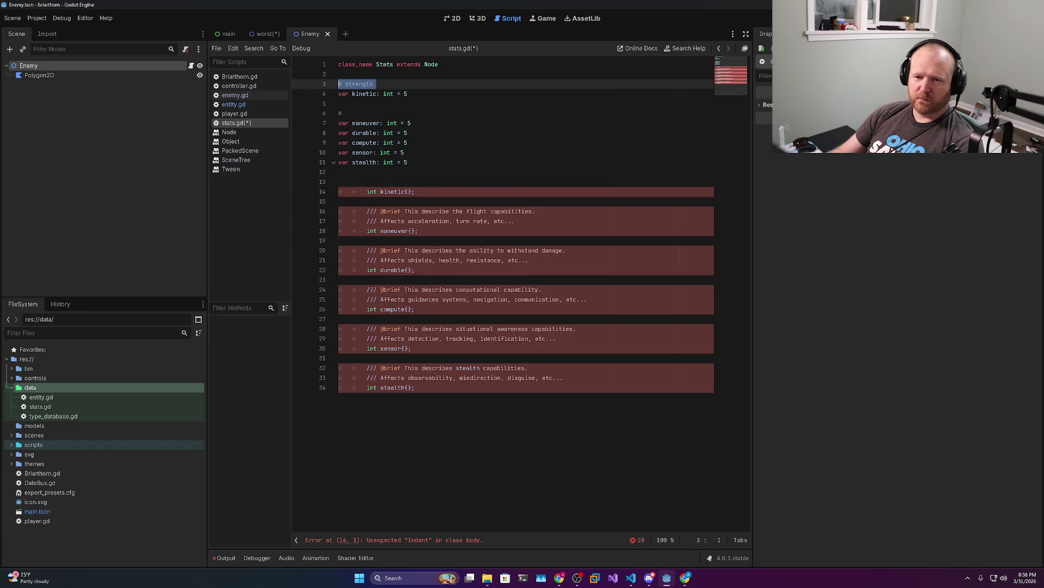
key(ctrl+v)
- Un-indent the kinetic comment, change /// to #, and delete the leftover int kinetic line
drag(516, 94, 339, 84)
key(shift+Tab)
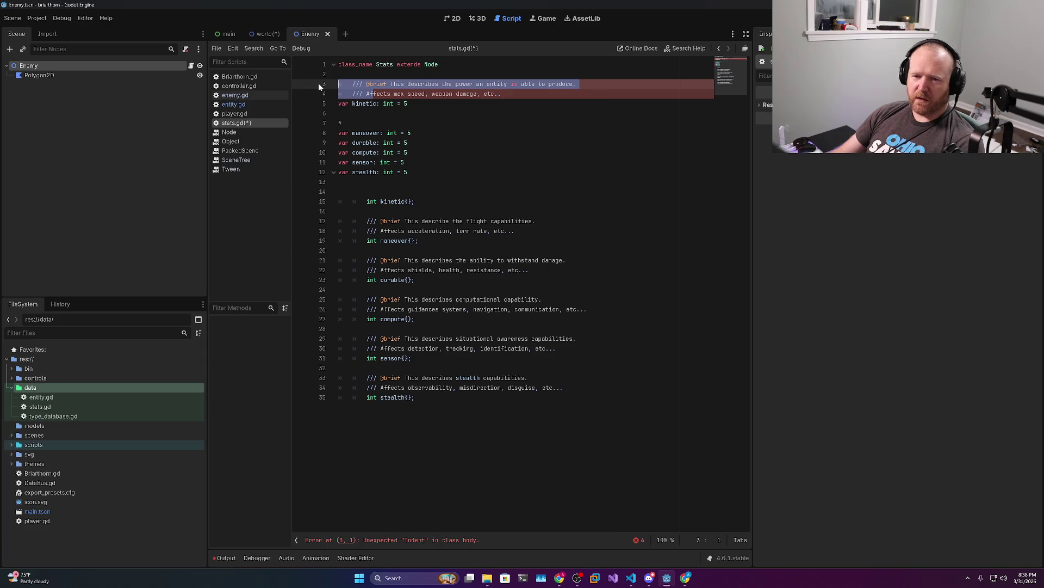
key(shift+Tab)
click(352, 84)
key(BackSpace)
key(BackSpace)
key(BackSpace)
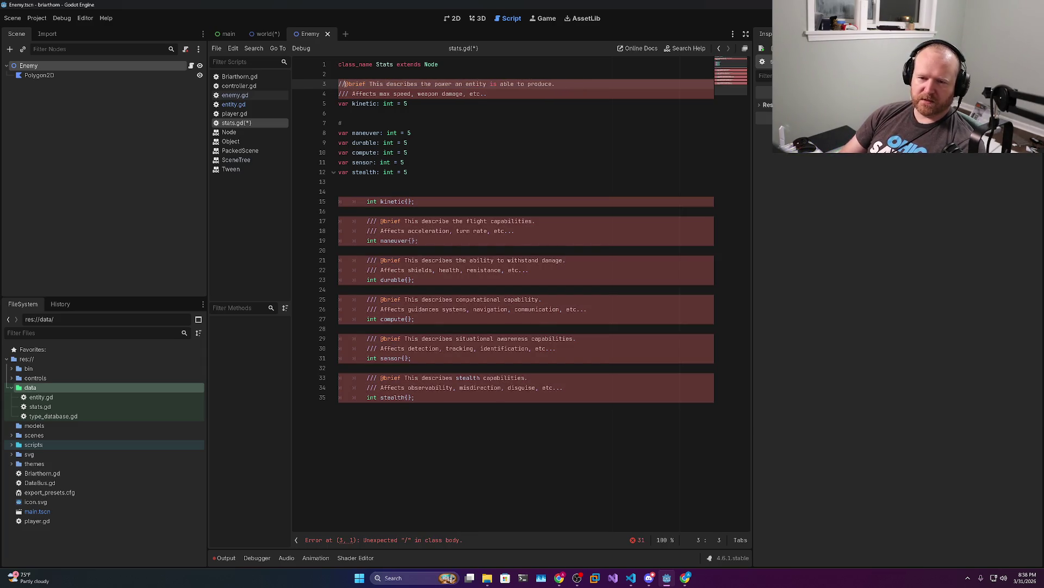
text(#)
key(Down)
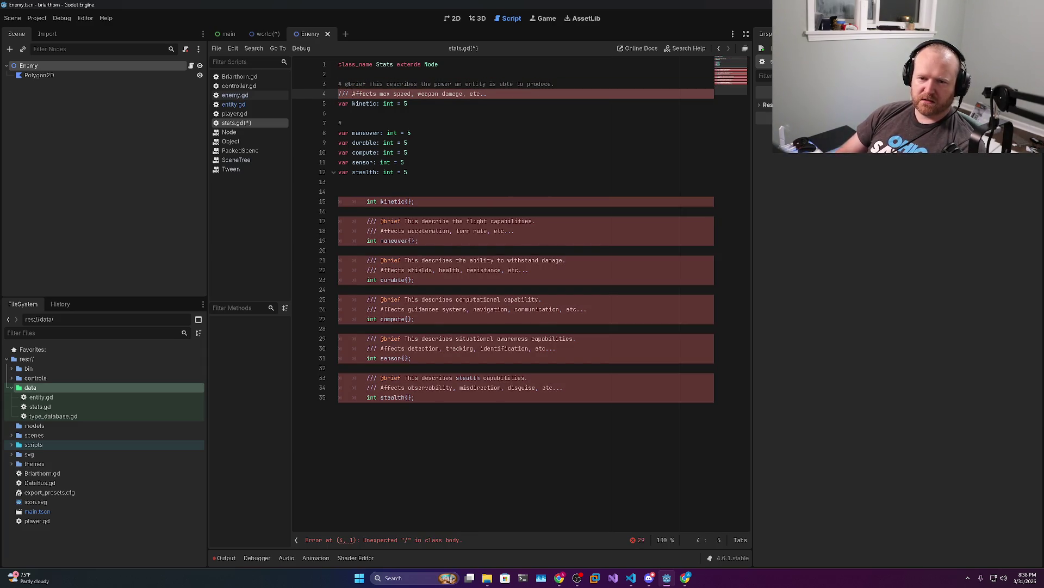
key(BackSpace)
key(BackSpace)
key(BackSpace)
text(#)
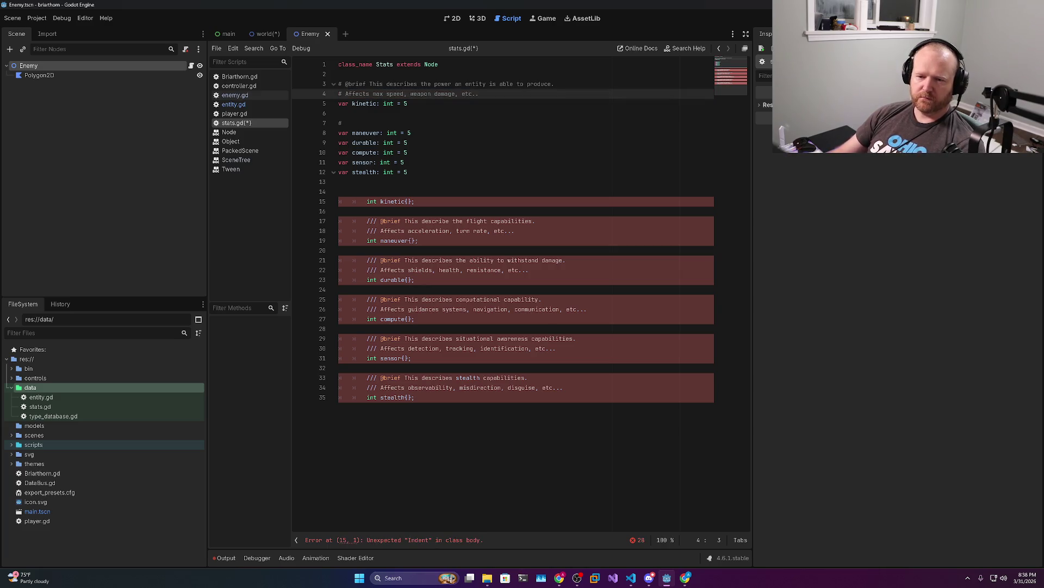
click(339, 201)
key(ctrl+shift+k)
key(ctrl+shift+k)
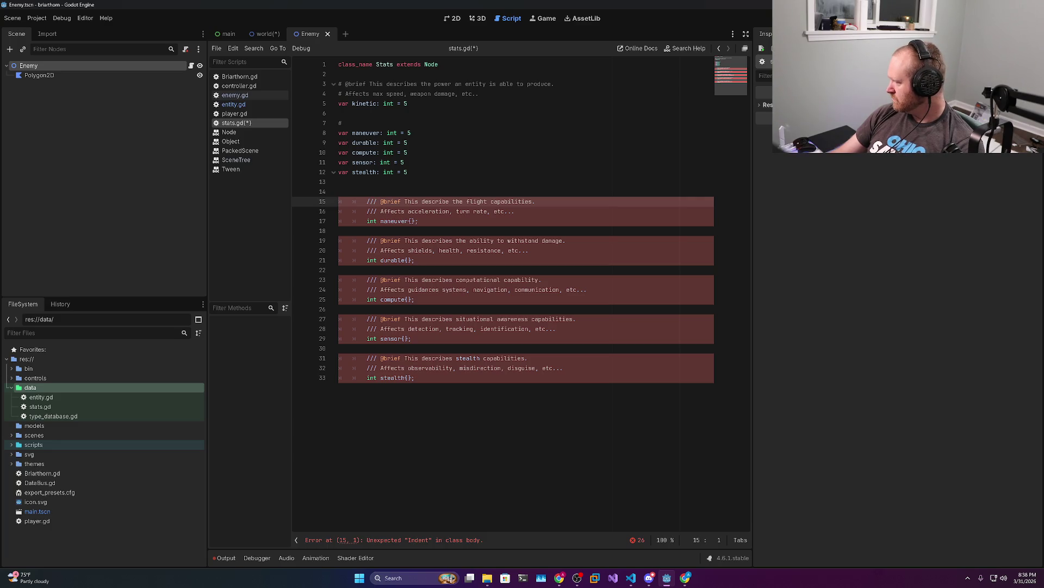
key(super+d)
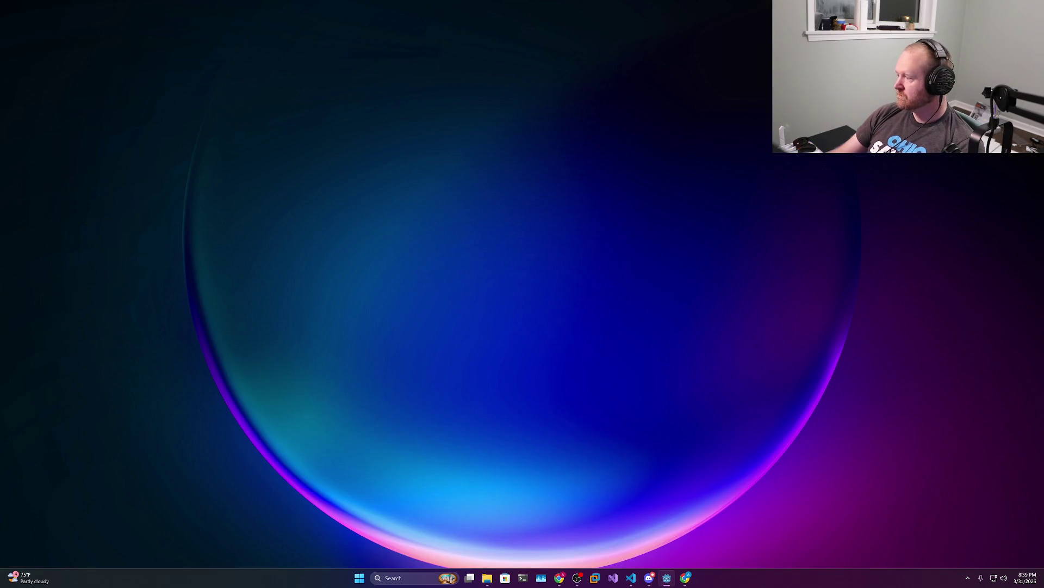
- Search 'godot documentation syntax' in a new Chrome tab and open GDScript documentation comments
key(super+d)
key(alt+Tab)
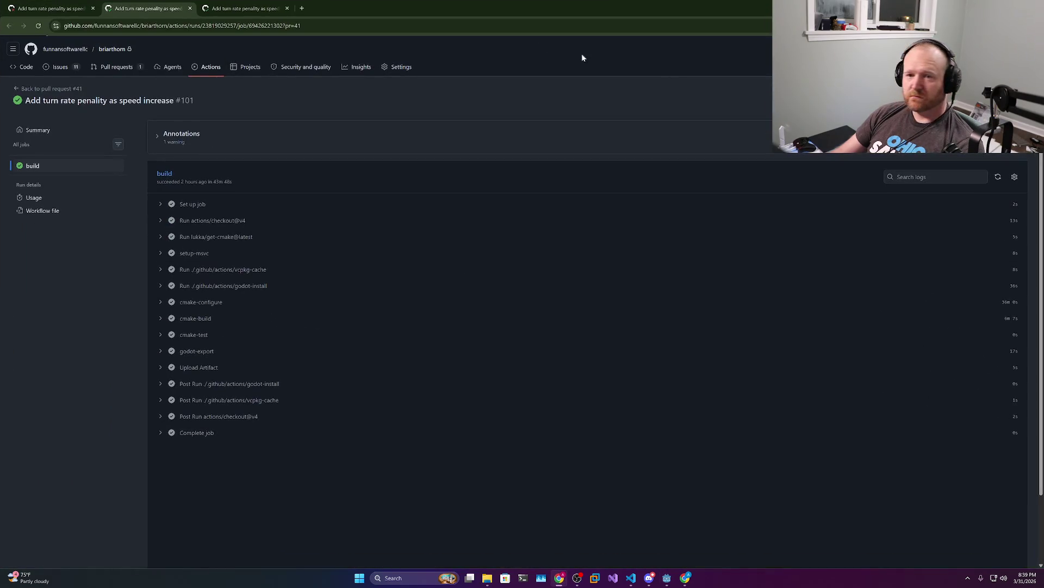
click(302, 8)
text(godot docum)
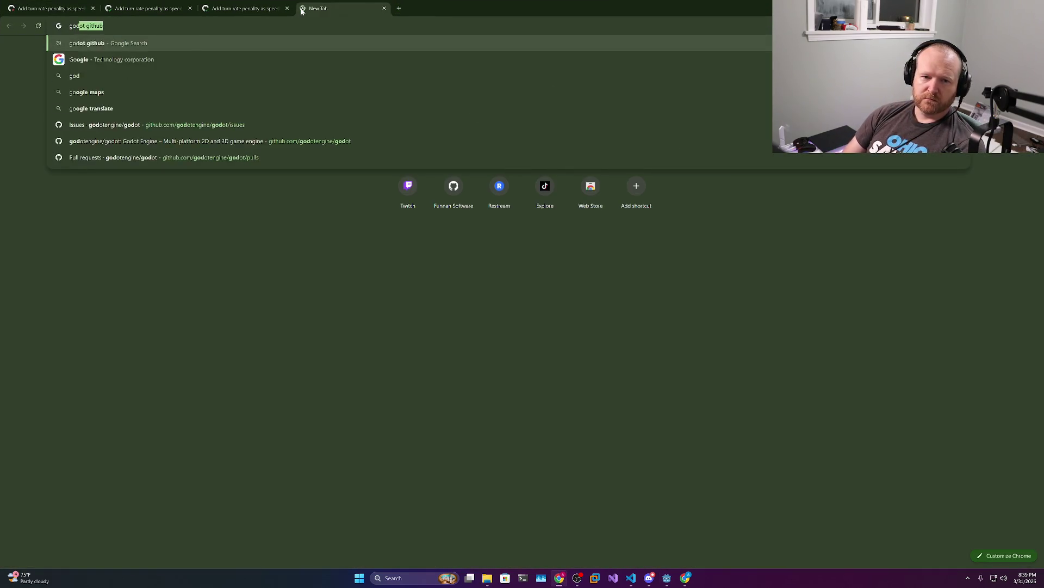
text(entation syntax)
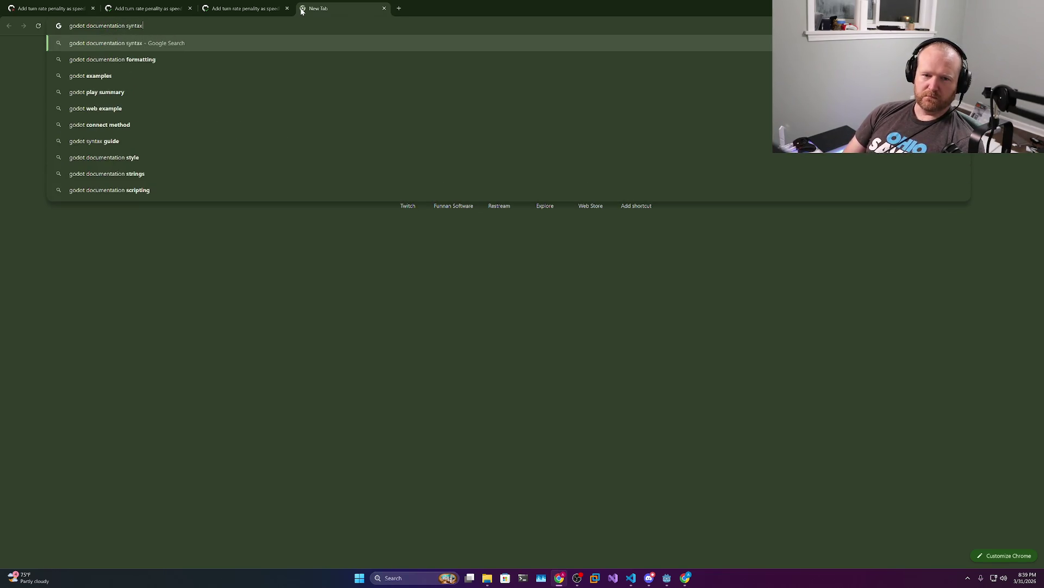
key(Return)
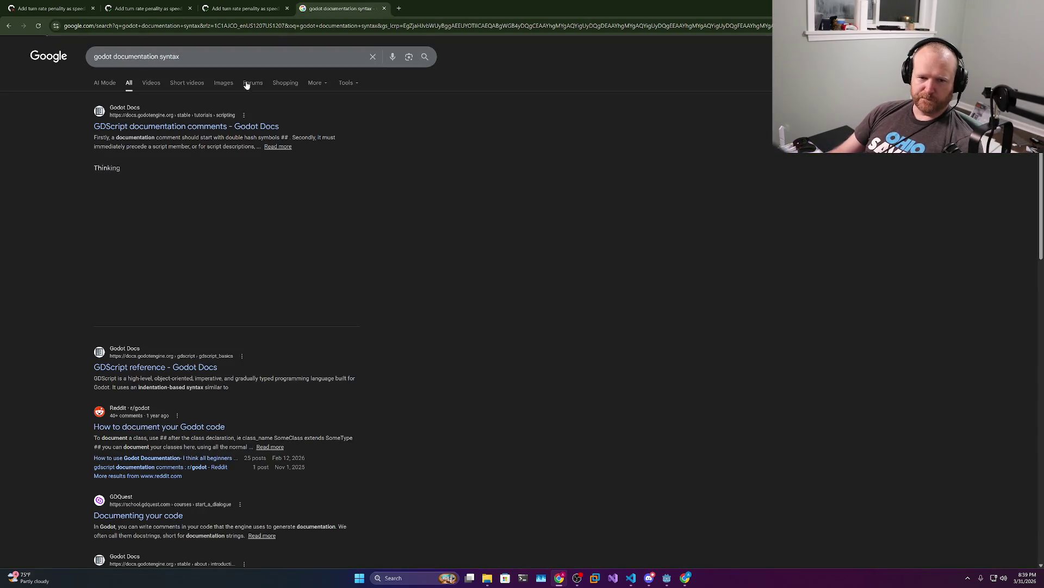
click(202, 126)
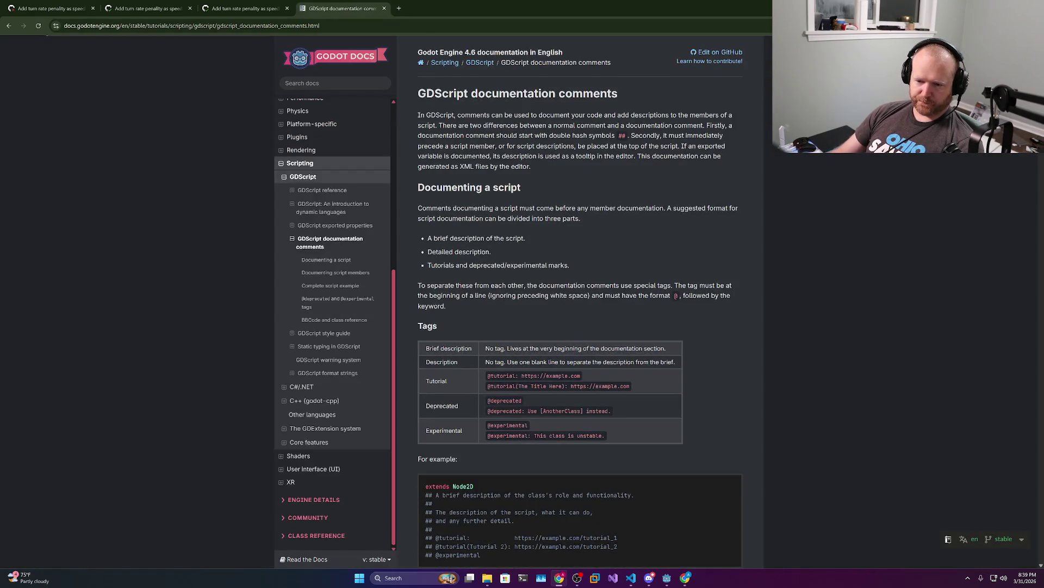
- Read through the doc-comment examples on the page, then return to Godot
scroll(505, 282, down, 2)
scroll(505, 282, down, 1)
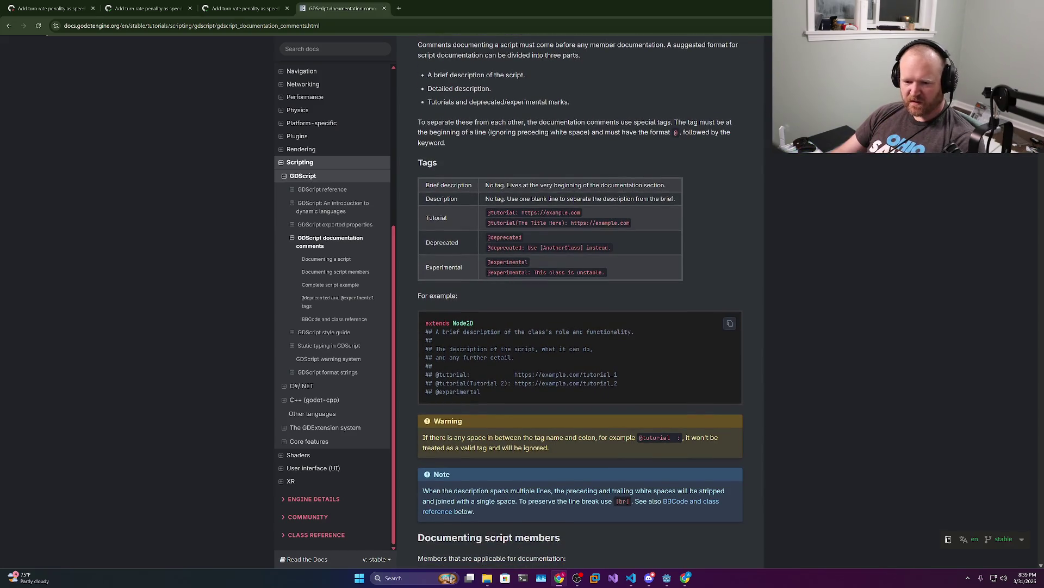
double_click(459, 392)
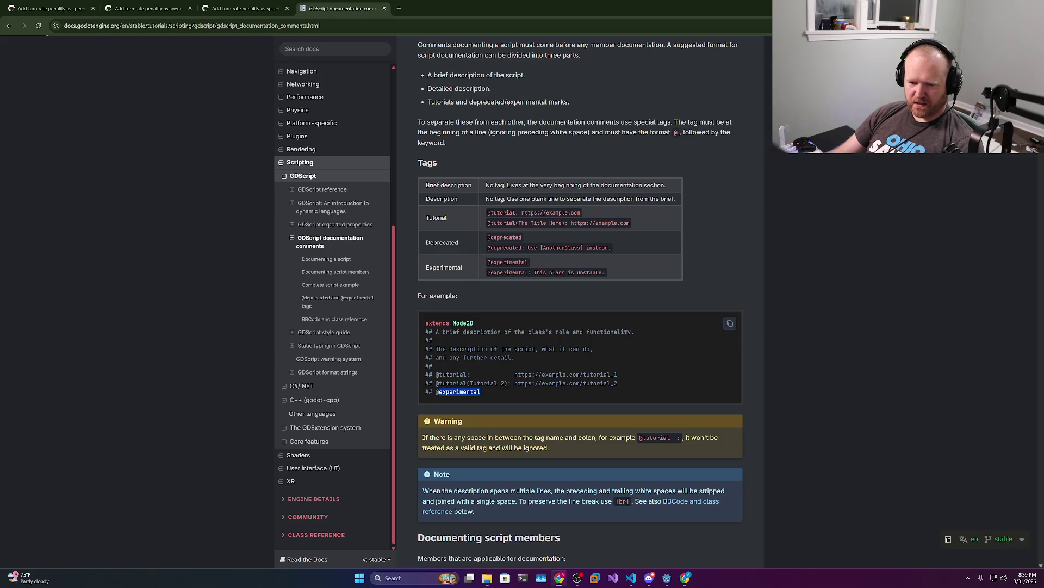
drag(425, 358, 430, 358)
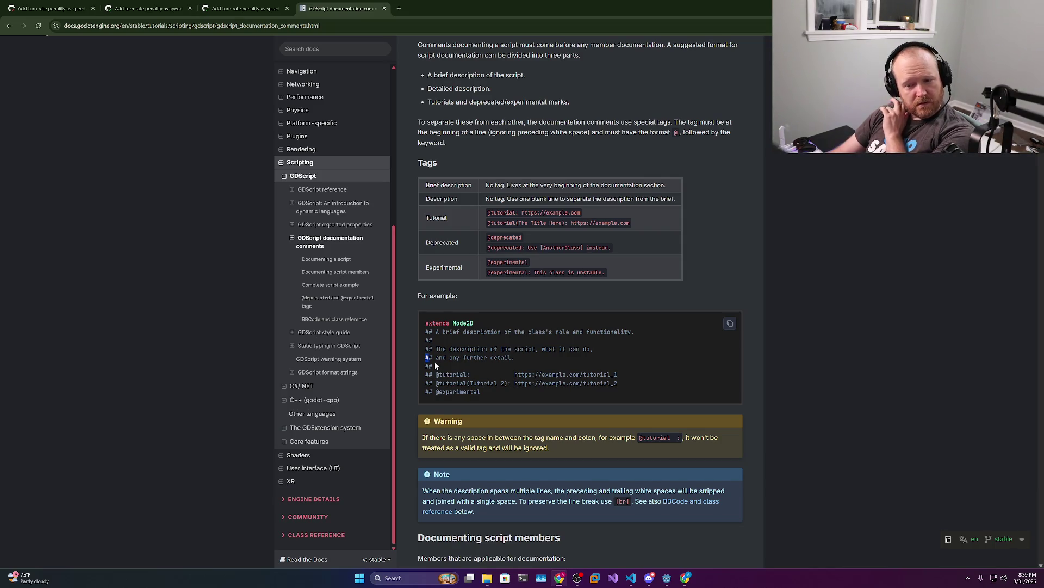
scroll(437, 365, down, 6)
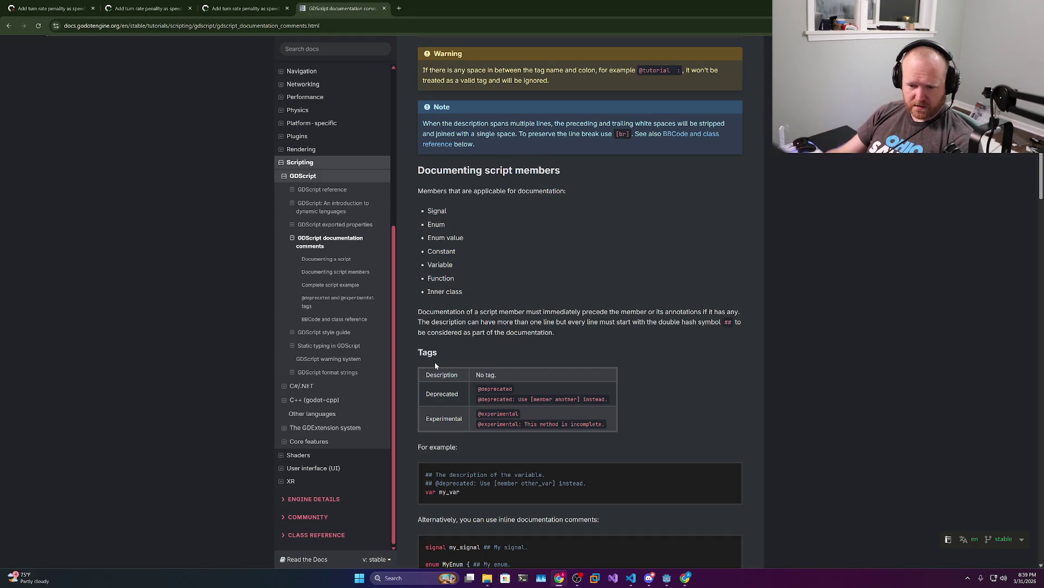
scroll(435, 365, down, 1)
scroll(435, 361, down, 2)
scroll(435, 361, down, 4)
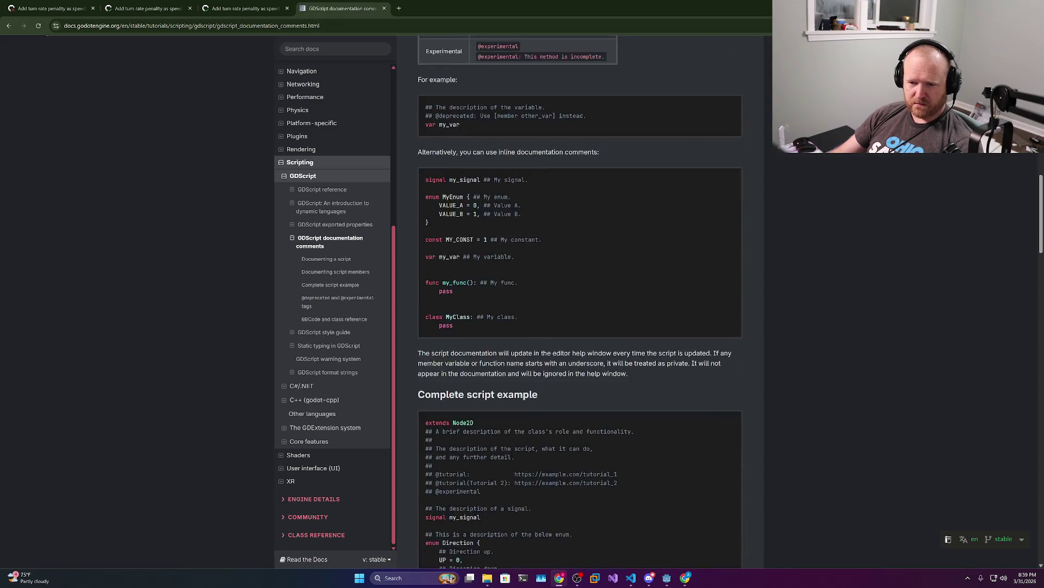
scroll(462, 377, down, 2)
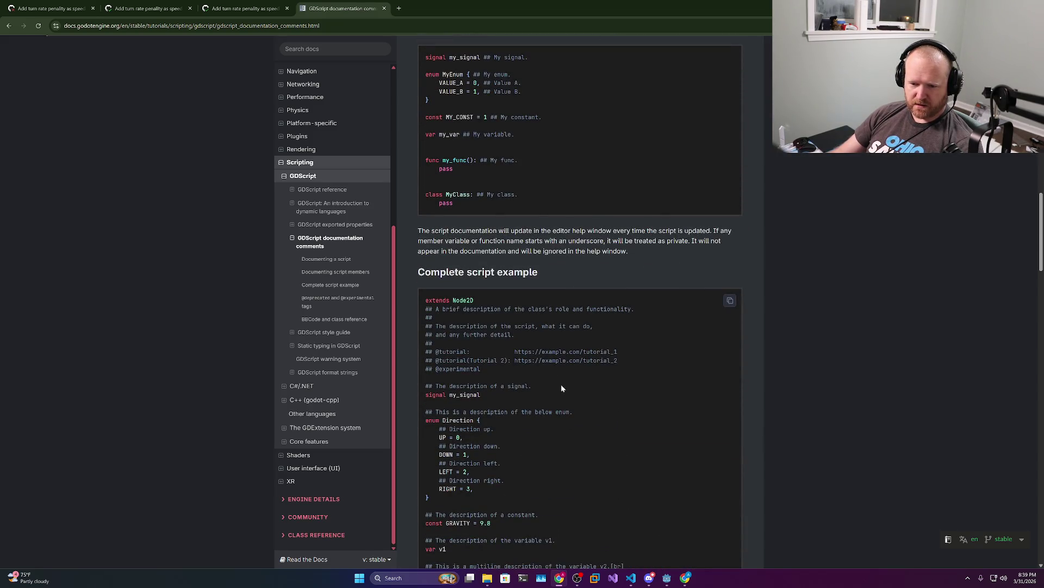
key(alt+Tab)
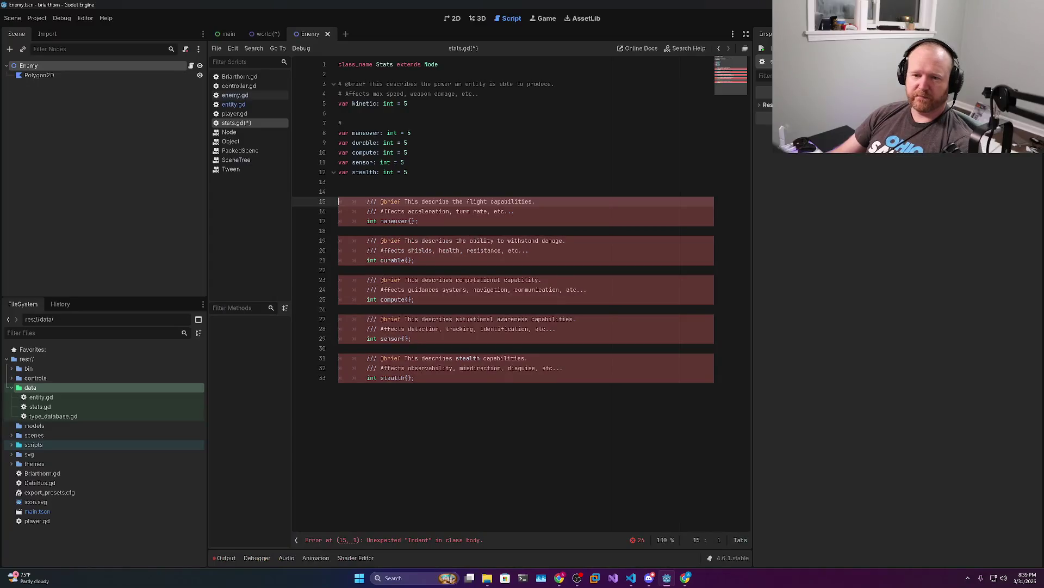
click(339, 84)
text(#)
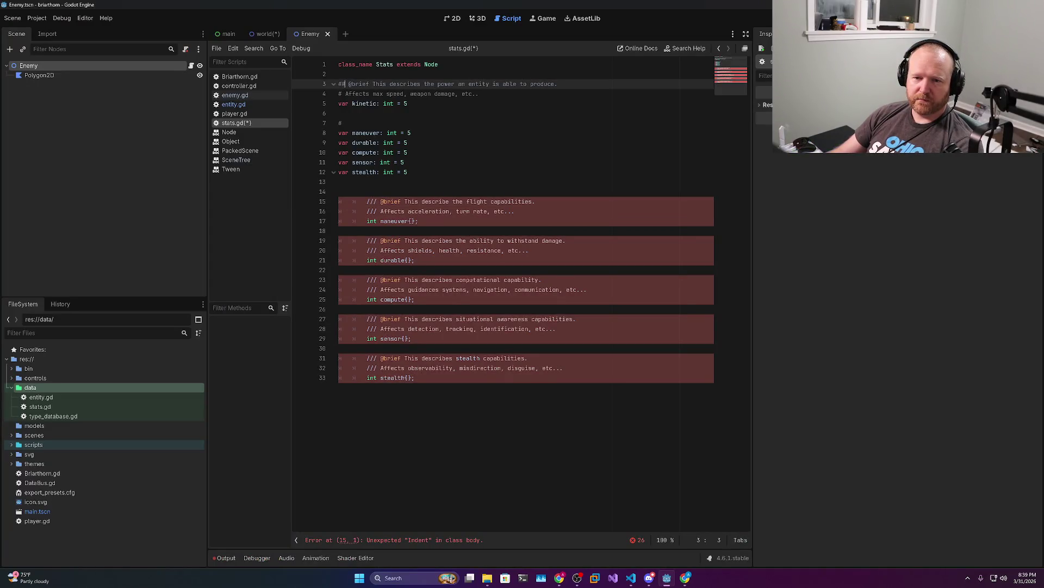
double_click(360, 84)
key(BackSpace)
key(BackSpace)
key(BackSpace)
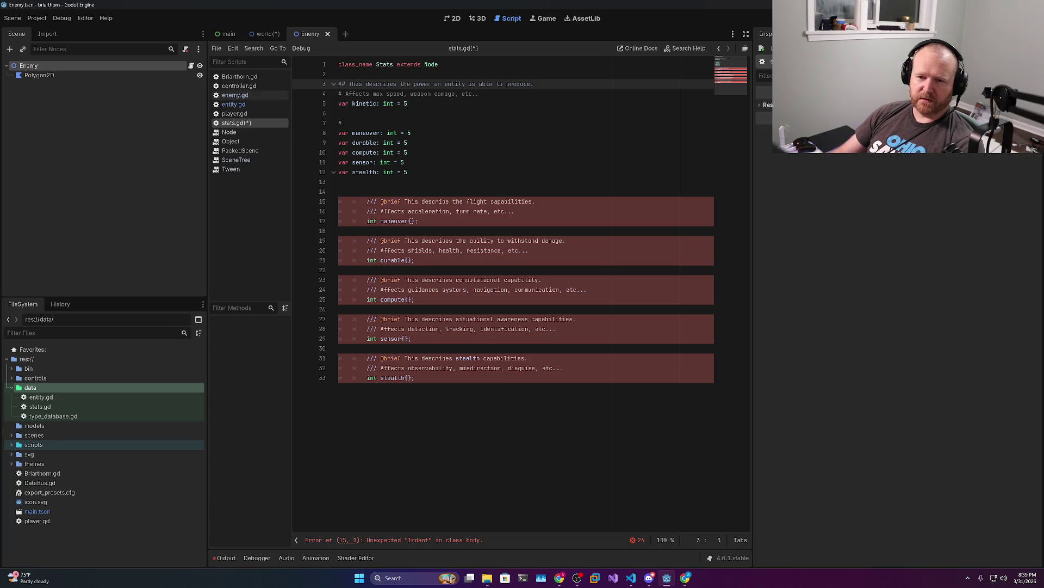
key(ctrl+s)
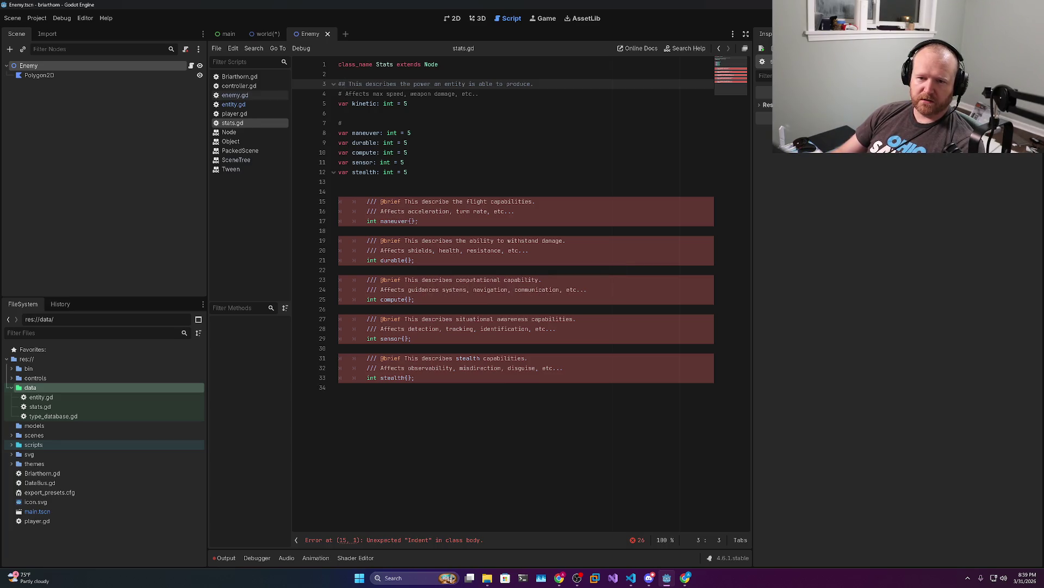
key(Down)
key(BackSpace)
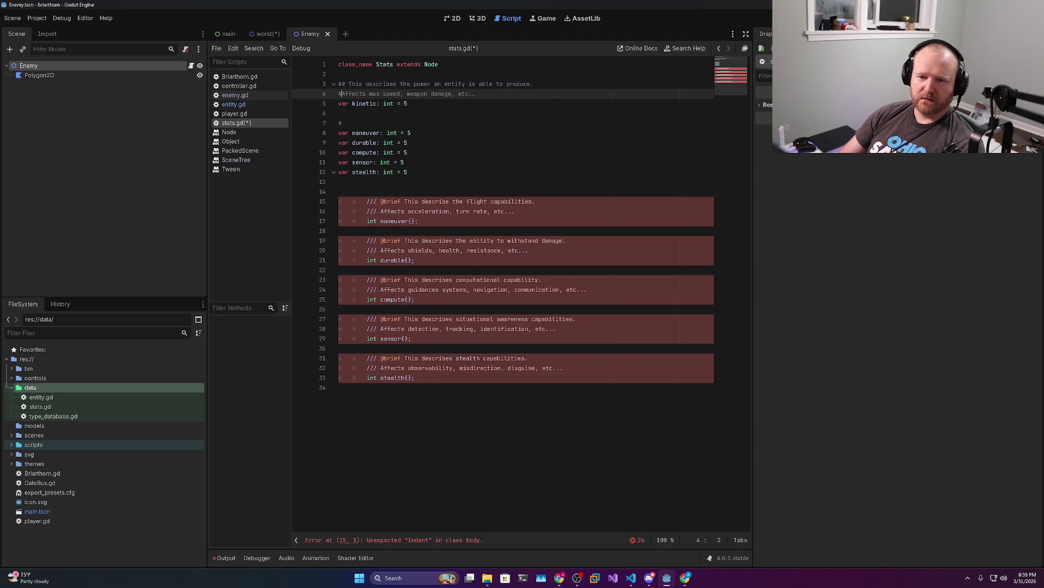
text(#)
key(ctrl+s)
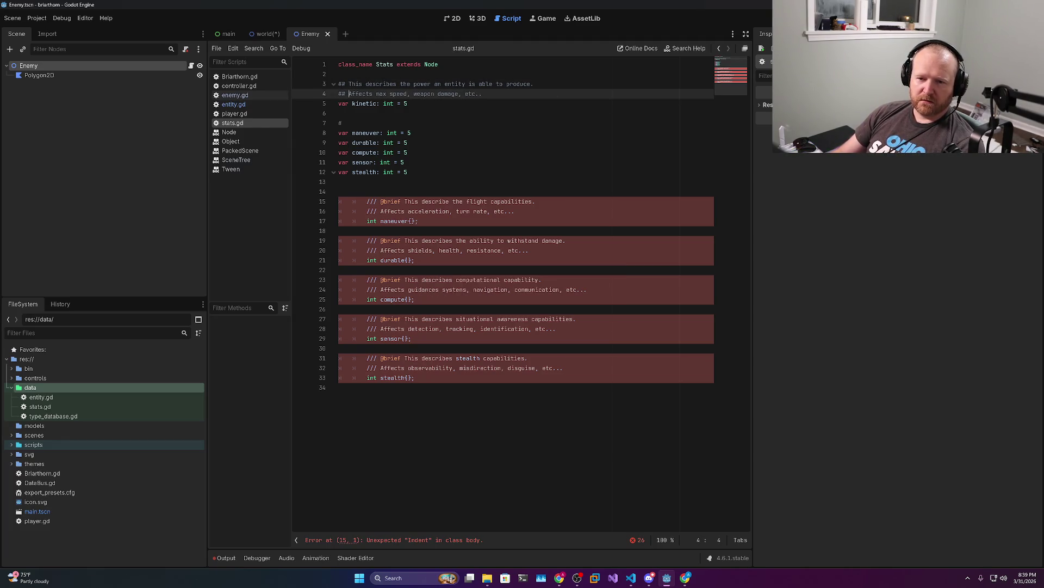
- Cut the flight-capability comment lines out of the leftover C++ block
click(339, 113)
right_click(358, 105)
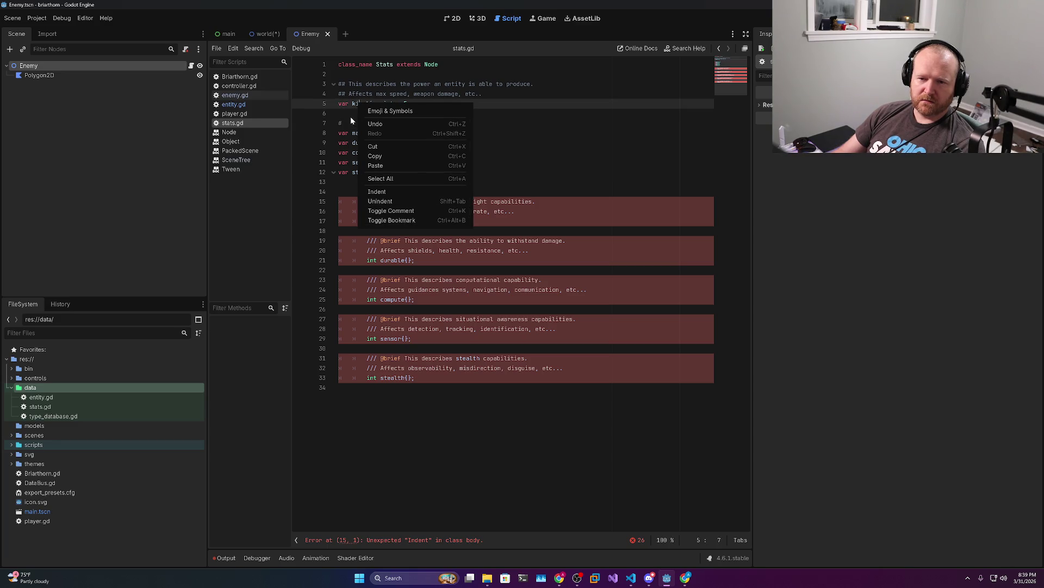
click(350, 119)
click(350, 123)
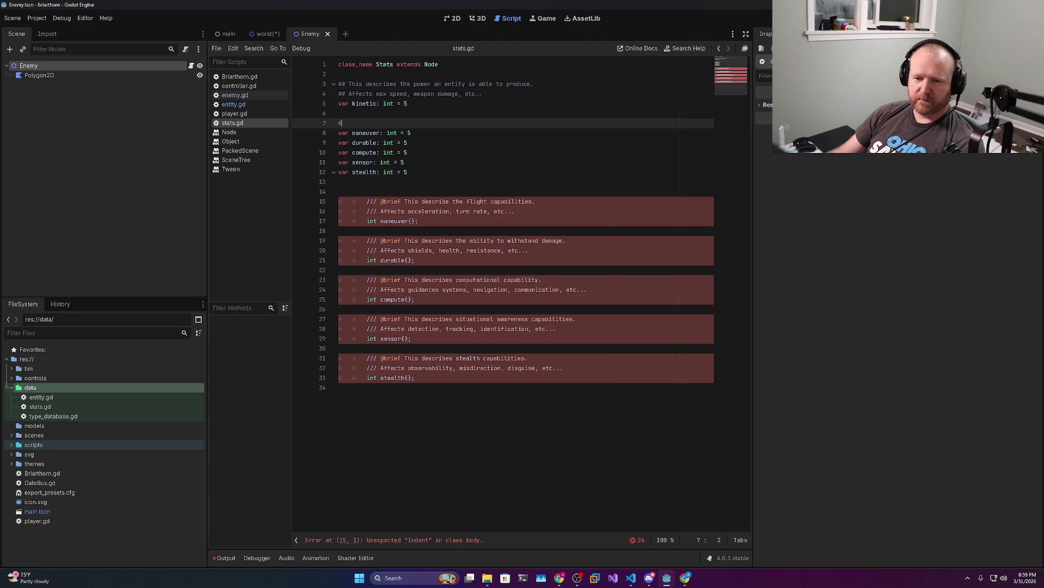
click(515, 212)
shift+click(338, 201)
key(BackSpace)
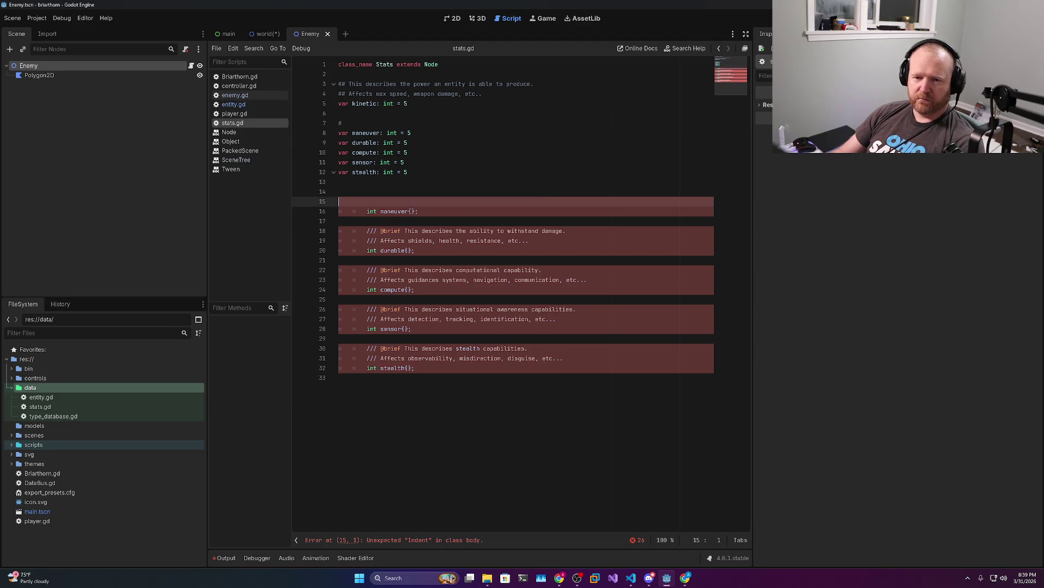
- Paste the flight comment above var maneuver after a blank line and un-indent it
text(/// @brief This describe the flight capabilities. 		/// Affects acceleration, turn rate, etc...)
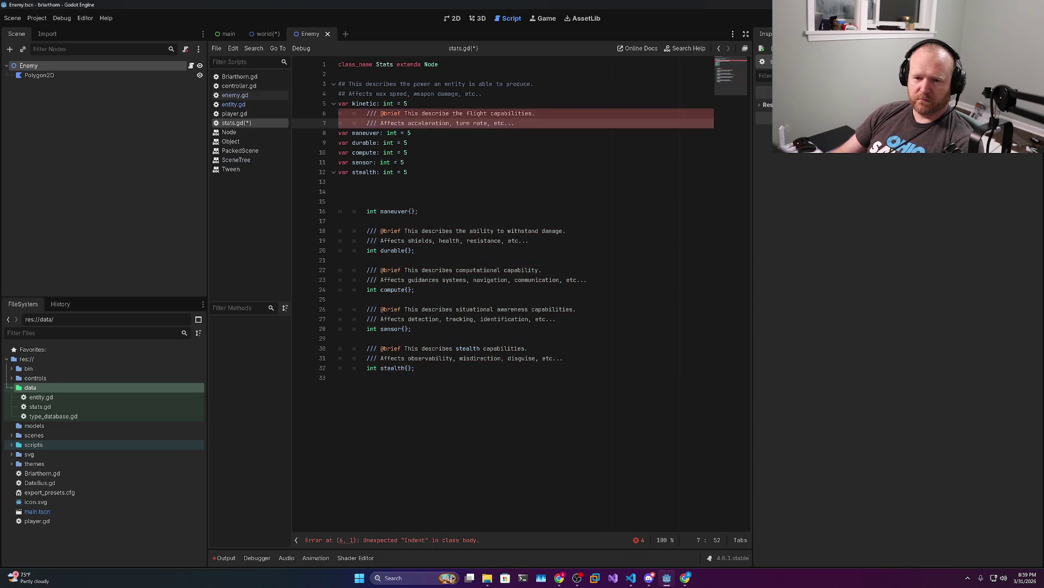
click(367, 113)
key(Return)
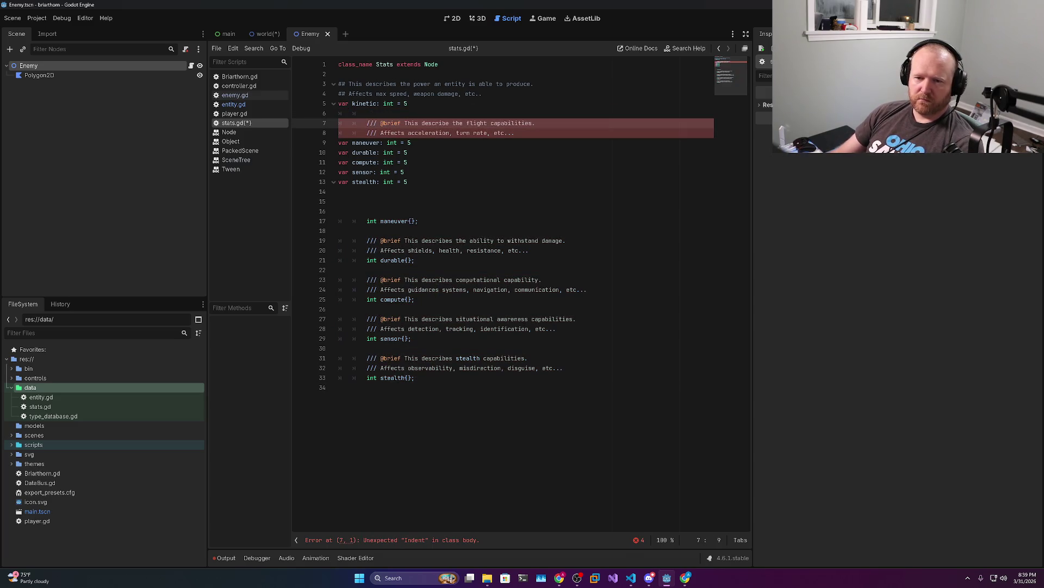
drag(381, 133, 367, 123)
key(shift+Tab)
key(shift+Tab)
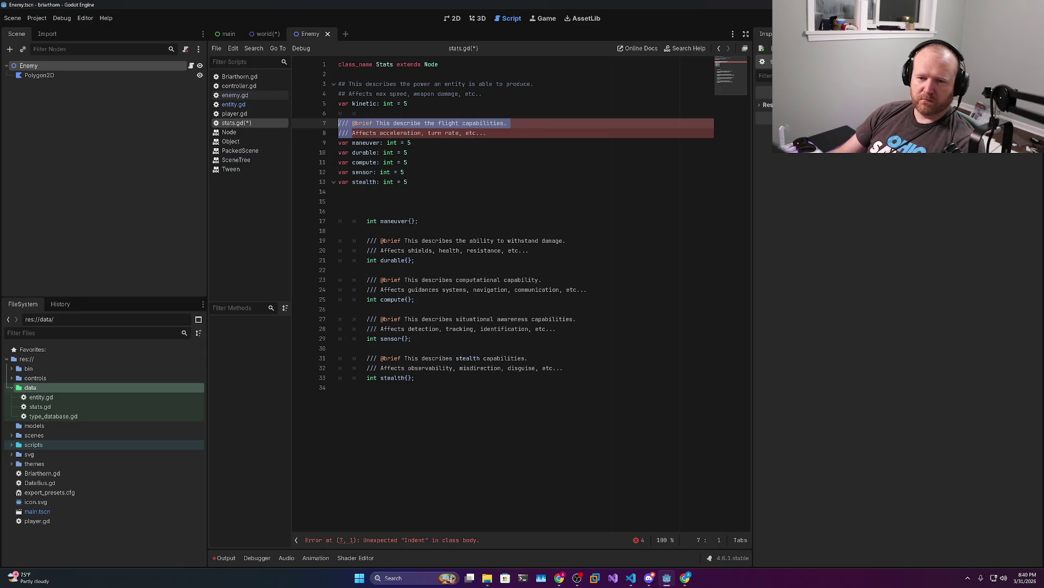
click(338, 123)
click(358, 123)
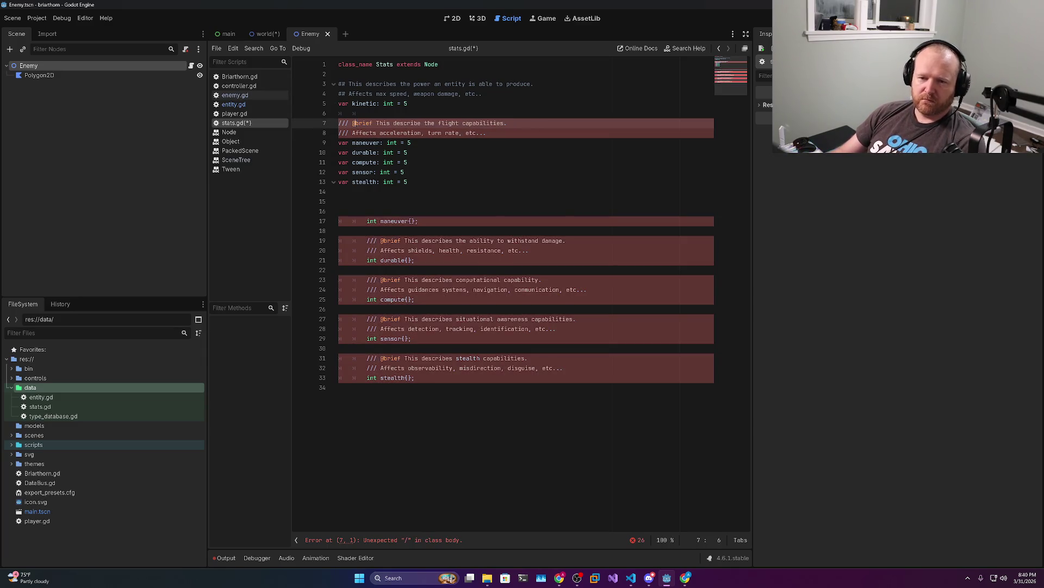
- Replace the flight comment's /// prefixes with ## and delete the leftover int maneuver{}; line
key(Left)
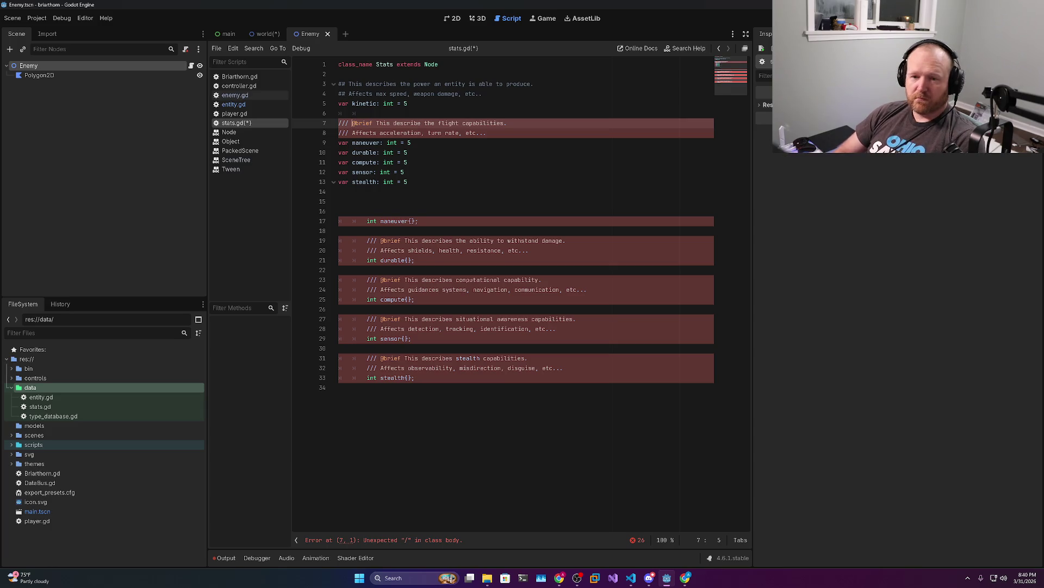
key(ctrl+shift+d)
key(ctrl+z)
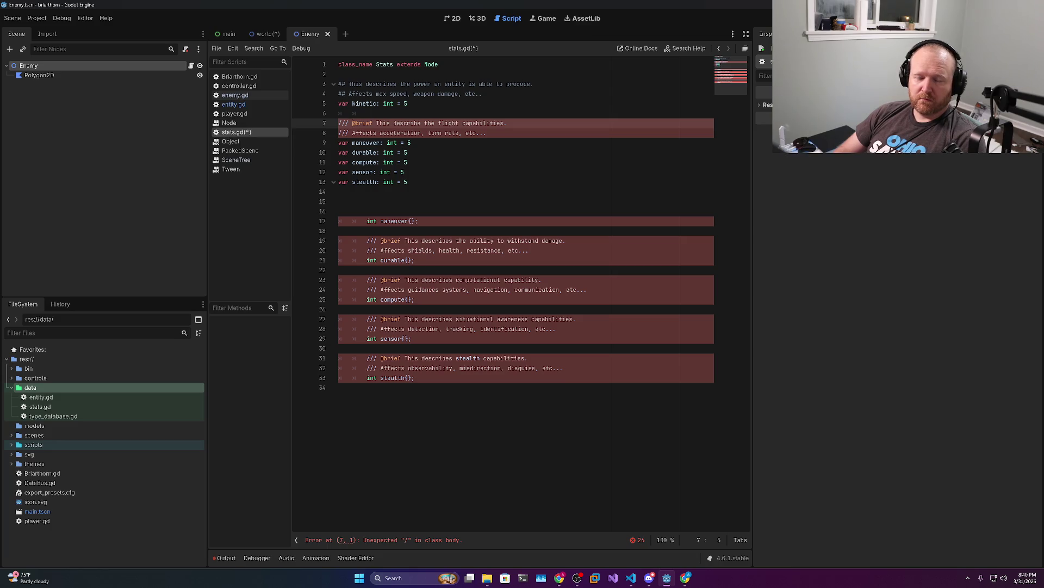
key(ctrl+shift+d)
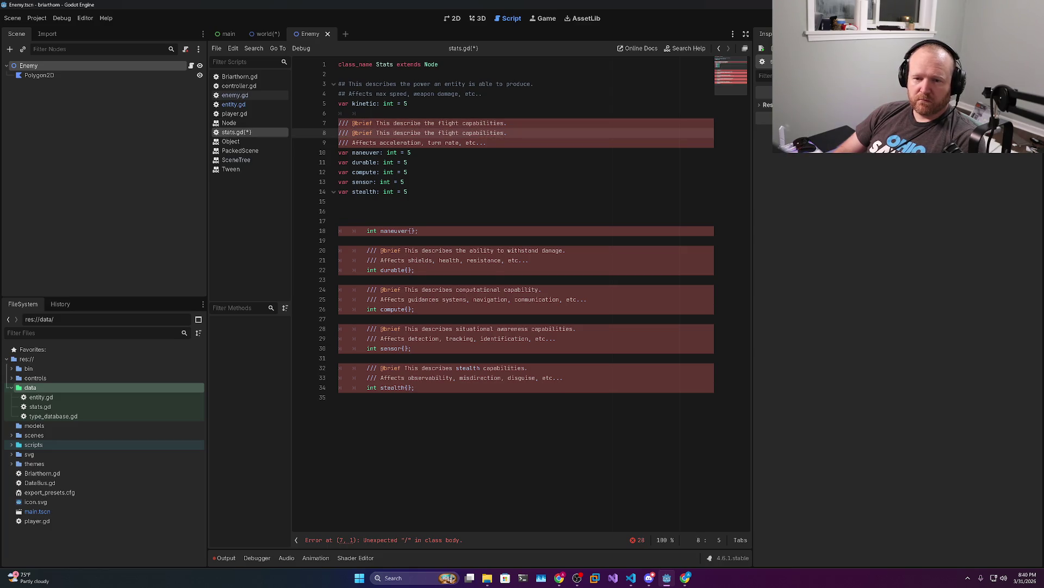
key(ctrl+z)
key(shift+alt+Down)
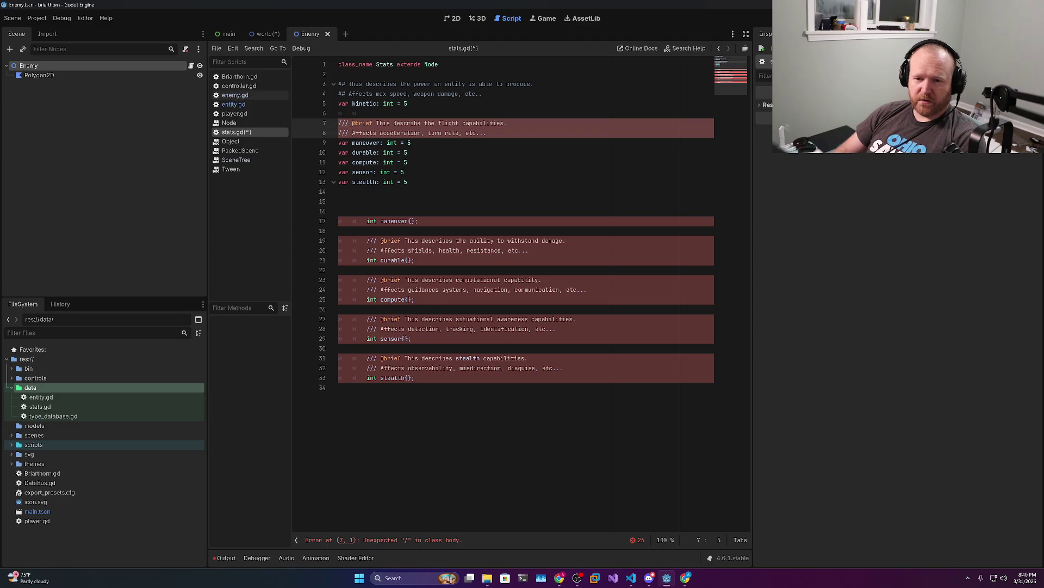
key(BackSpace)
key(BackSpace)
key(BackSpace)
text(##)
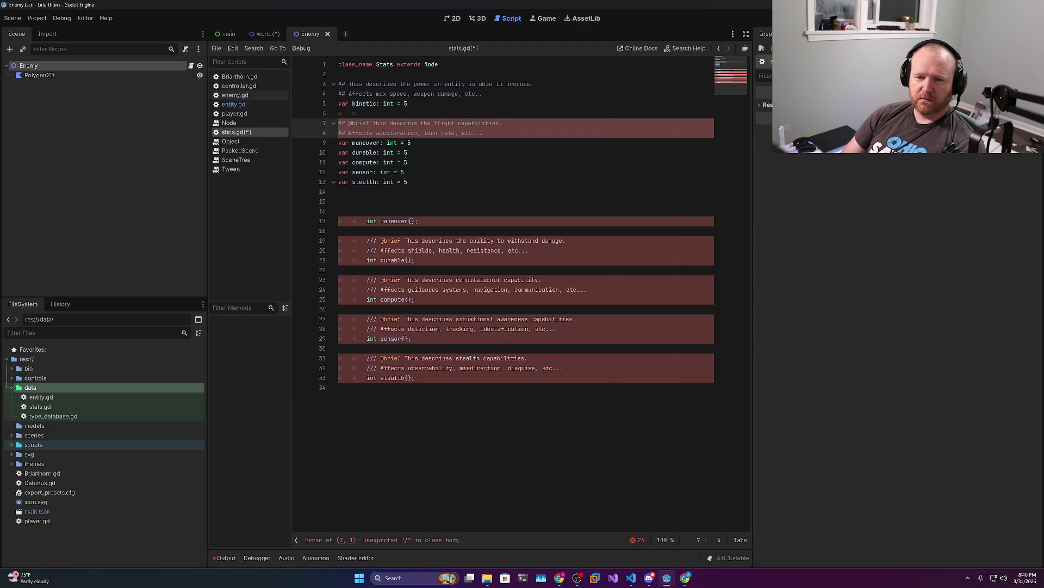
click(407, 182)
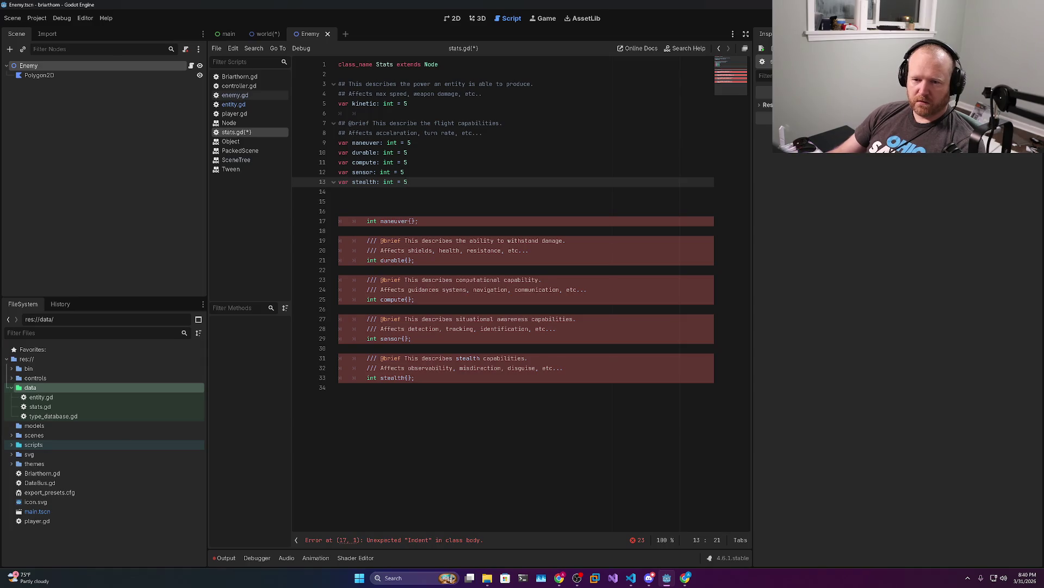
click(338, 221)
key(ctrl+shift+k)
key(ctrl+shift+k)
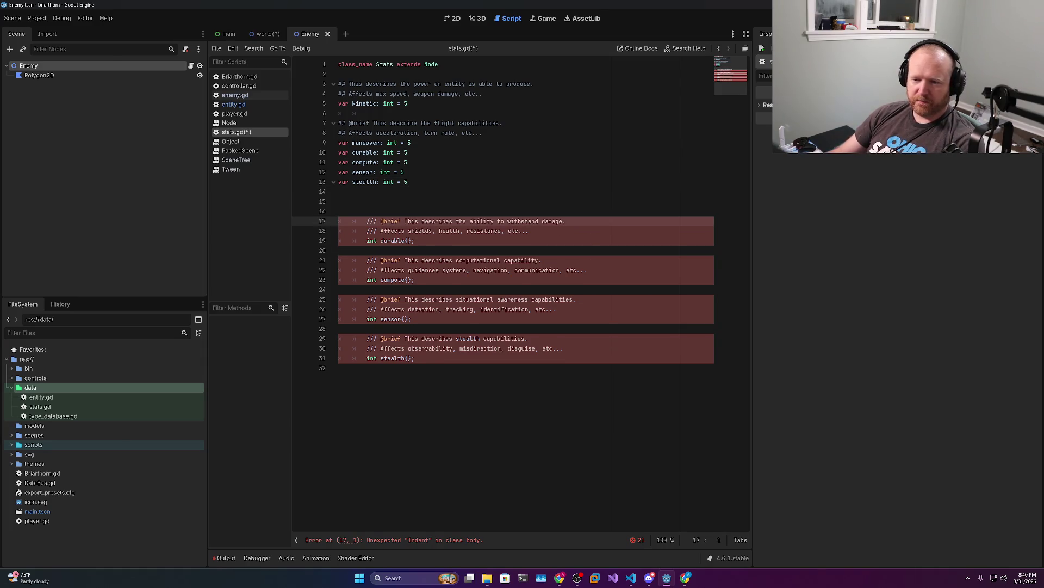
- Move the damage-resistance comment above var durable, un-indent it, and change /// to ##
drag(529, 230, 339, 221)
key(alt+Up)
key(alt+Up)
key(alt+Up)
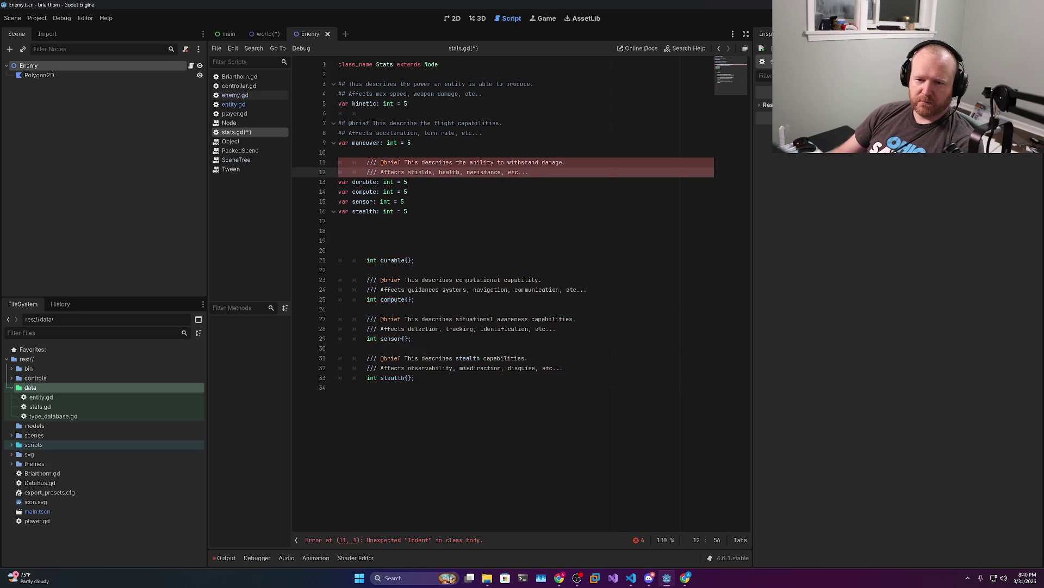
drag(529, 172, 314, 165)
key(shift+Tab)
key(shift+Tab)
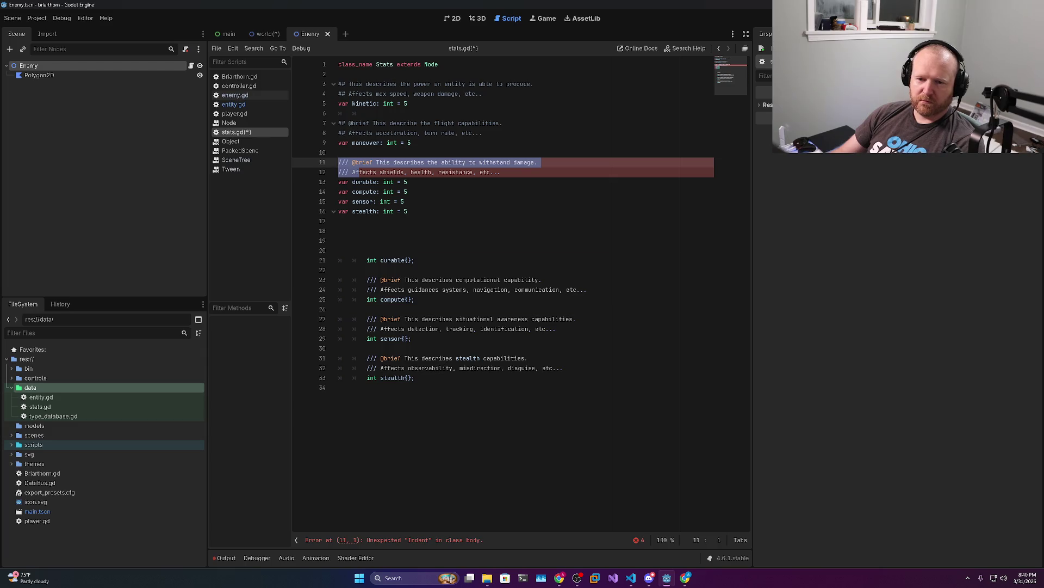
click(352, 163)
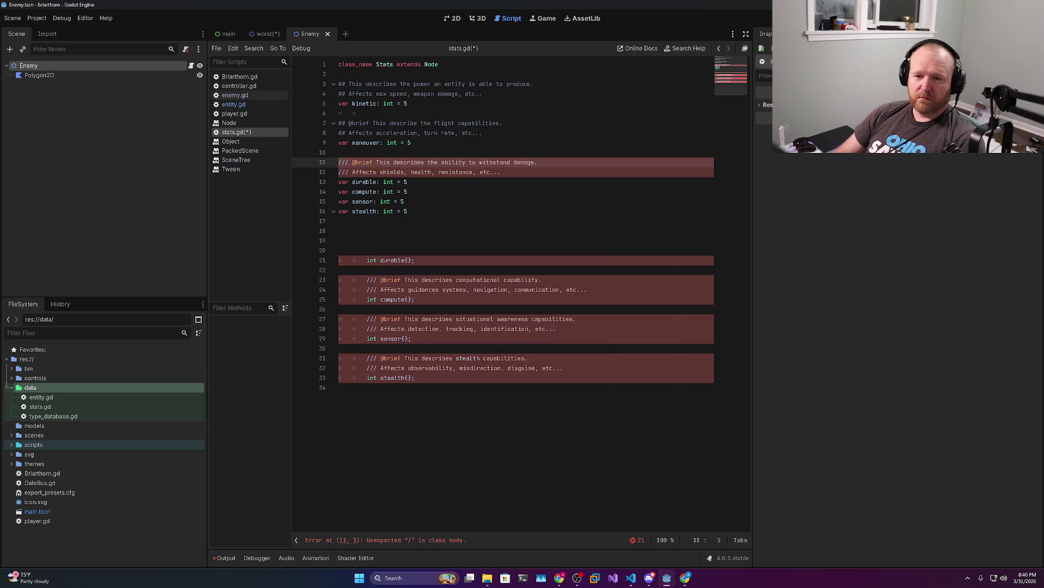
key(shift+alt+Down)
key(BackSpace)
key(BackSpace)
key(BackSpace)
text(##)
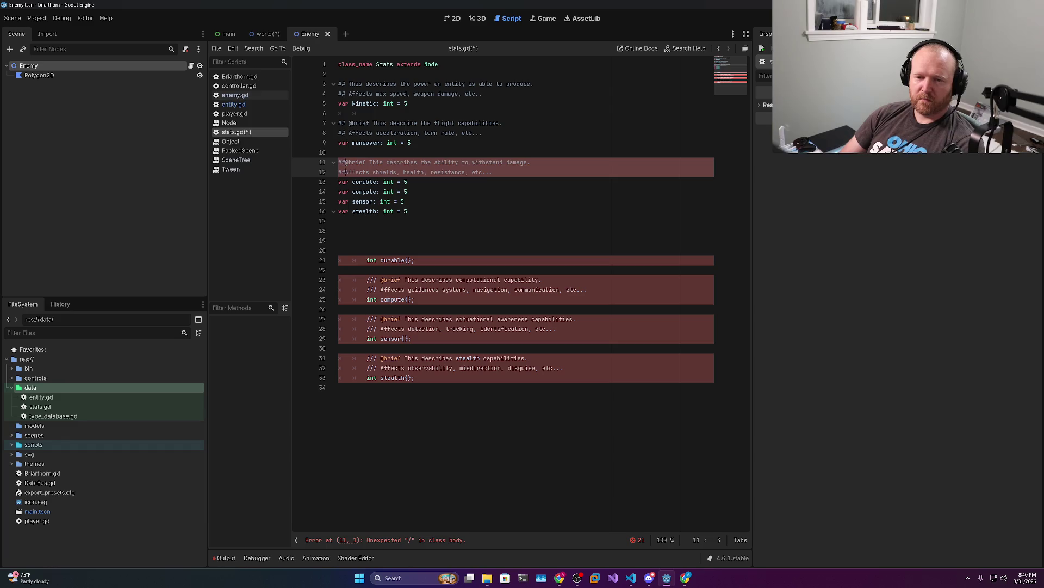
click(408, 182)
key(Return)
key(Return)
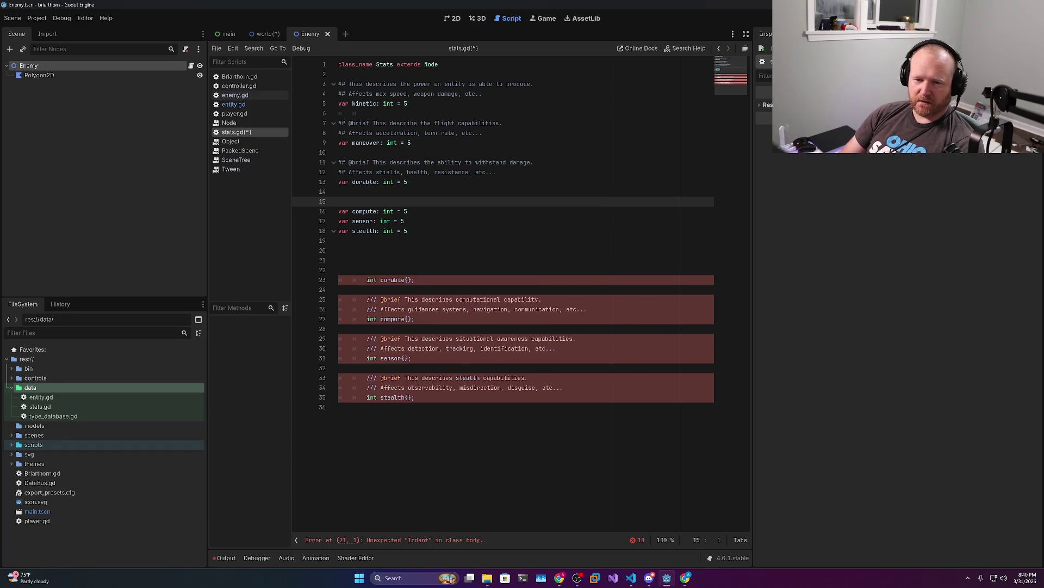
click(338, 280)
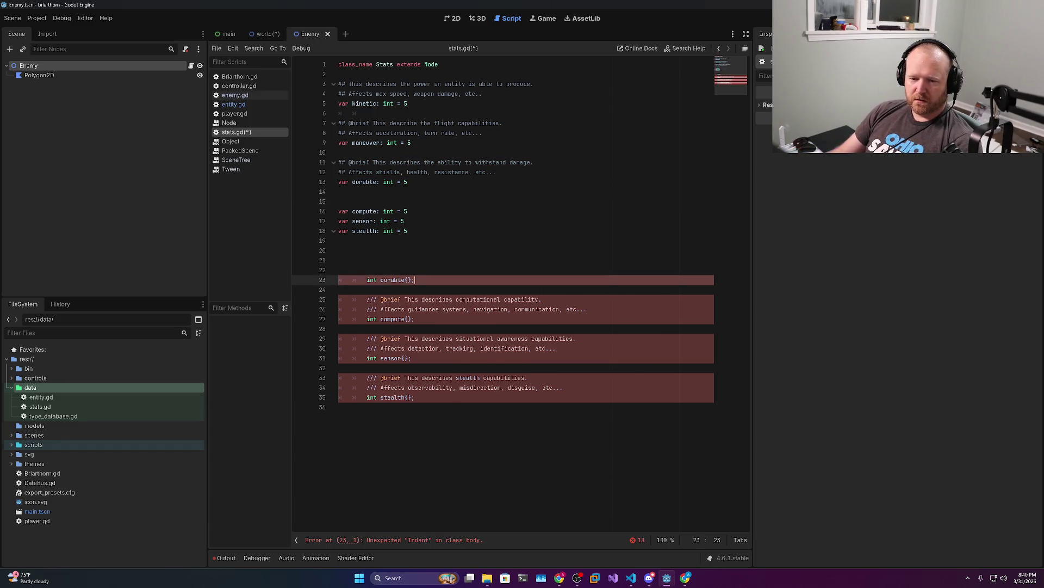
- Delete int durable{}; and move the computational-capability comment, un-indented, above var compute
key(ctrl+shift+k)
key(ctrl+shift+k)
drag(424, 289, 322, 283)
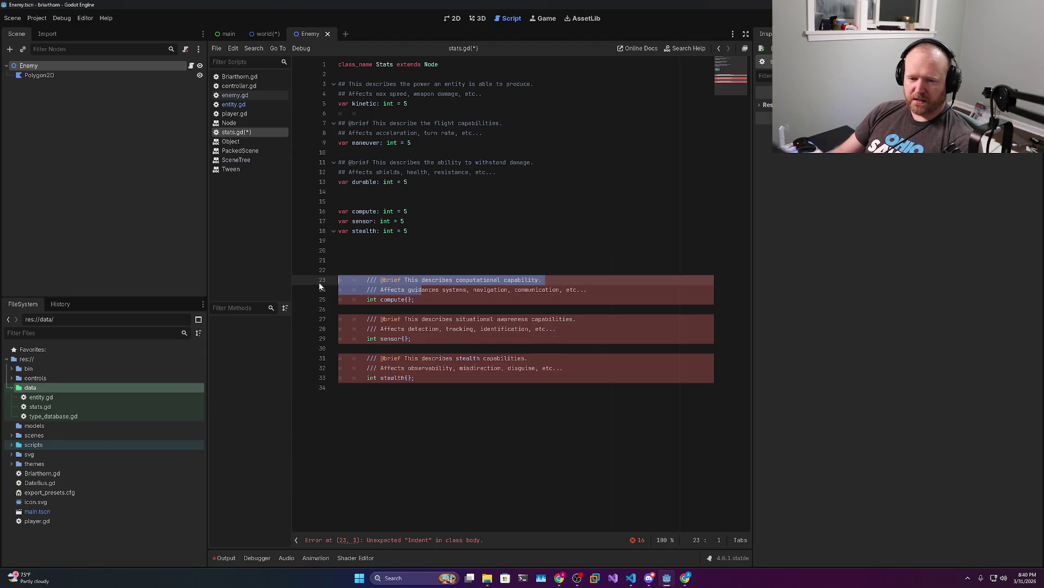
key(BackSpace)
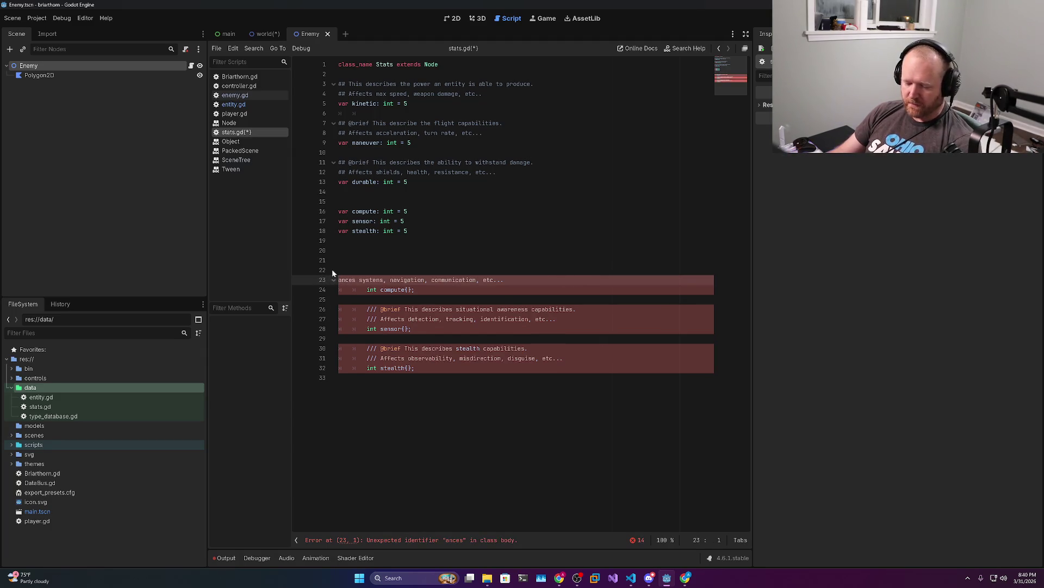
click(338, 201)
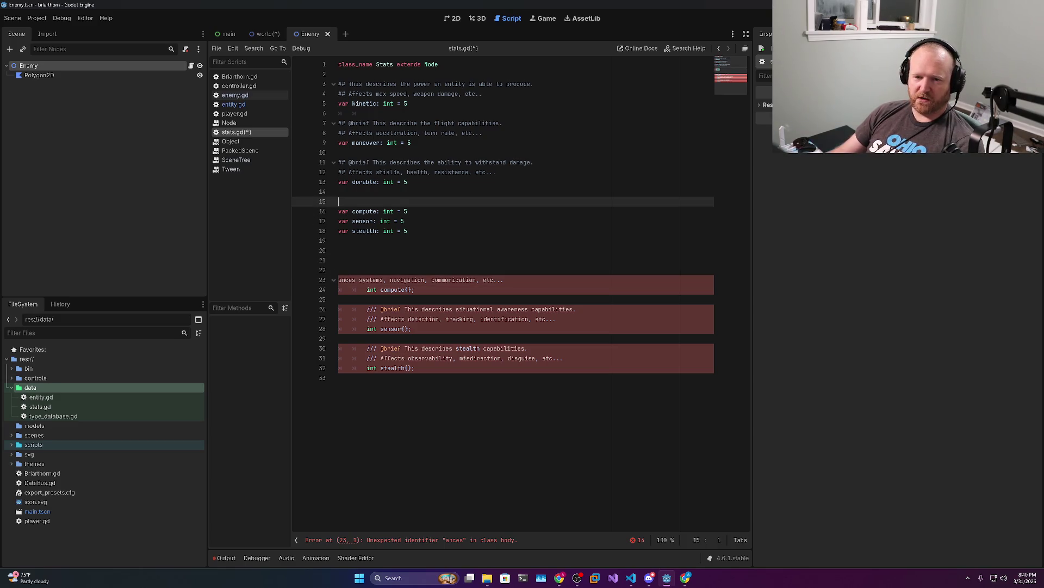
text(/// @brief This describes computational capability. 		/// Affects guid)
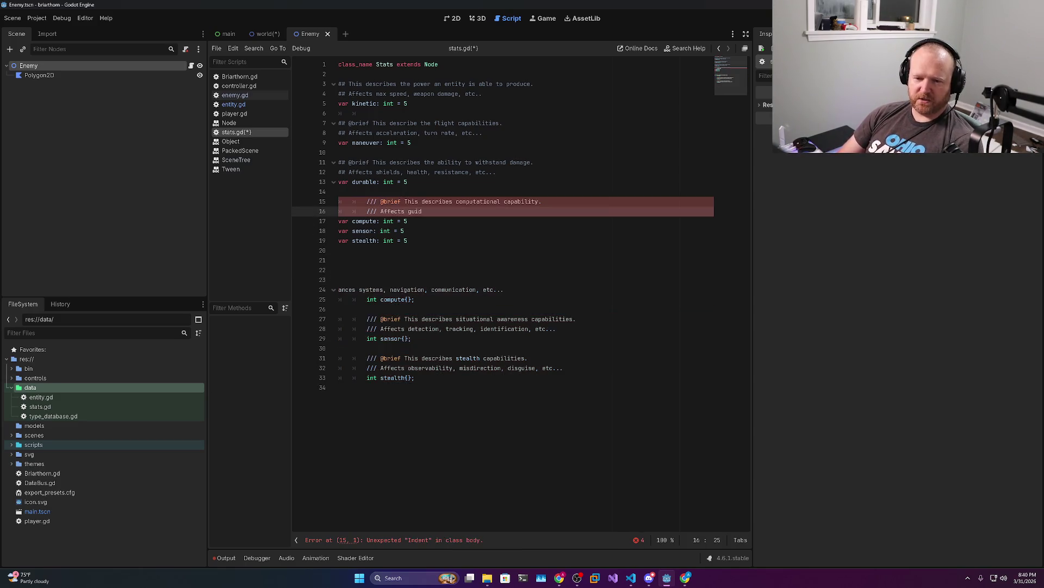
key(Home)
key(shift+Up)
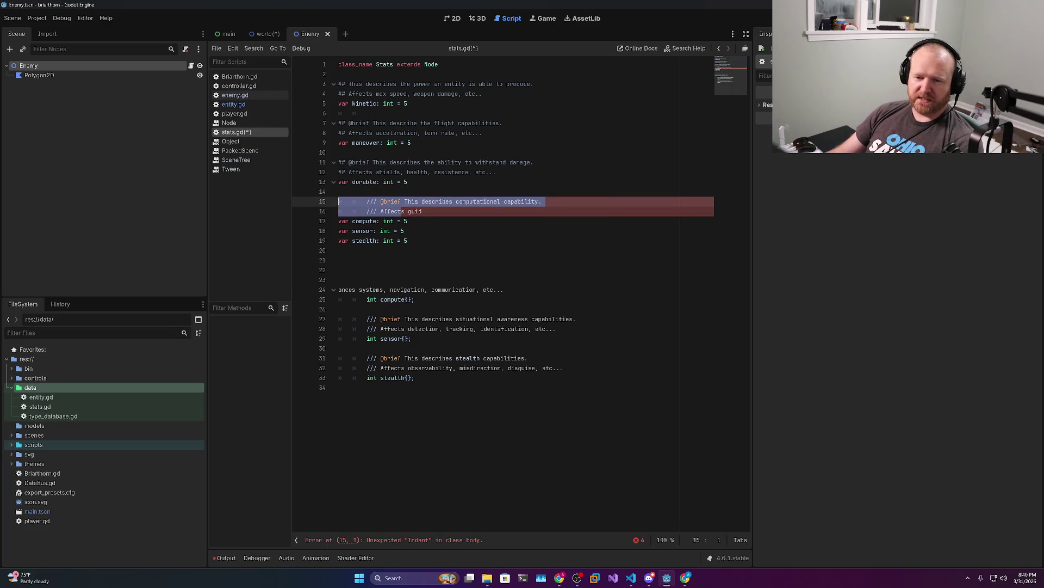
key(shift+Tab)
key(shift+Tab)
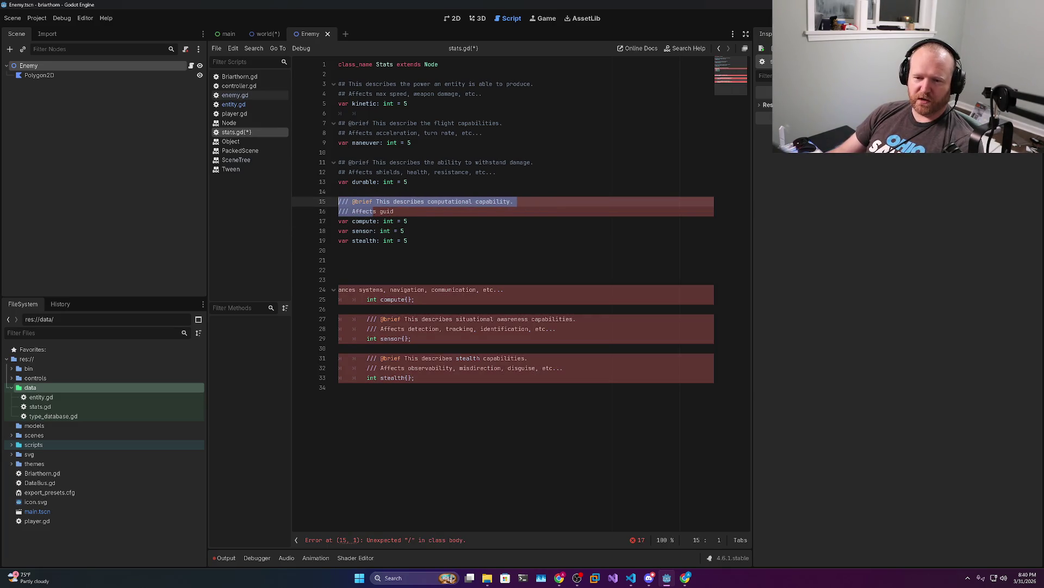
- Replace the /// prefixes on the computational-capability comment lines with ##
click(352, 202)
key(shift+alt+Down)
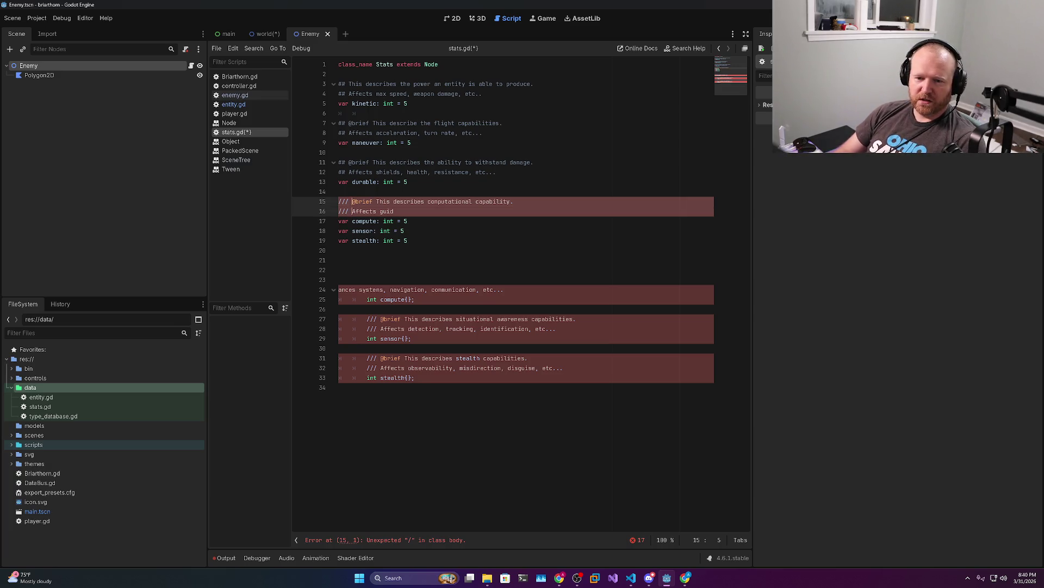
key(BackSpace)
key(BackSpace)
key(BackSpace)
text(##)
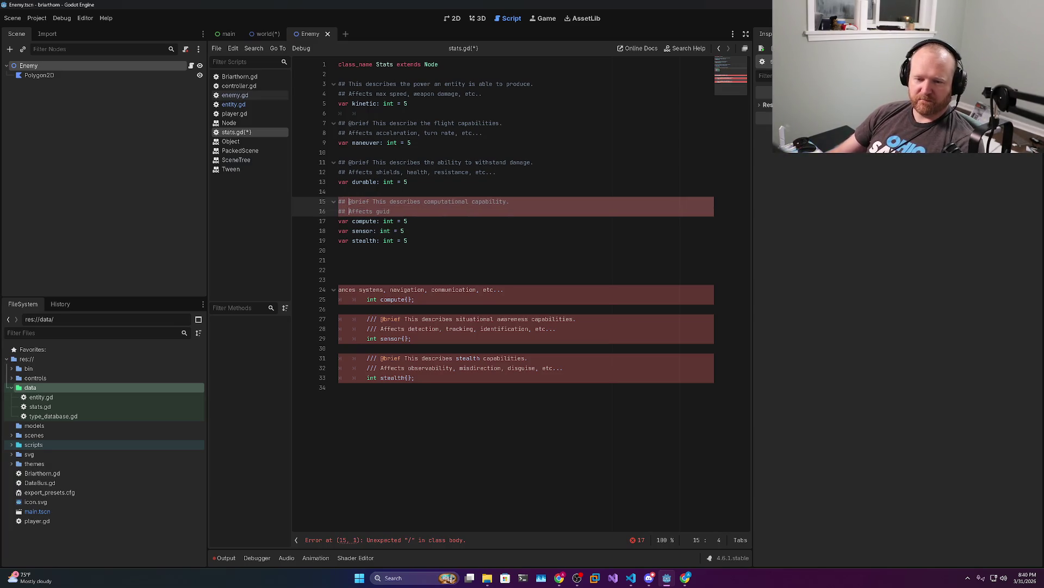
click(349, 251)
- Rejoin the split 'guidances systems' text onto its line and delete the leftover int compute{}; line
click(411, 290)
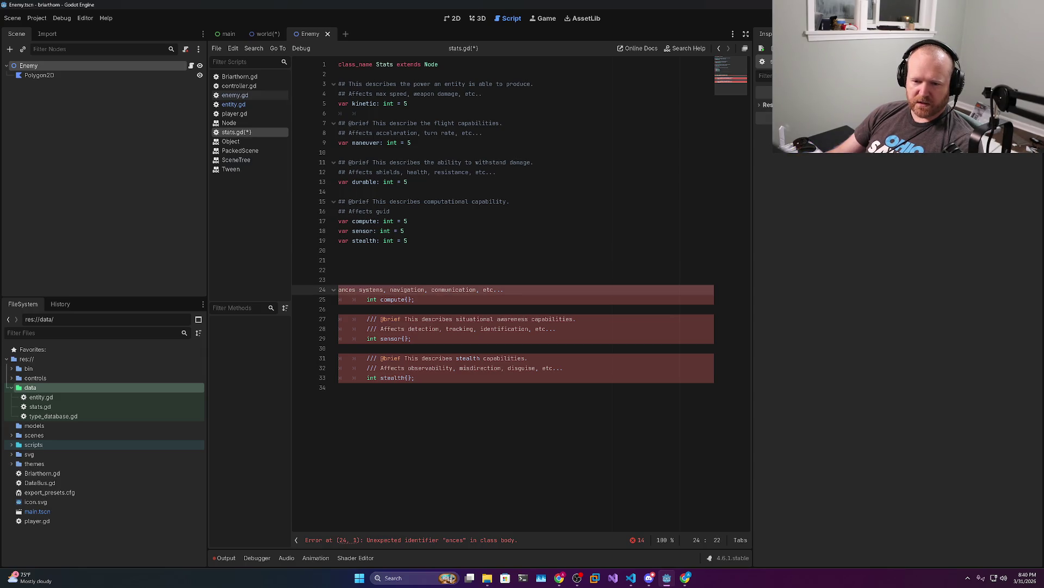
key(End)
key(shift+Home)
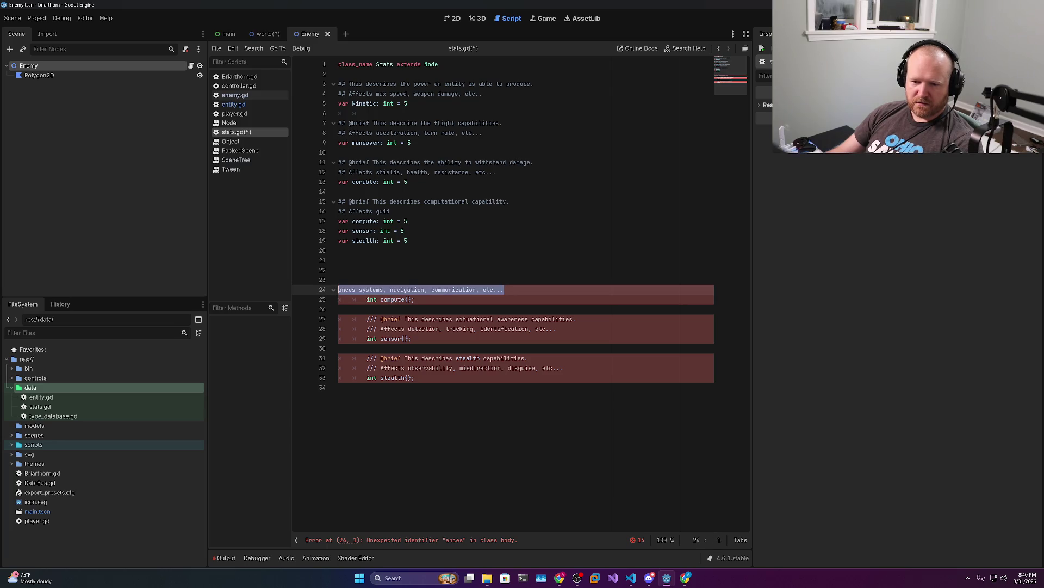
key(BackSpace)
click(390, 211)
text(ances systems, navigation, communication, etc...)
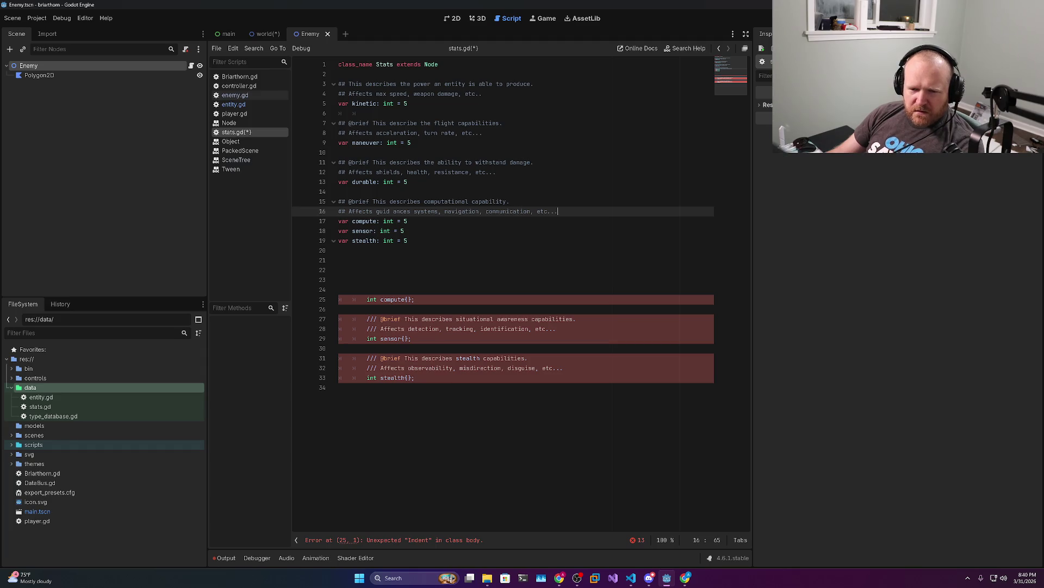
key(BackSpace)
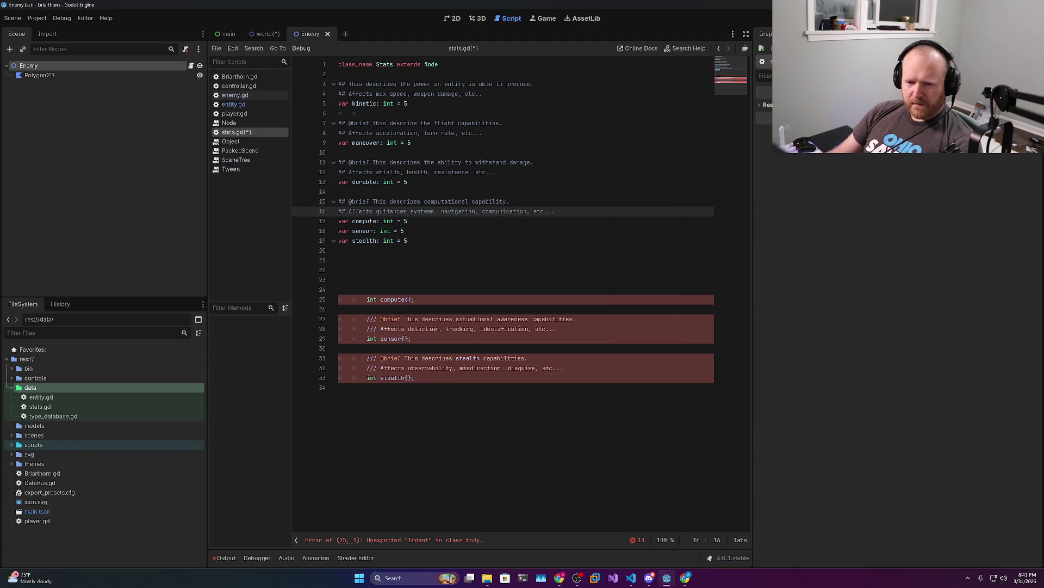
key(Down)
key(Down)
key(Down)
key(ctrl+shift+k)
key(ctrl+shift+k)
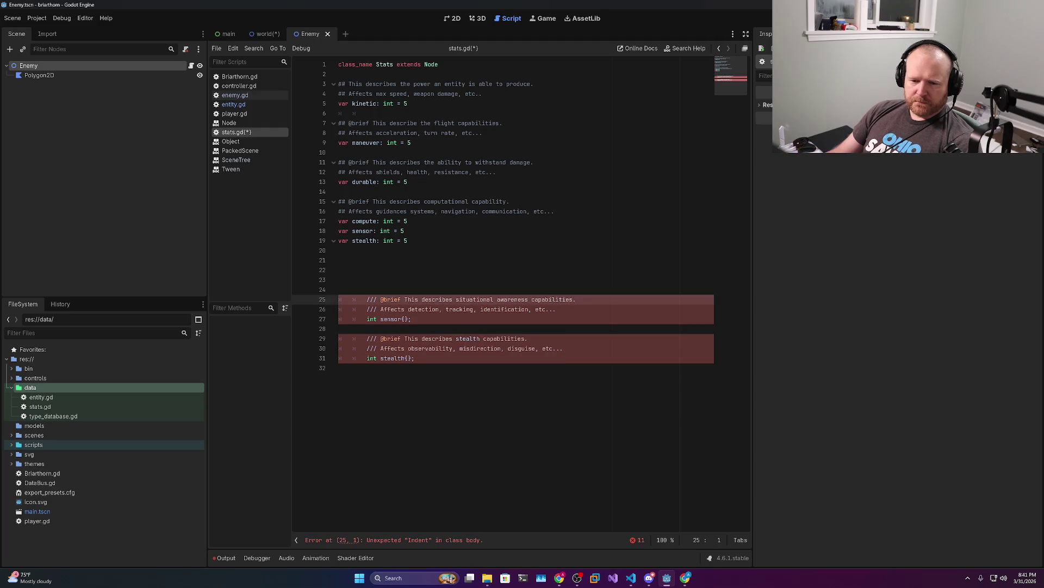
- Move the sensor doc comment above var sensor as ## comments and delete the old sensor lines
key(shift+Down)
key(BackSpace)
key(Up)
key(Up)
key(Up)
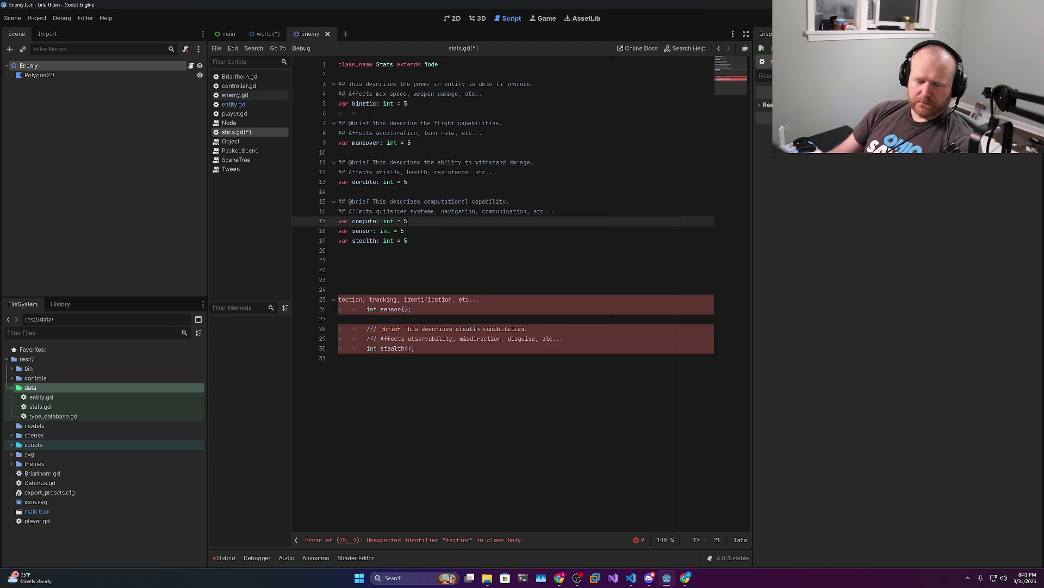
key(Return)
text(/// @brief This describes situational awareness capabilities. 		/// Affects de)
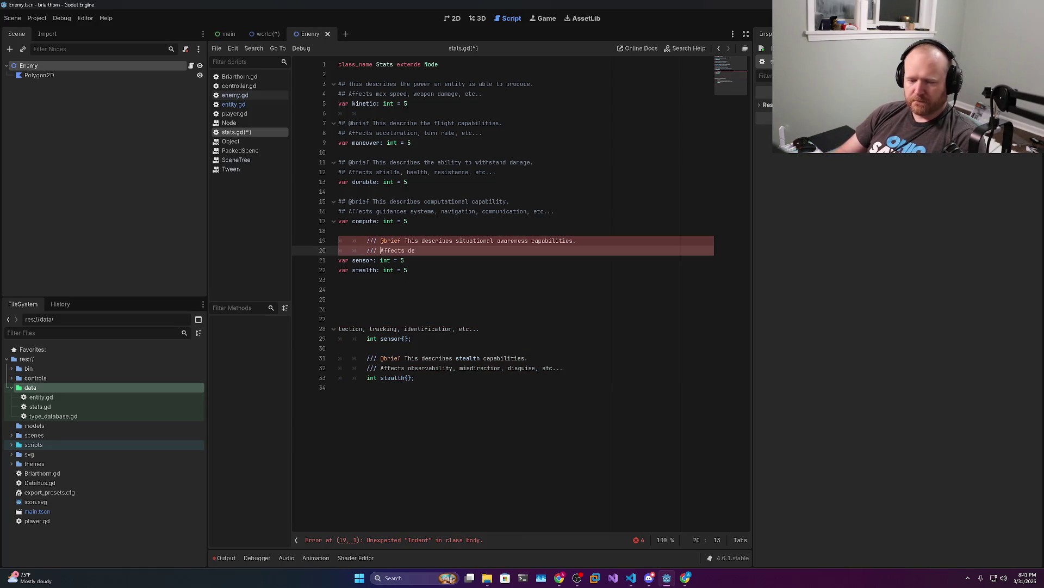
key(shift+alt+Up)
key(BackSpace)
key(BackSpace)
key(BackSpace)
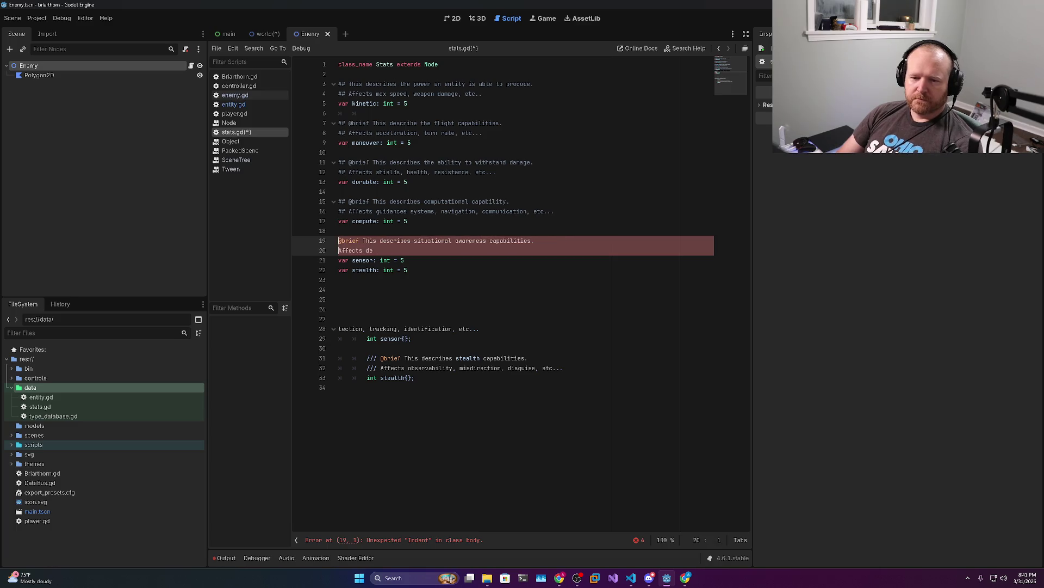
text(##)
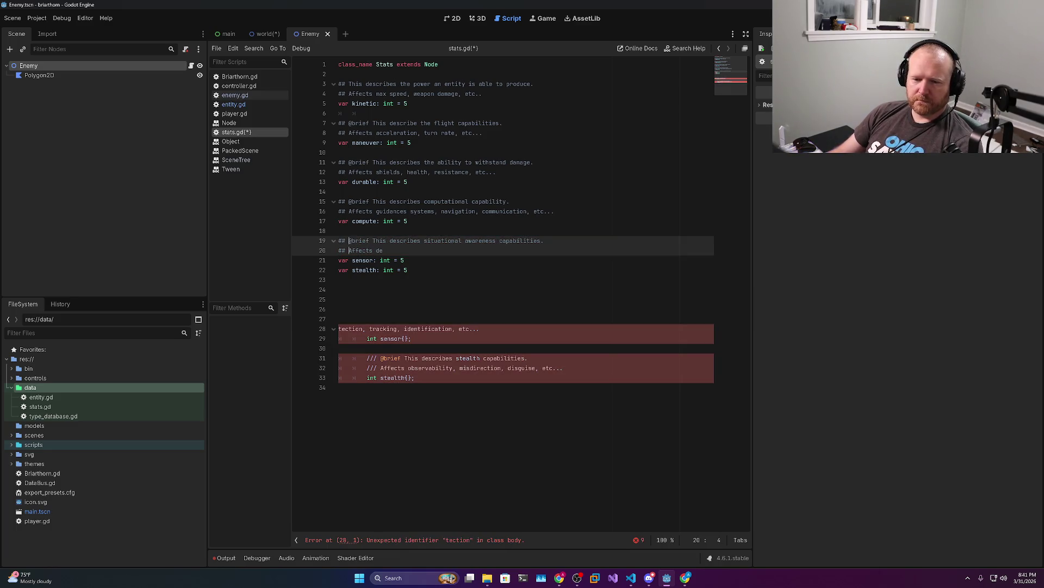
drag(338, 329, 339, 357)
key(Delete)
- Move the stealth comment above var stealth, remove the int stealth line and un-indent it
mouse_move(415, 339)
mouse_down()
mouse_move(339, 329)
mouse_move(565, 338)
mouse_up()
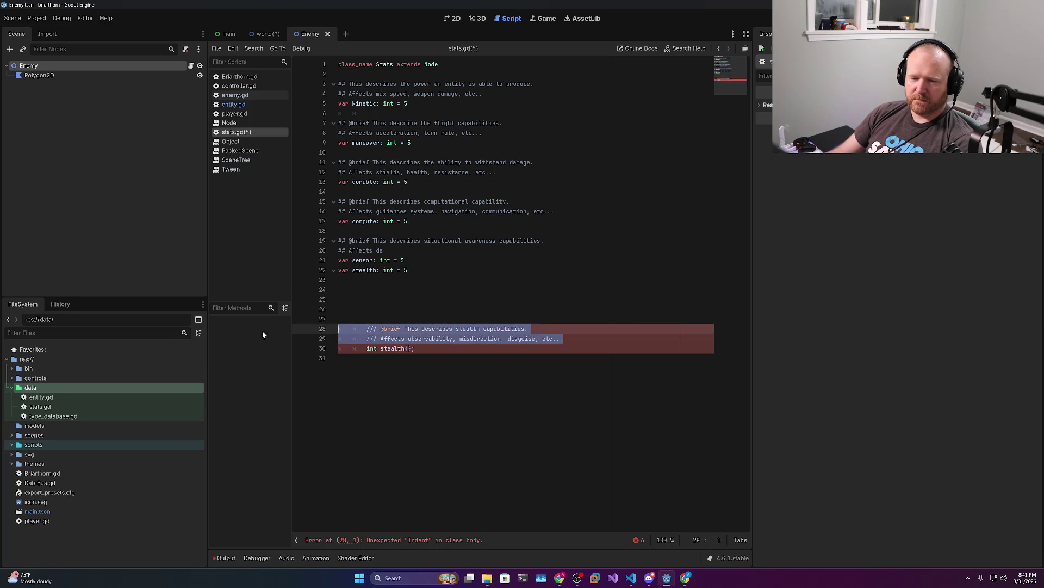
key(Delete)
click(405, 260)
key(Return)
key(Return)
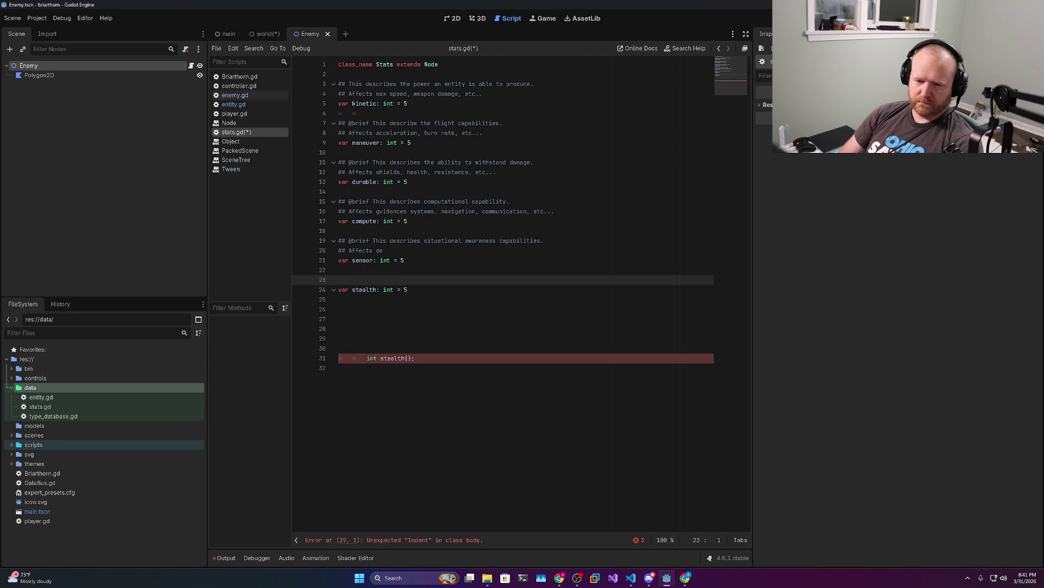
key(ctrl+v)
click(339, 319)
key(Delete)
key(Delete)
key(Delete)
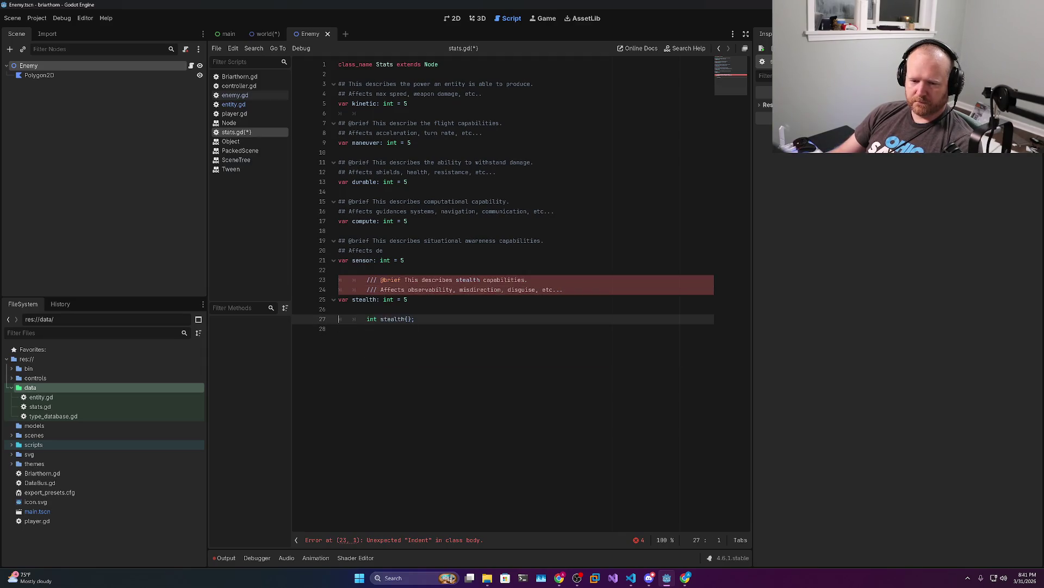
key(BackSpace)
drag(338, 280, 566, 289)
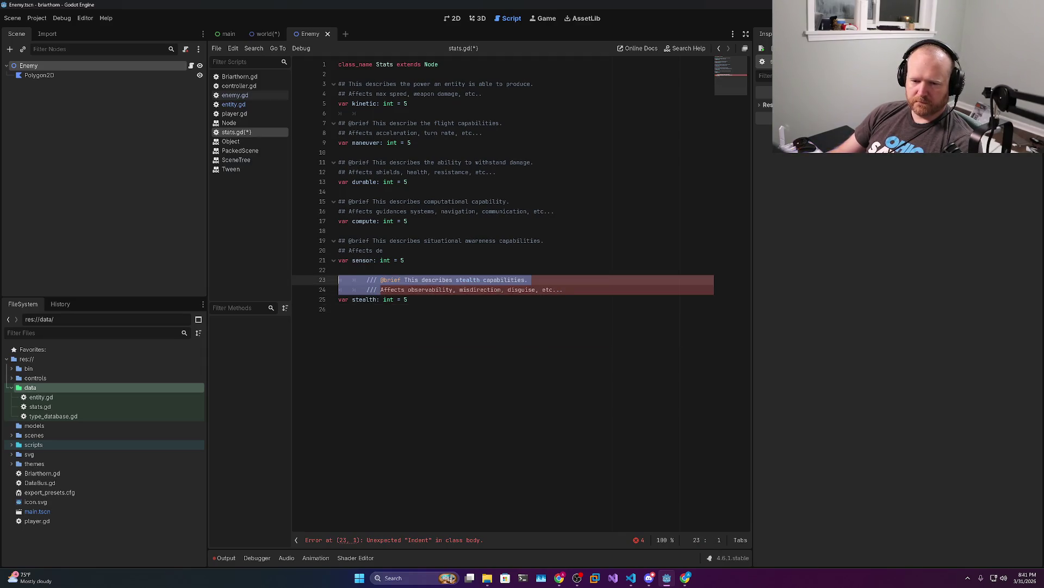
key(shift+Tab)
- Replace the /// prefixes on both stealth comment lines with ##
click(349, 279)
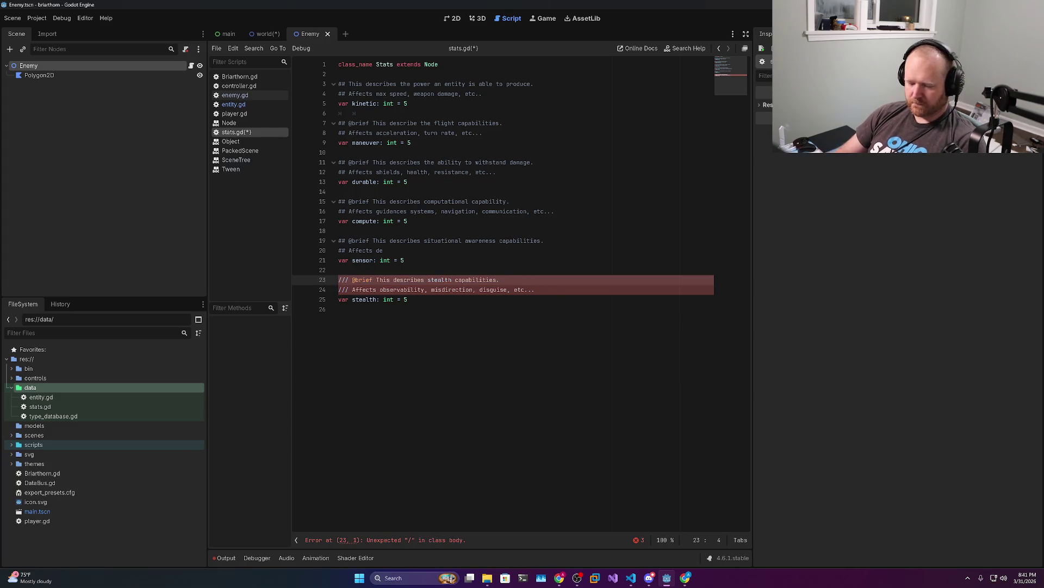
key(alt+shift+Down)
key(alt+shift+Down)
key(alt+shift+Up)
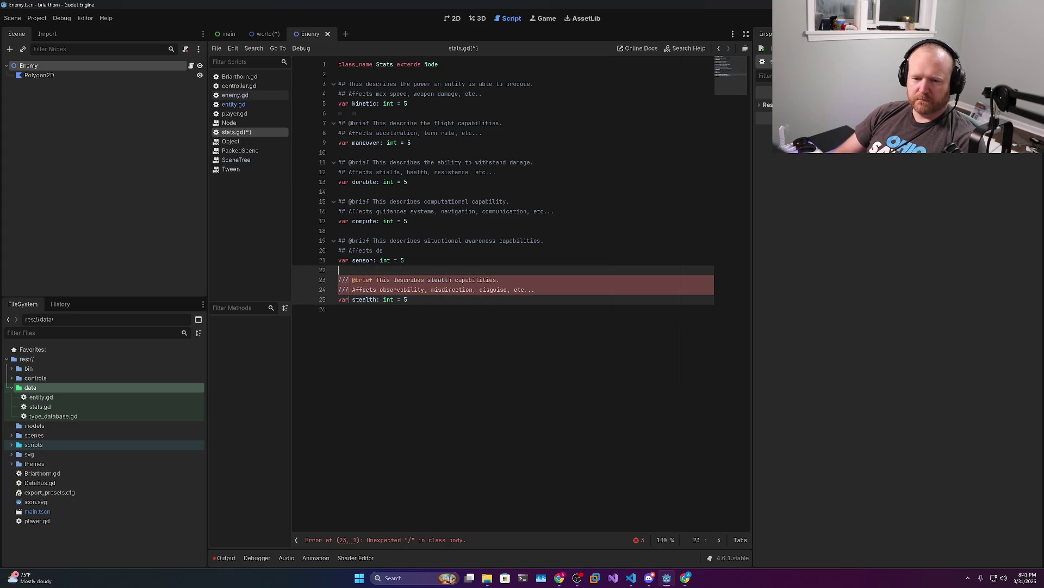
key(BackSpace)
key(BackSpace)
key(BackSpace)
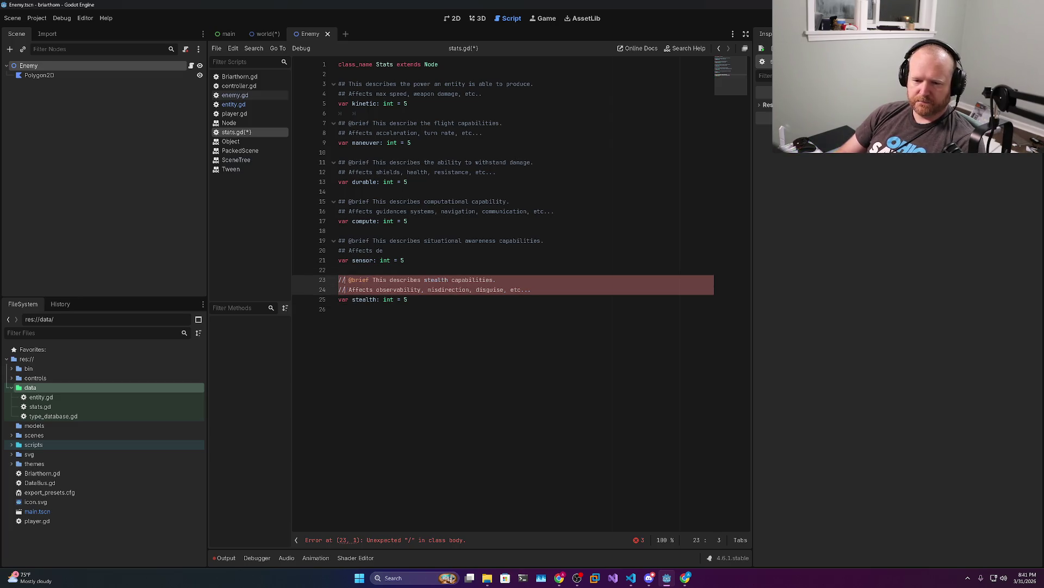
text(##)
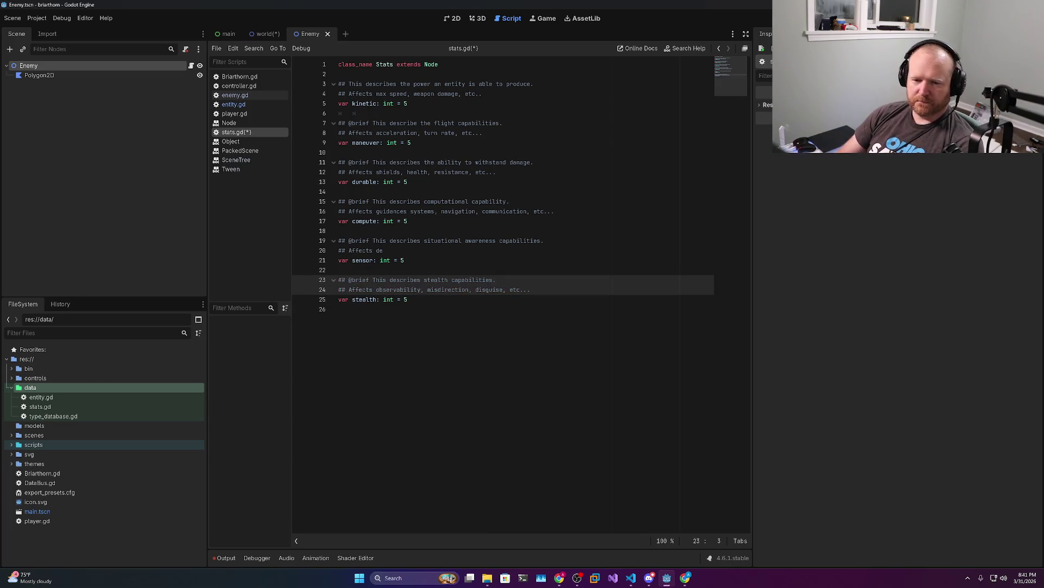
- Save stats.gd and open entity.gd from the FileSystem dock
click(339, 309)
key(ctrl+s)
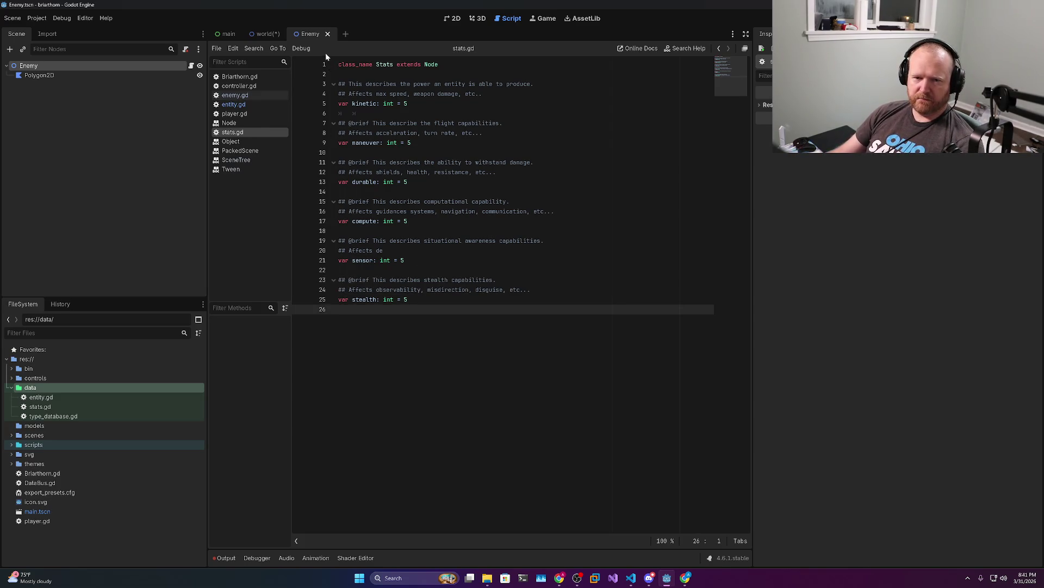
key(ctrl+space)
key(Escape)
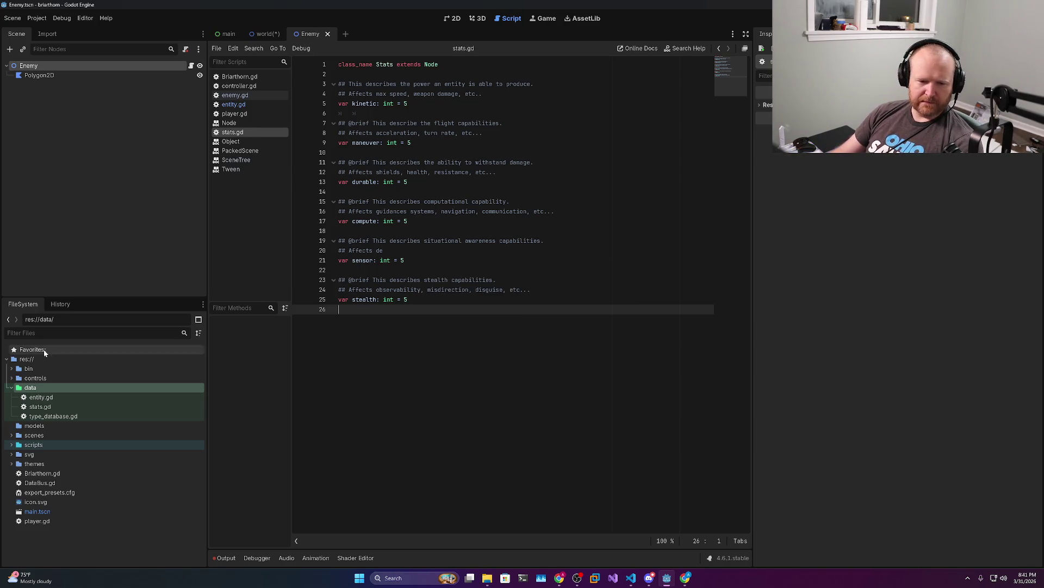
double_click(41, 397)
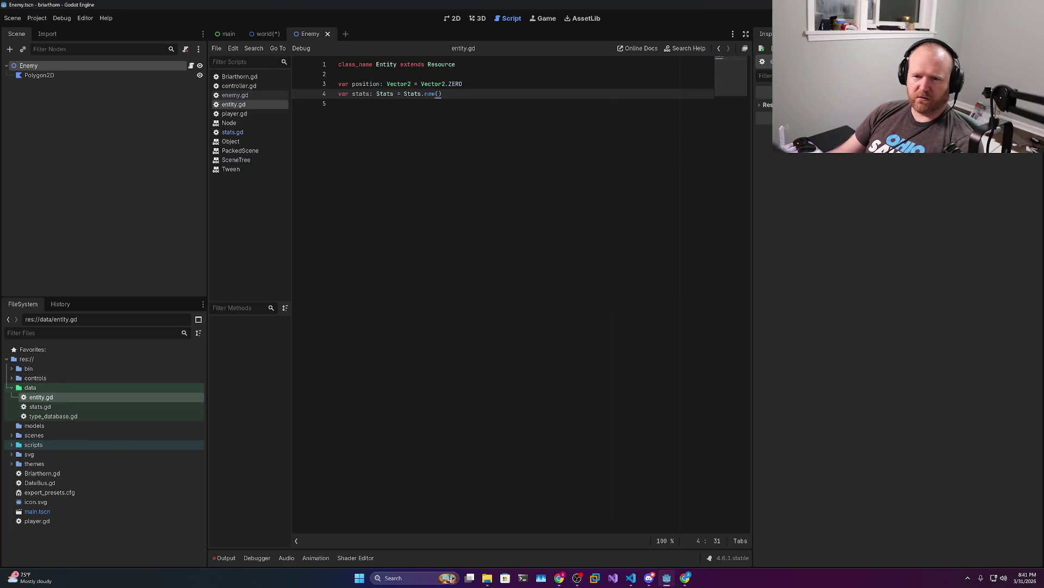
- Add 'var heading: float = 0.0' below the stats variable in entity.gd and save it
key(Home)
key(shift+Down)
double_click(385, 93)
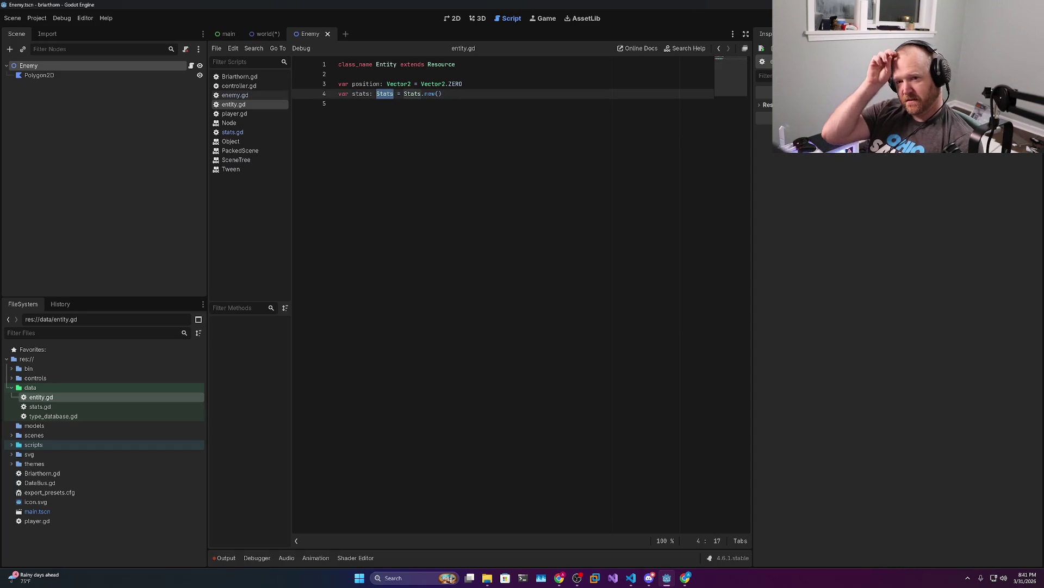
key(Down)
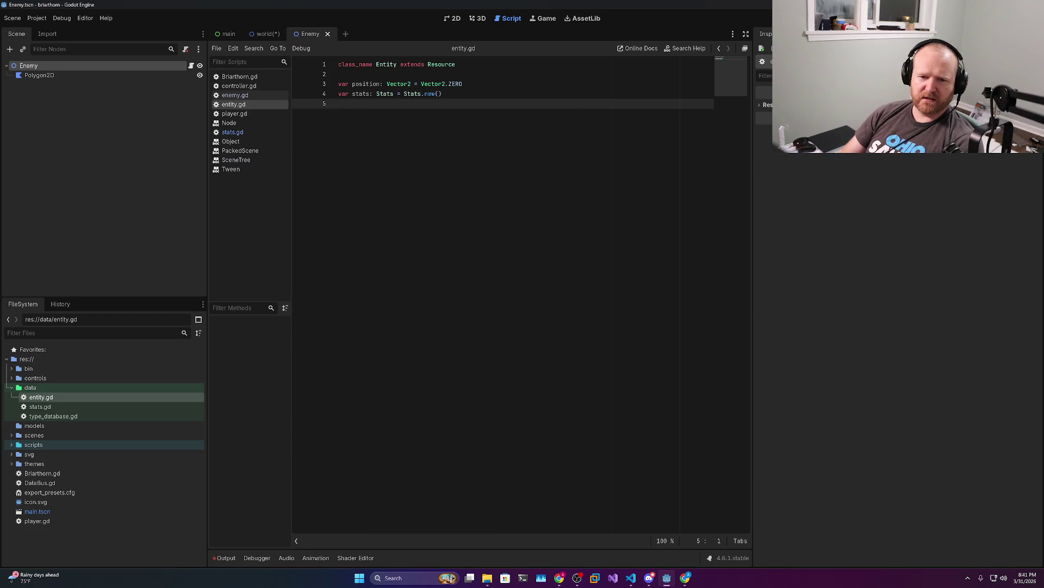
text(ar head)
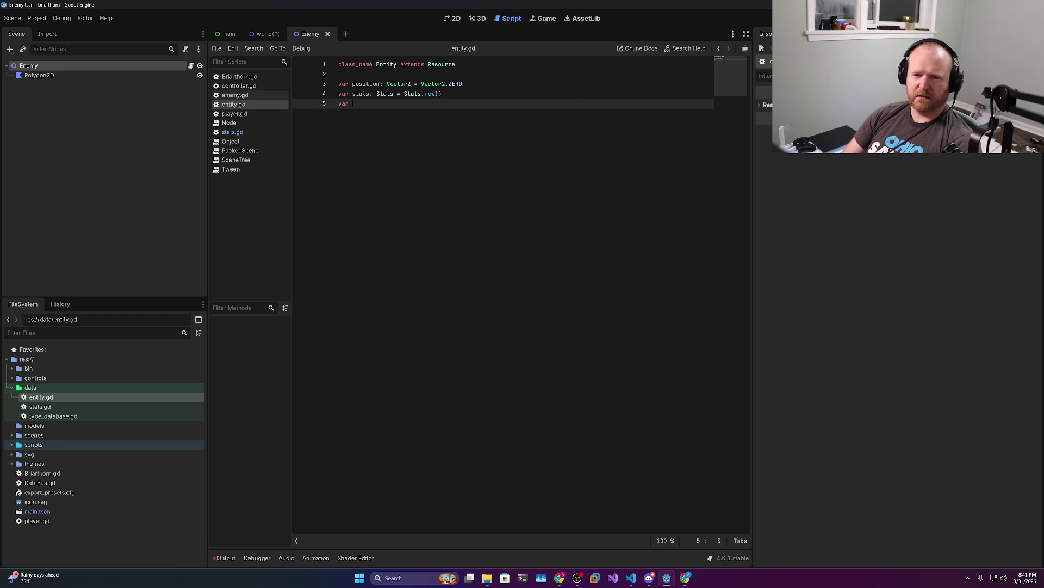
text(ing: )
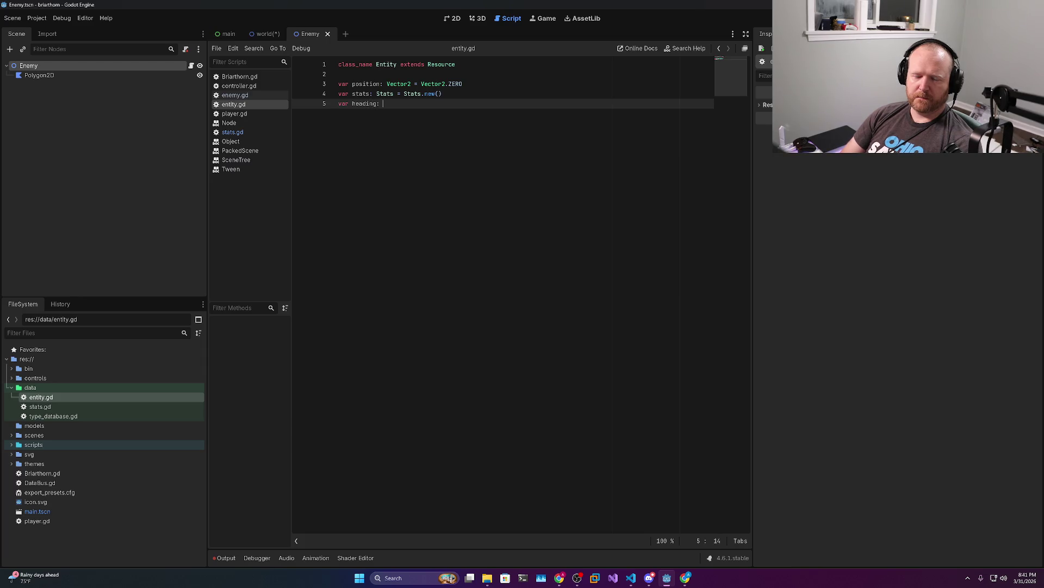
text(float = 0.0)
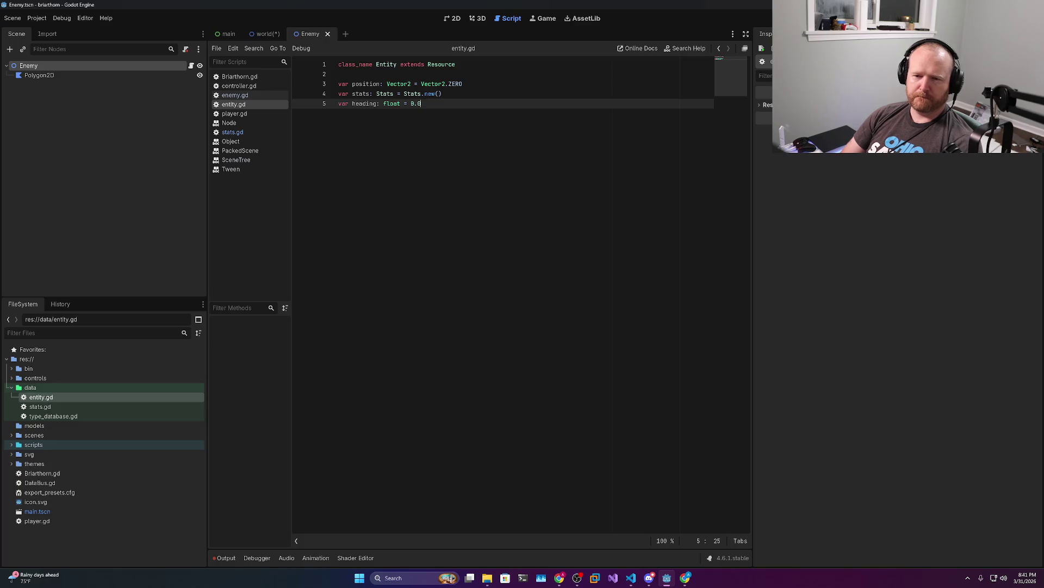
text(F)
key(ctrl+s)
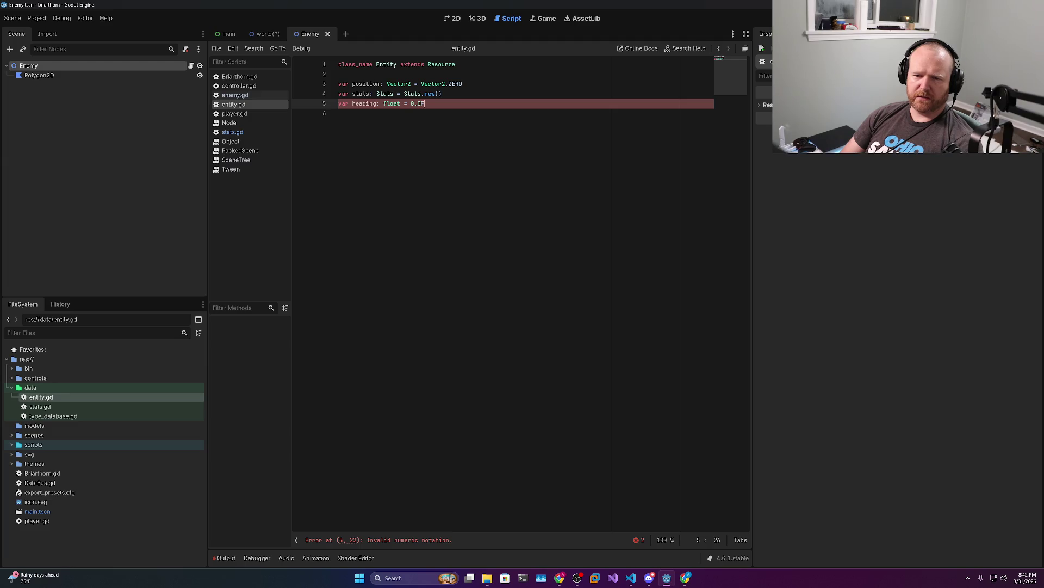
key(BackSpace)
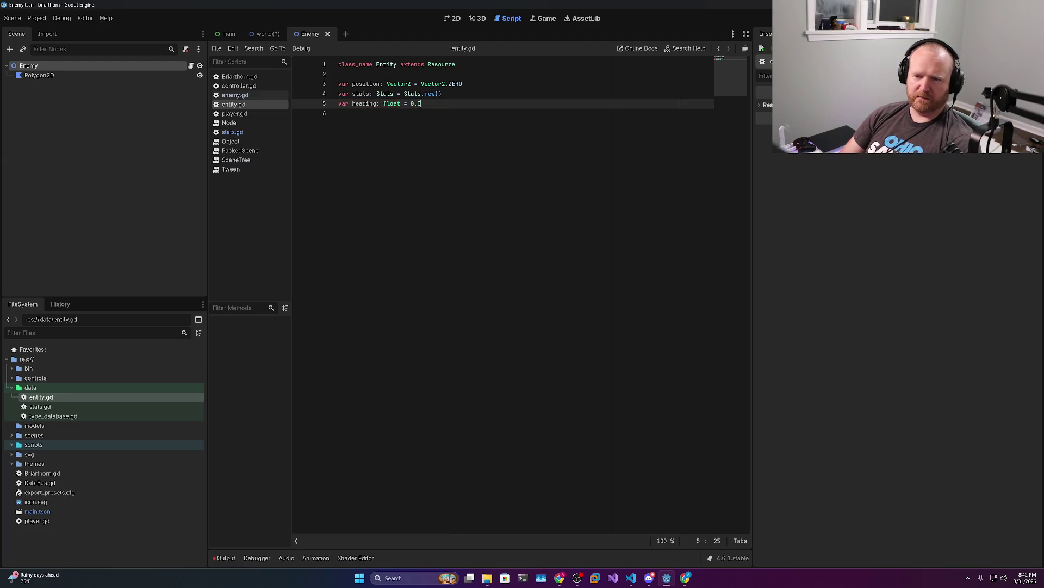
click(338, 113)
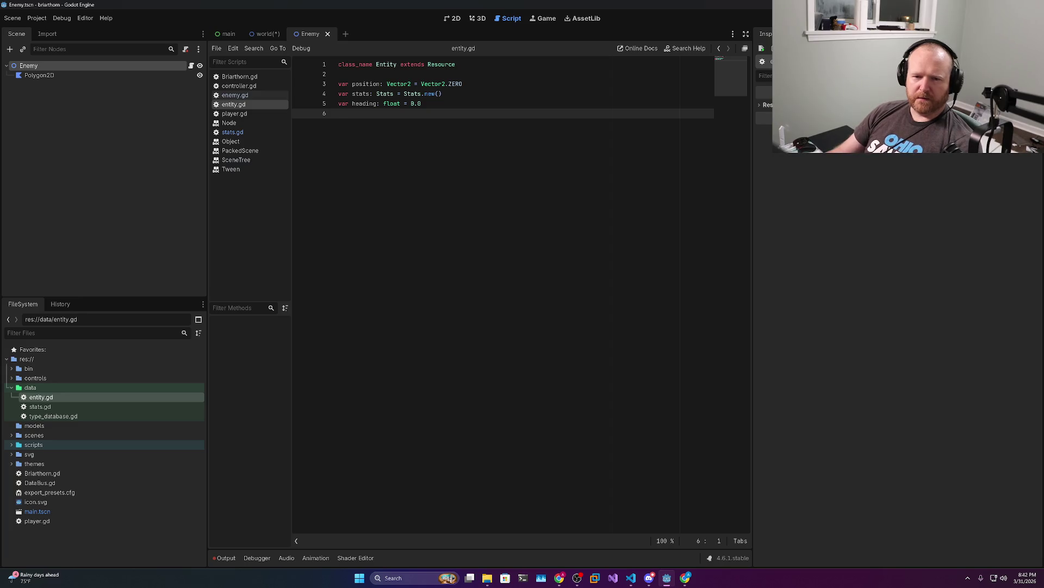
click(236, 96)
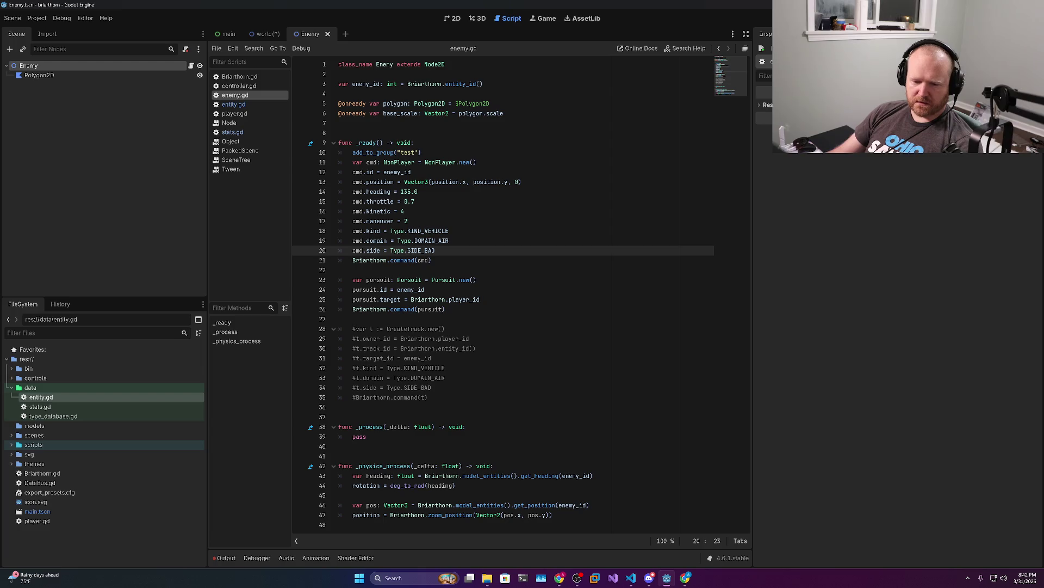
- Highlight where heading, position and throttle are used in enemy.gd
double_click(441, 485)
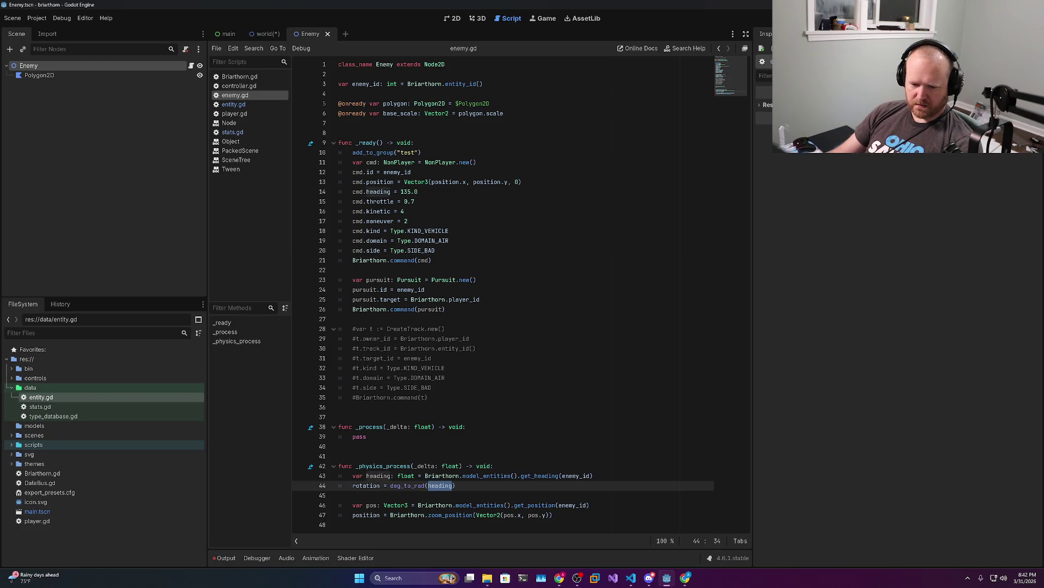
double_click(366, 514)
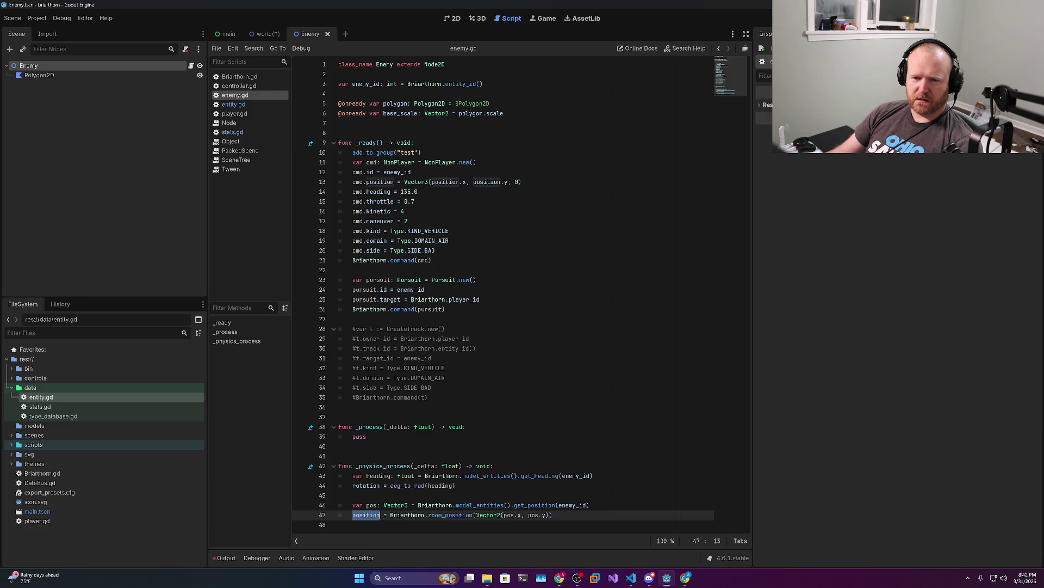
double_click(380, 201)
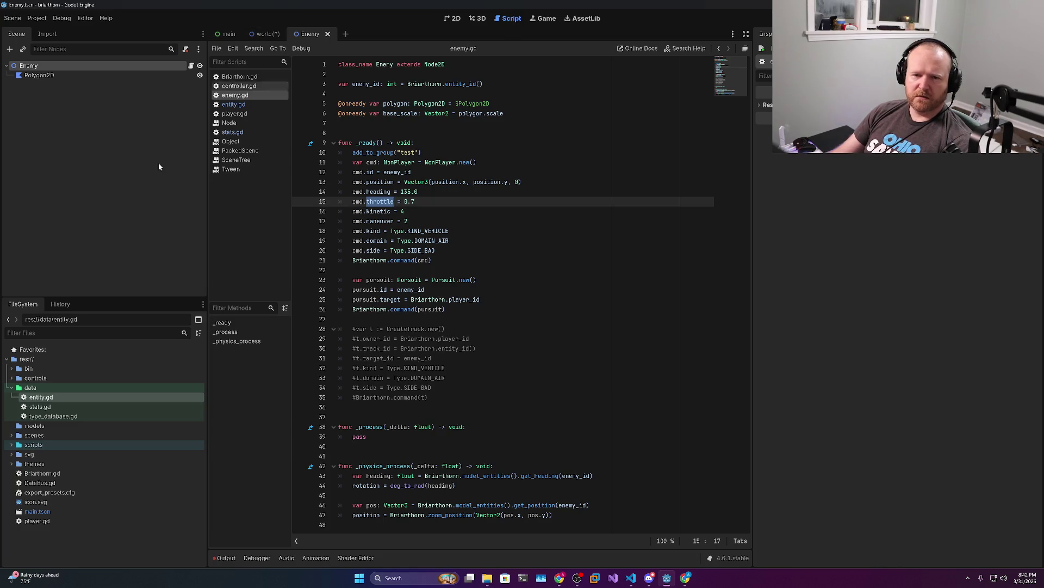
- Create a new script named engine.gd in the data folder
right_click(27, 388)
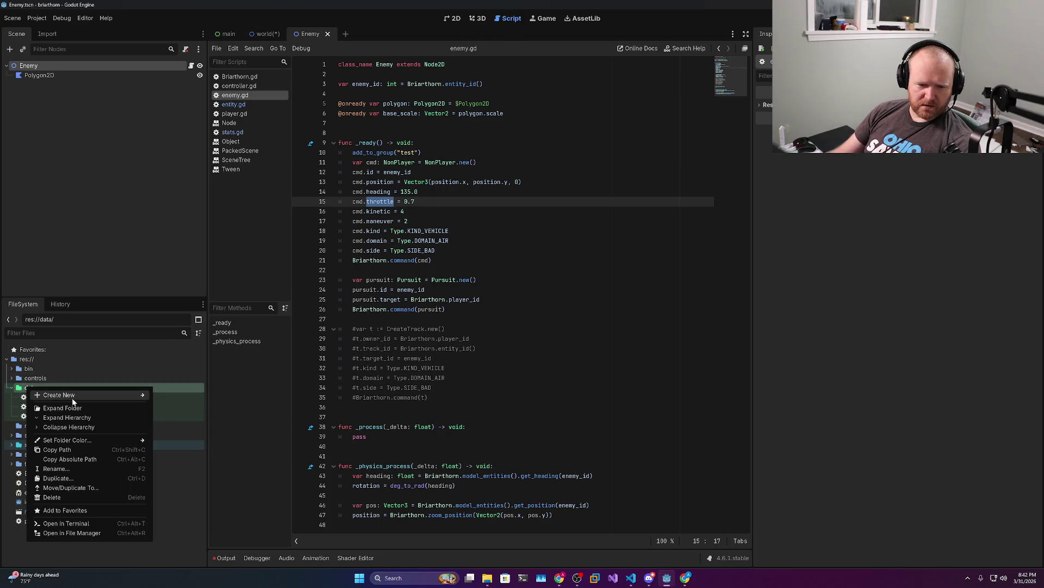
mouse_move(103, 395)
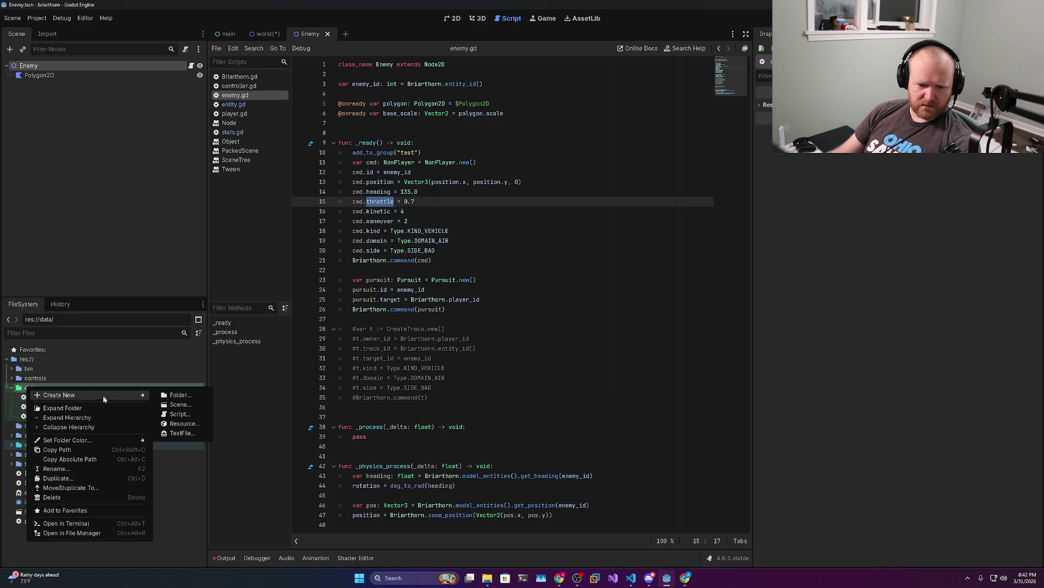
click(185, 415)
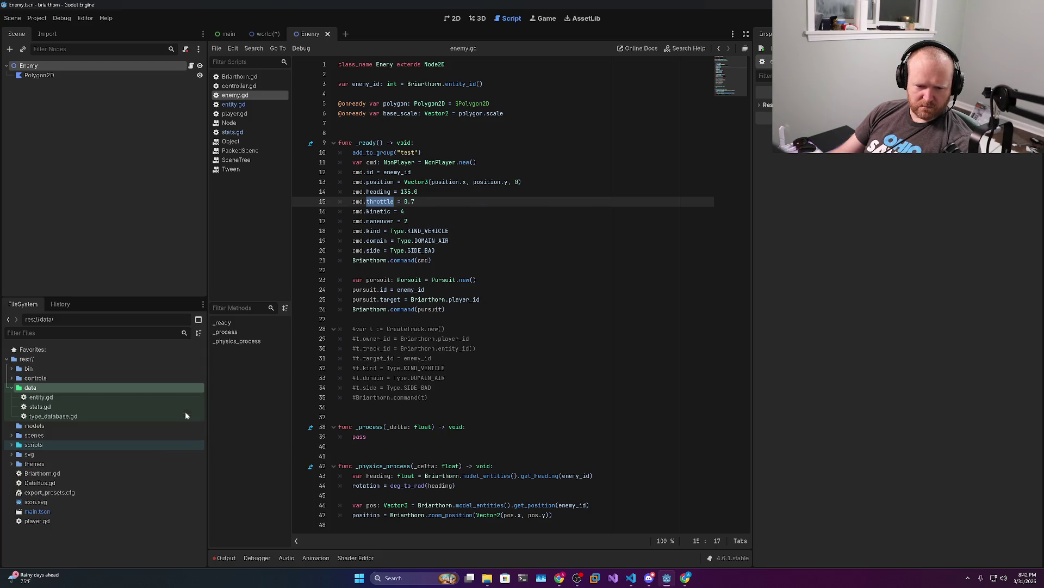
text(engine)
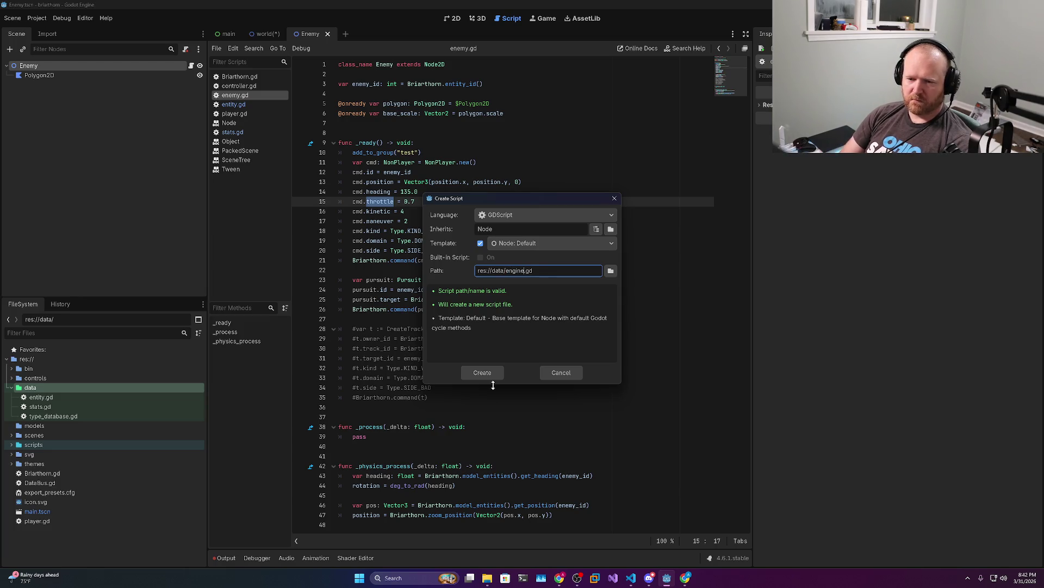
click(482, 373)
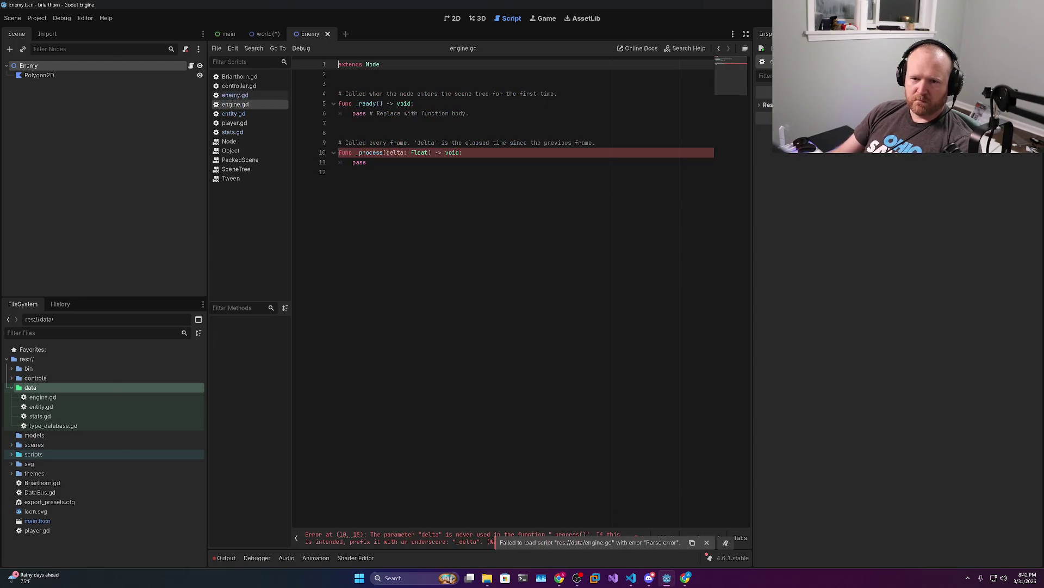
- Declare class_name Engine extending Resource, strip the template functions, and save engine.gd
text(class_name En)
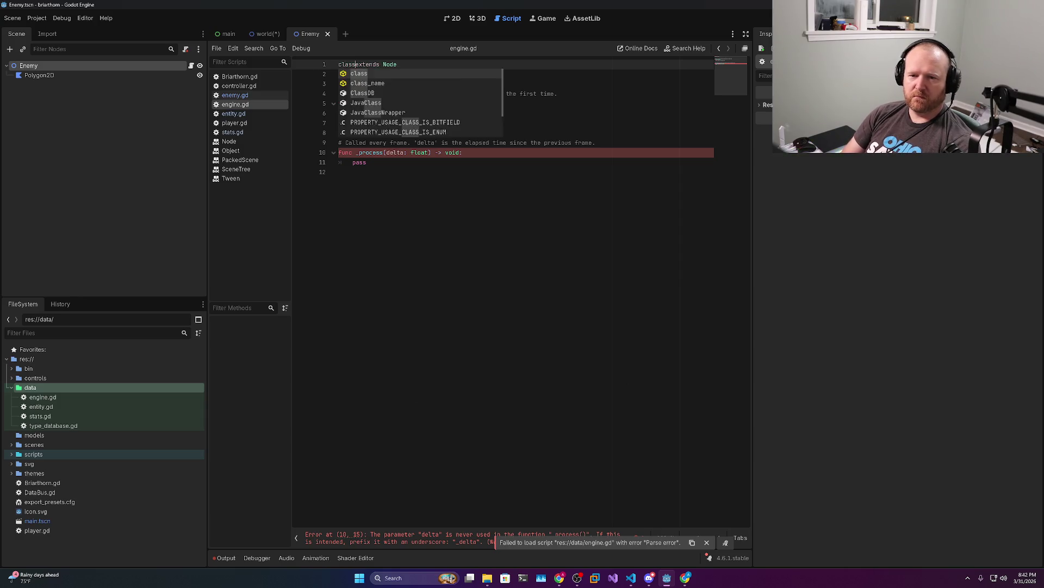
text(gine)
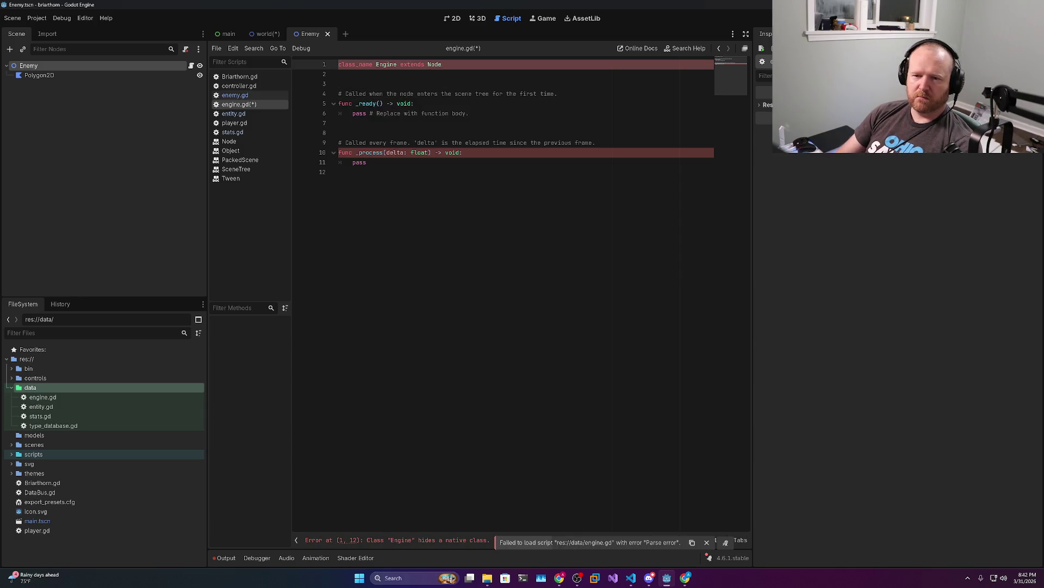
key(BackSpace)
key(BackSpace)
key(BackSpace)
text(Resource)
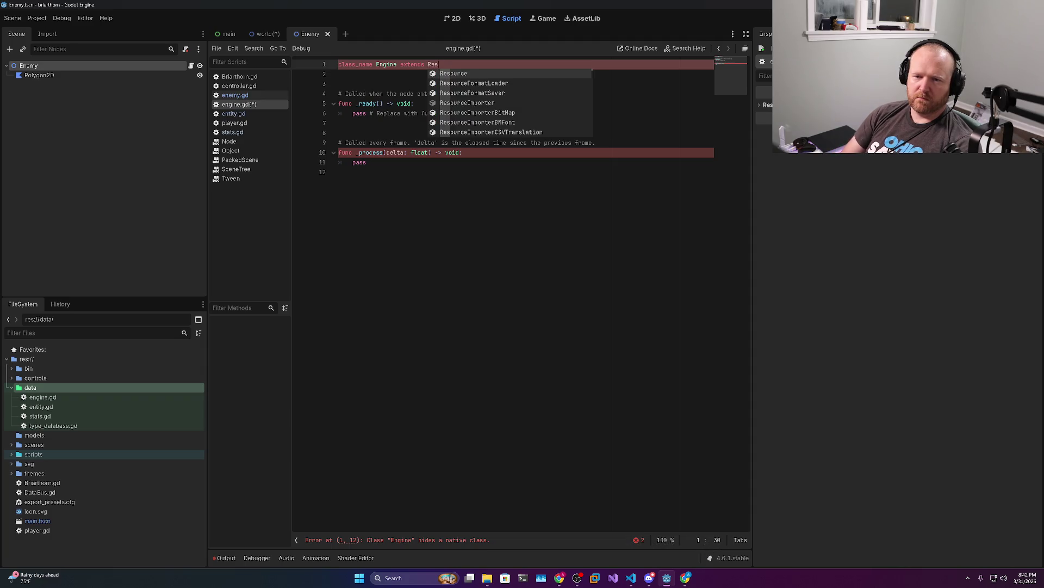
click(339, 84)
key(ctrl+s)
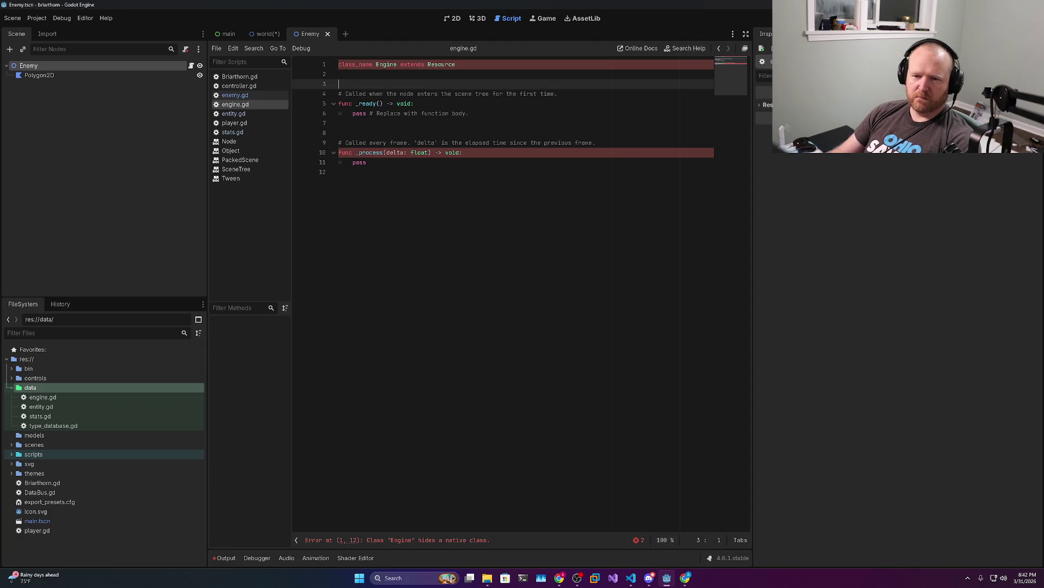
key(ctrl+shift+k)
key(ctrl+shift+k)
key(ctrl+shift+k)
key(ctrl+shift+k)
key(ctrl+shift+k)
key(ctrl+shift+k)
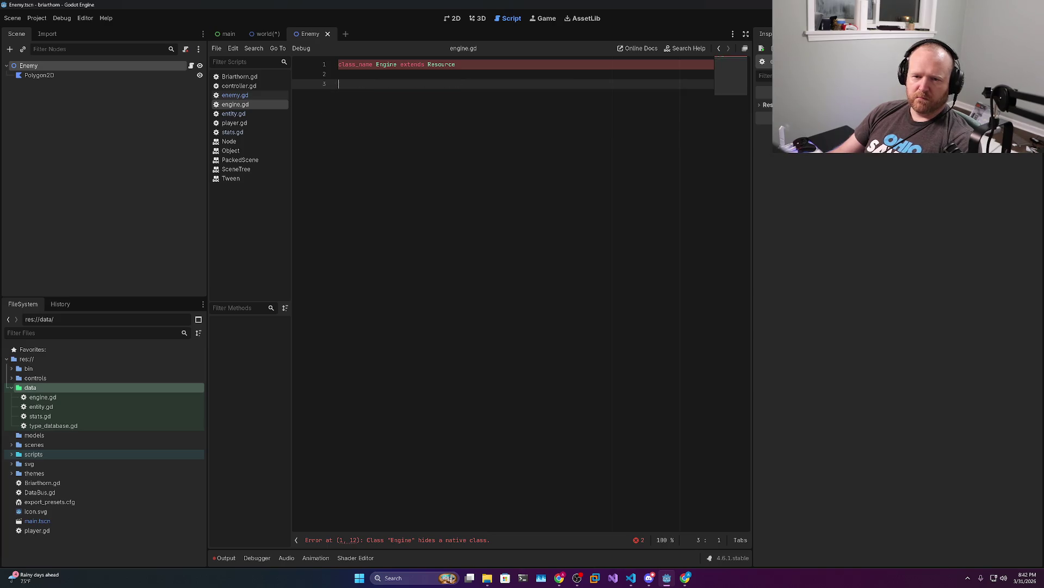
click(632, 578)
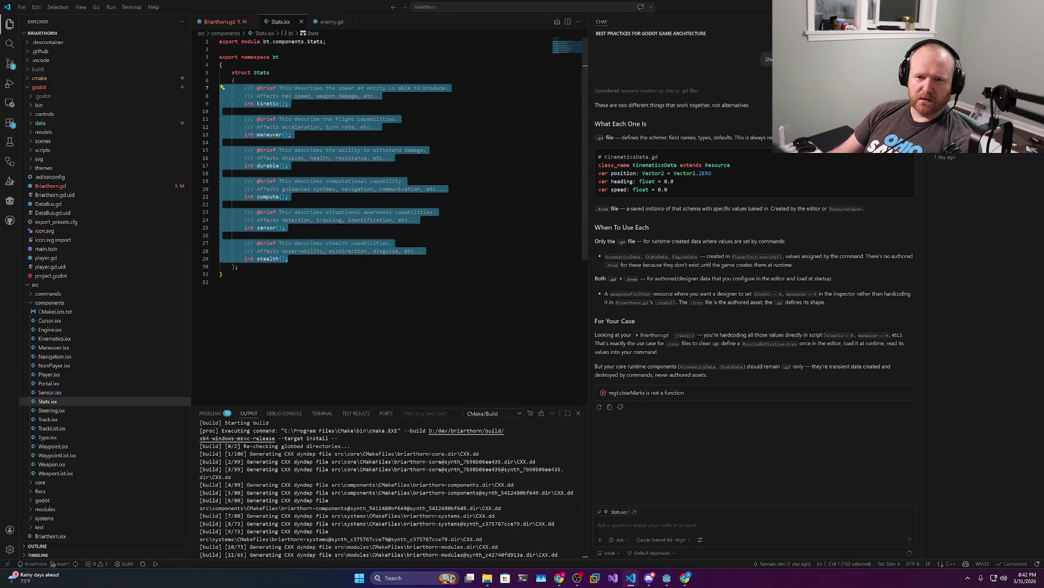
- Open Engine.ixx in VS Code to view its float throttle and brake fields
click(228, 204)
key(ctrl+p)
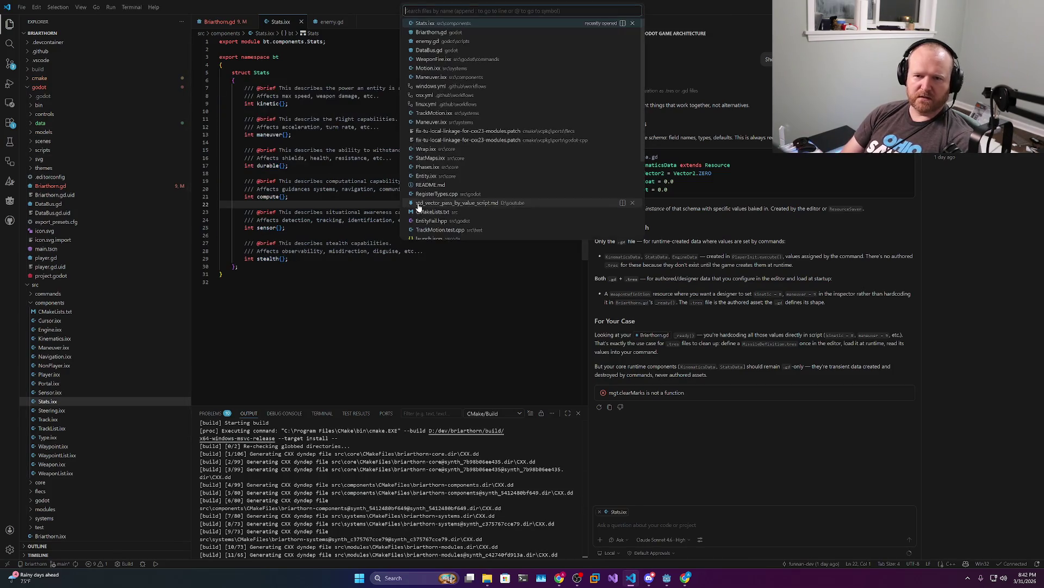
text(engin)
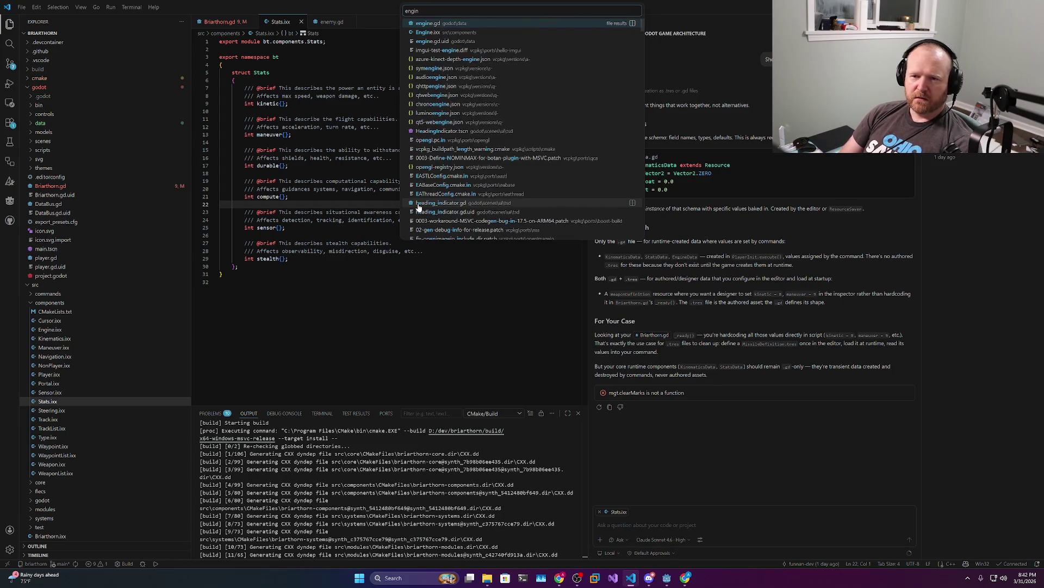
key(Down)
key(Return)
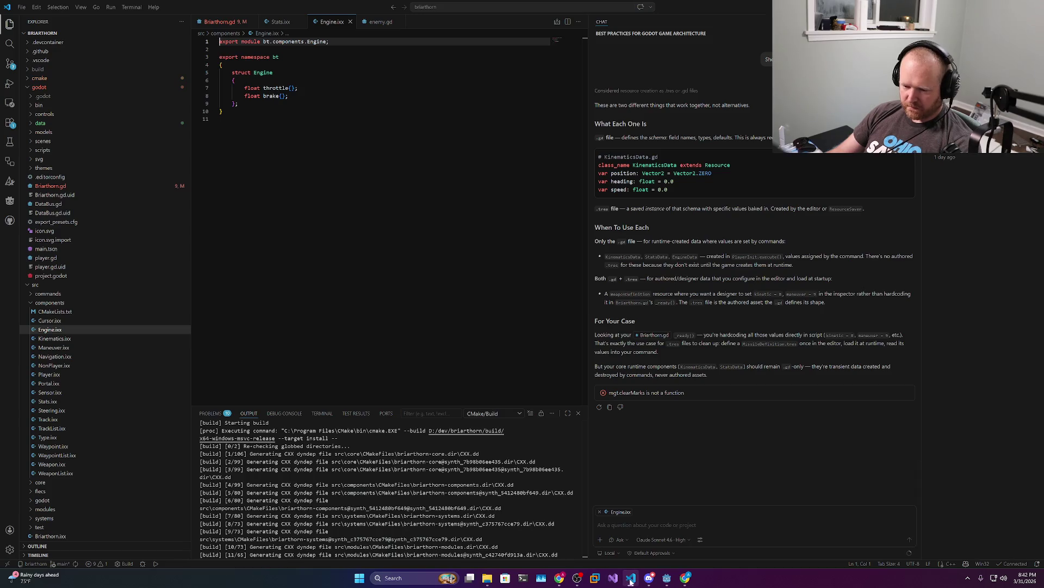
mouse_move(630, 560)
mouse_move(470, 578)
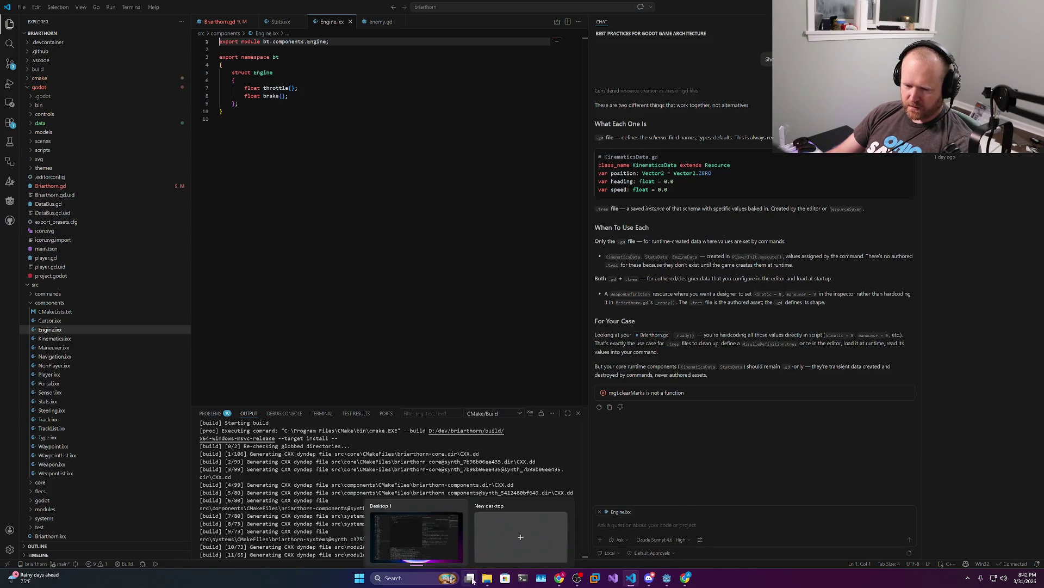
mouse_move(685, 577)
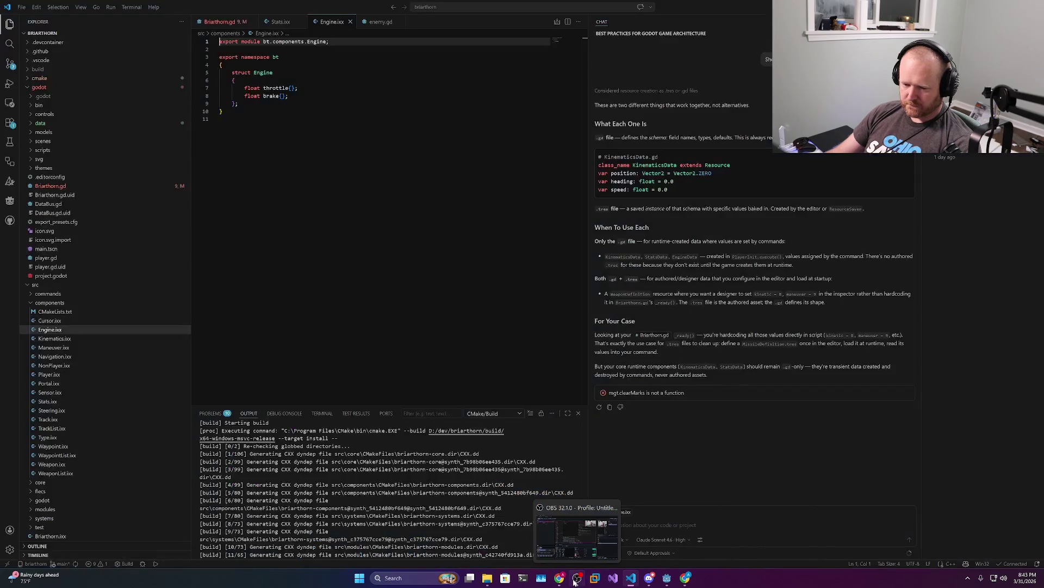
click(669, 578)
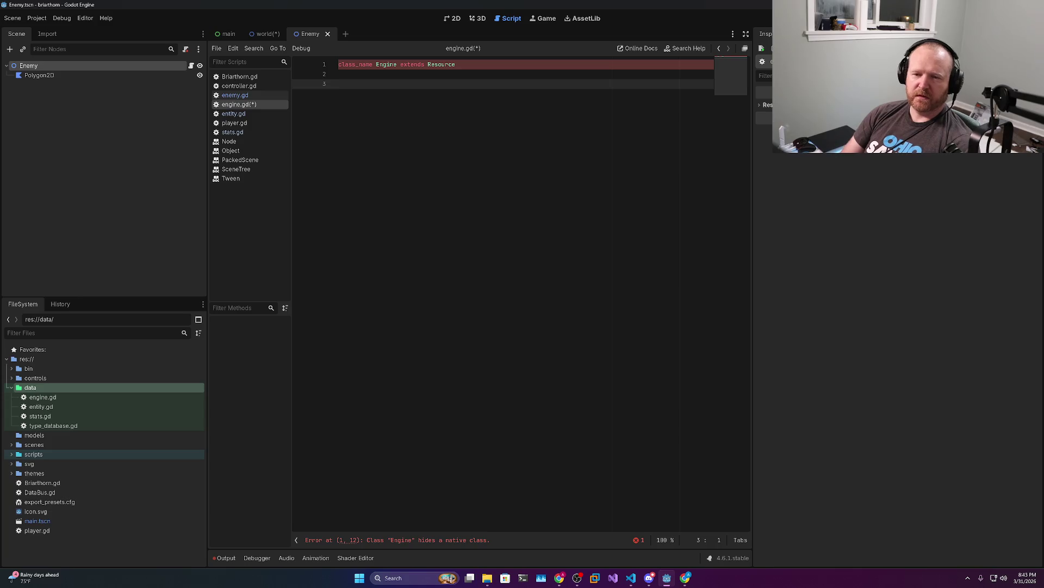
- Add 'var throttle: float = 0.0' and 'var brake: float = 0' to engine.gd and save
text(var )
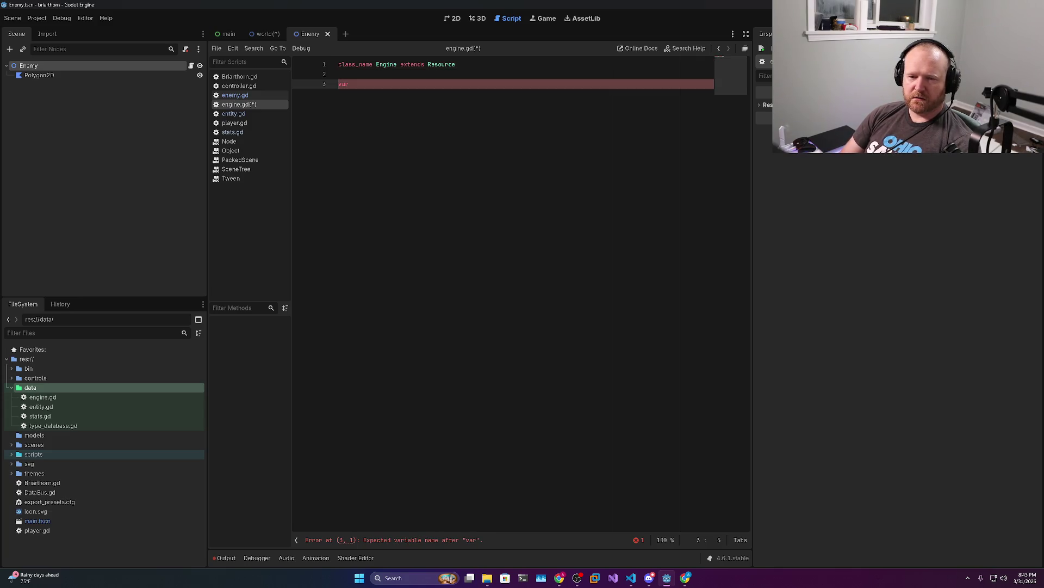
text(thro)
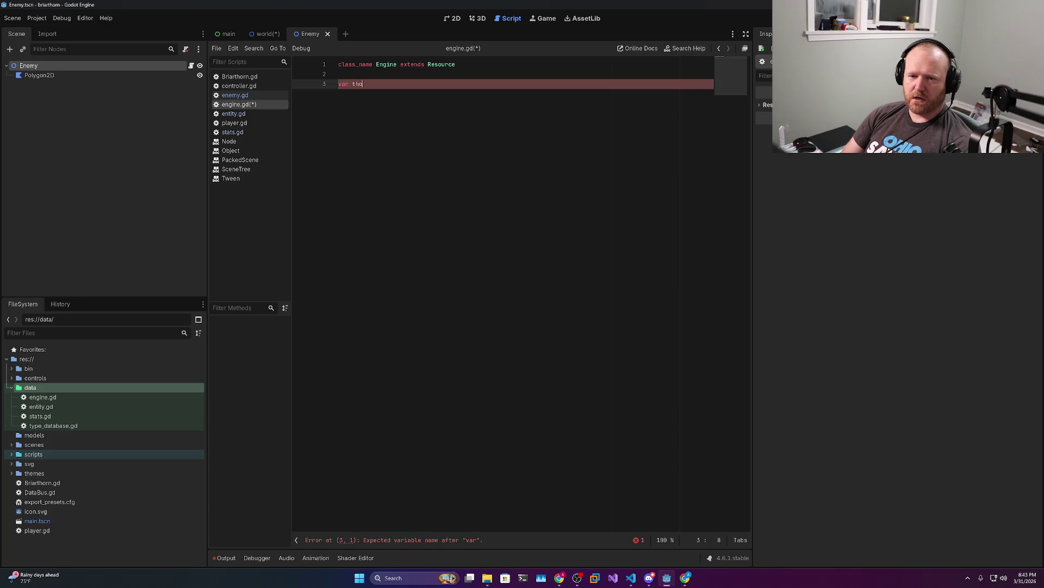
text(ttle)
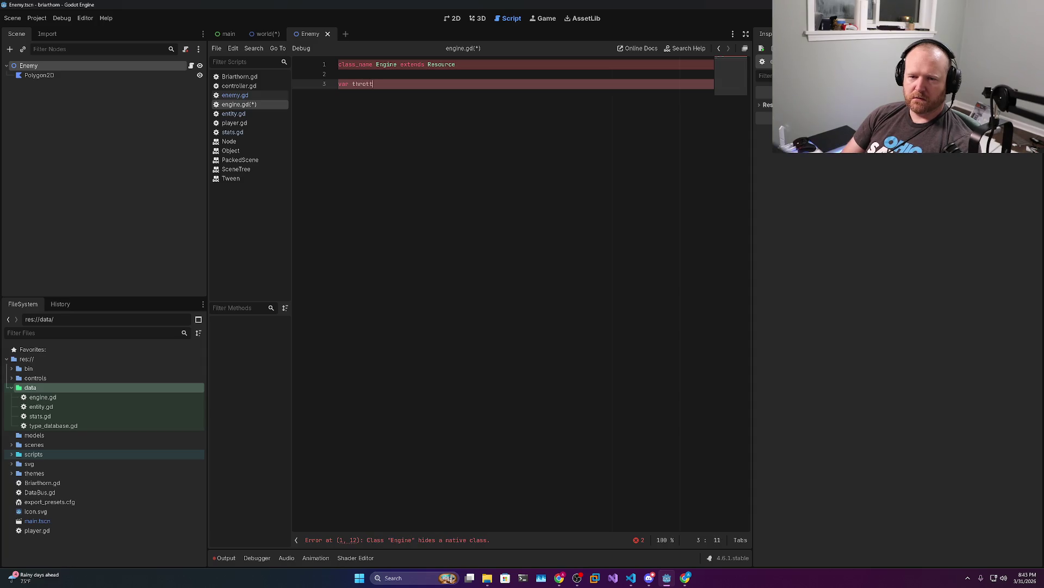
text(: )
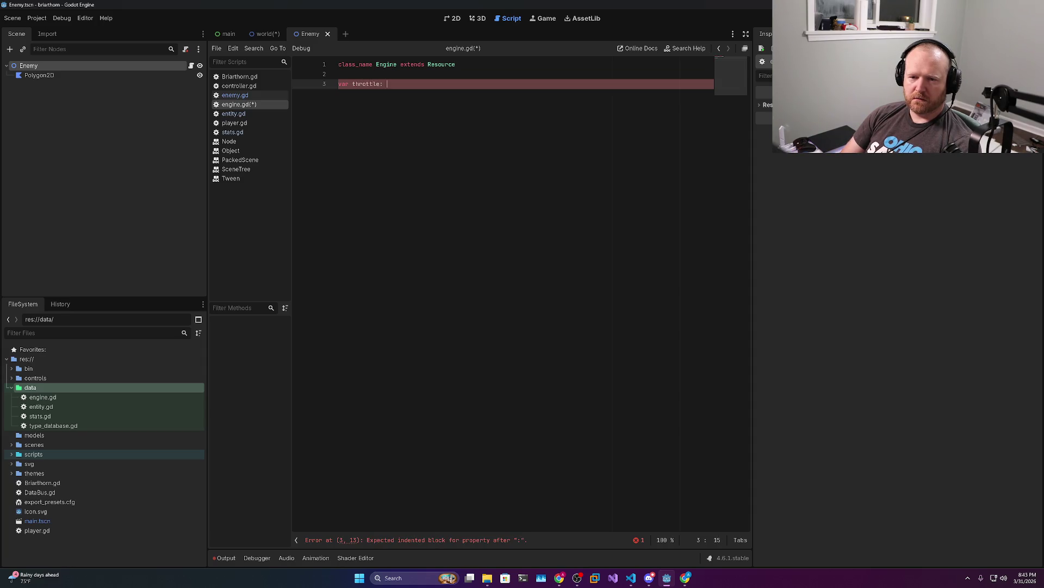
text(float = 0.0)
key(Return)
text(var brake)
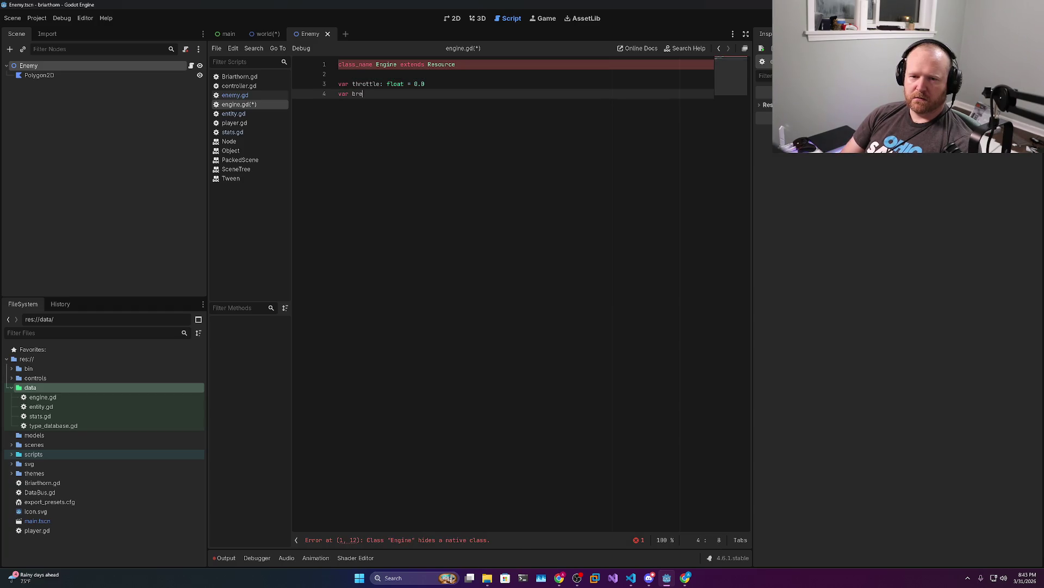
text(: float = )
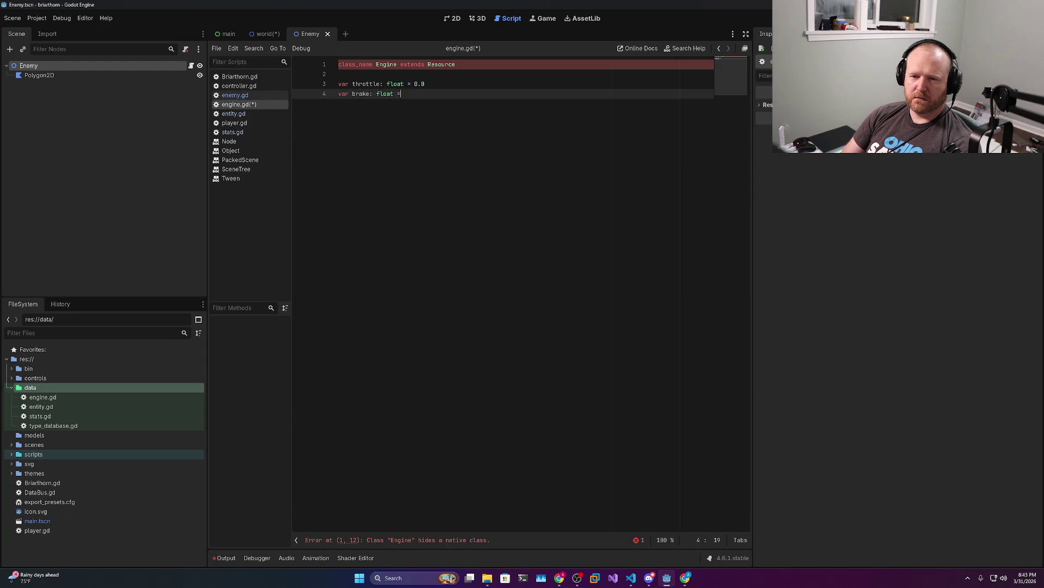
text(0.0)
key(Return)
key(ctrl+s)
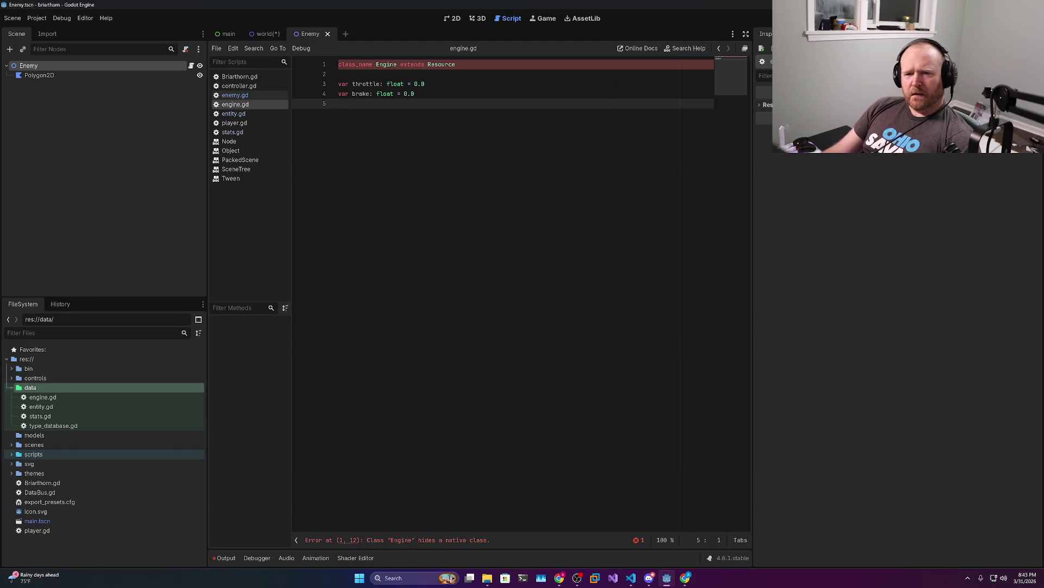
double_click(386, 65)
mouse_move(385, 94)
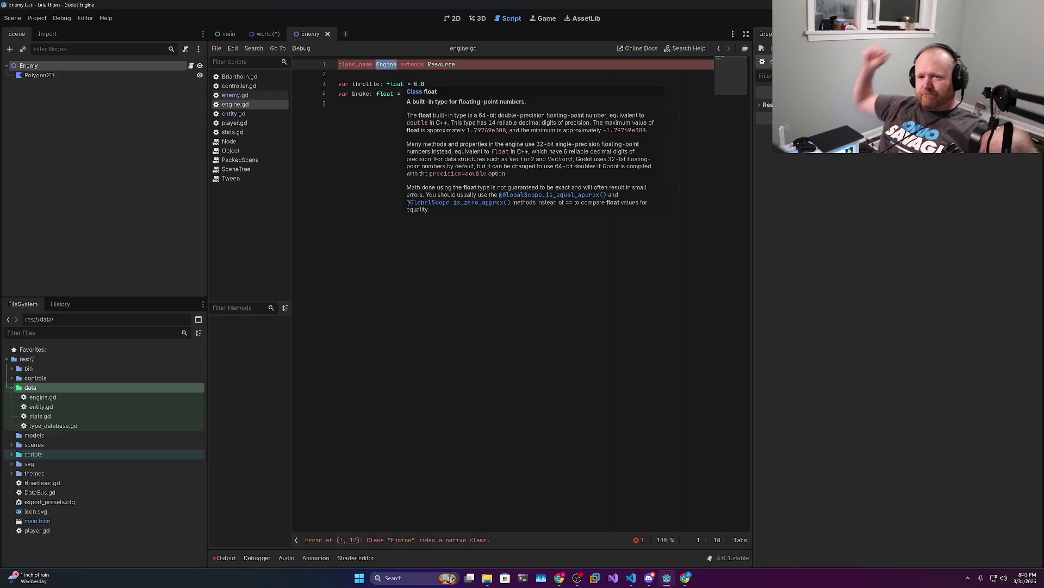
click(339, 104)
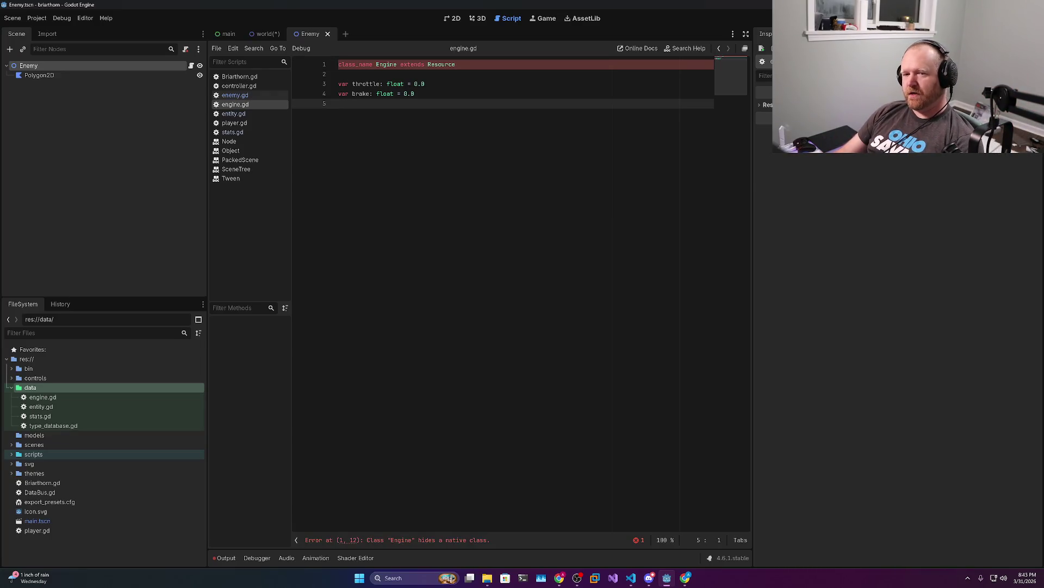
double_click(386, 65)
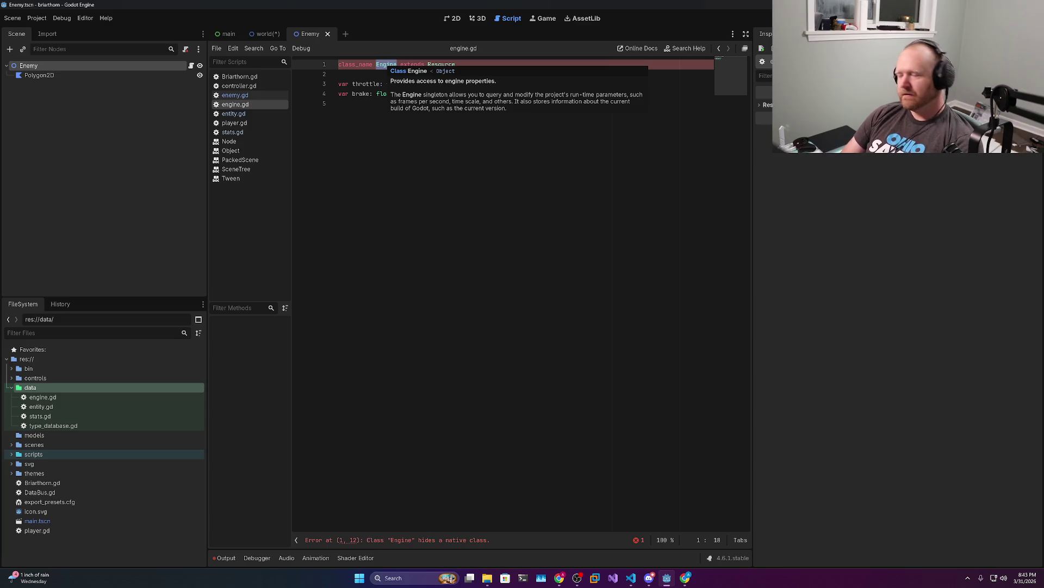
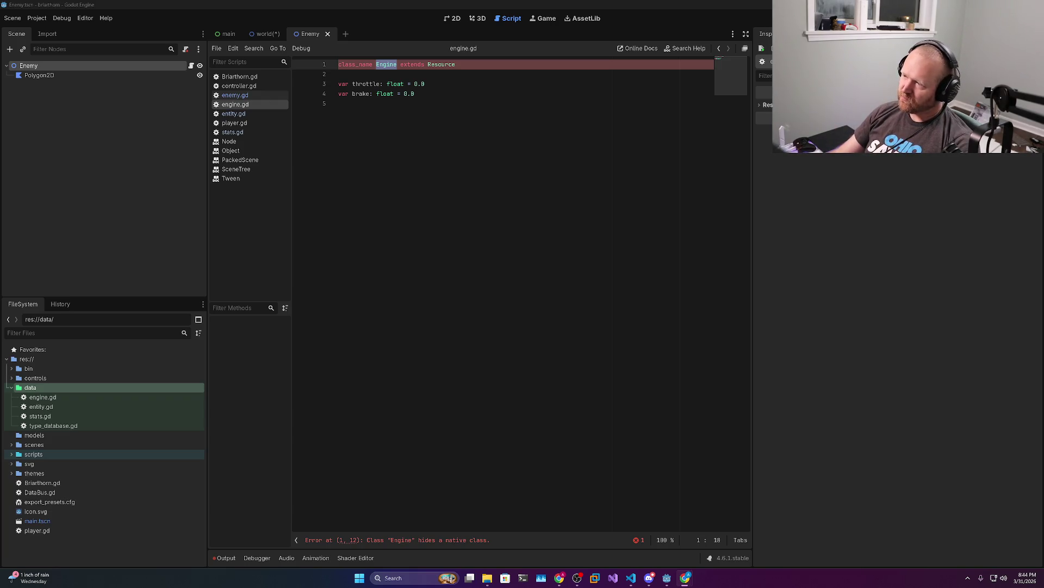
- Rename engine.gd's class to DataEngine and save the script
key(alt+Tab)
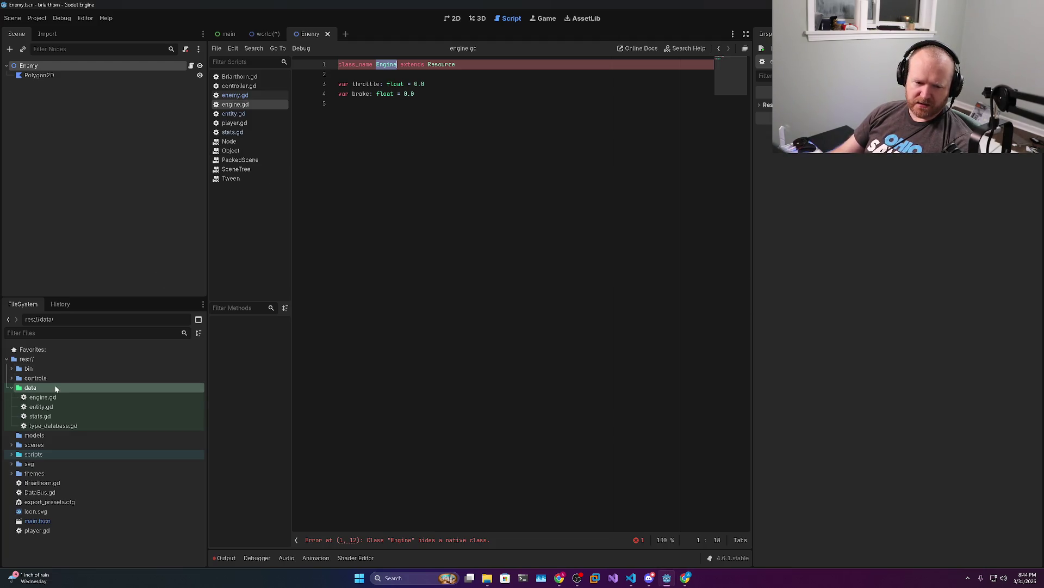
click(47, 397)
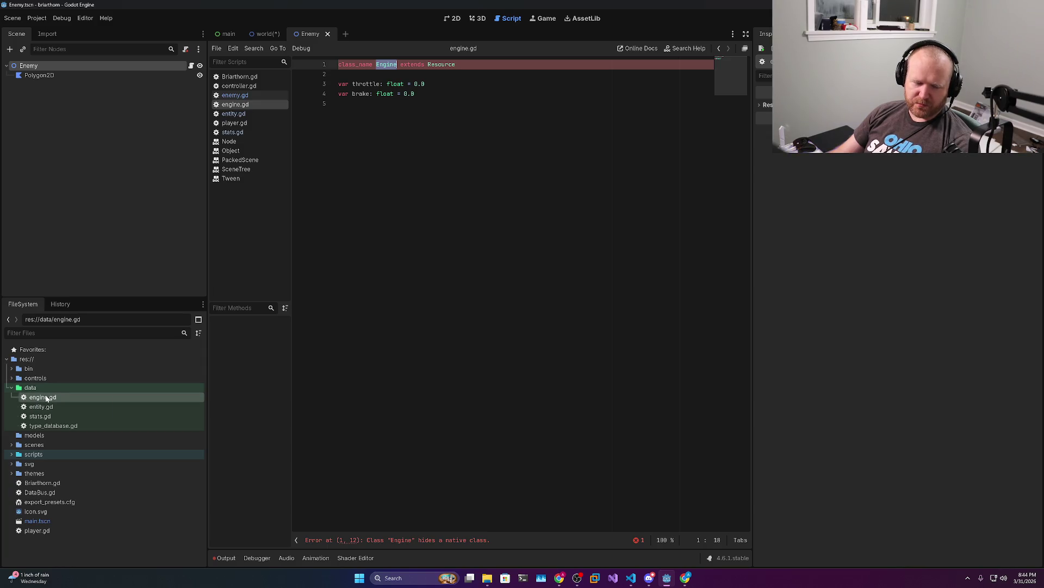
click(41, 407)
double_click(42, 417)
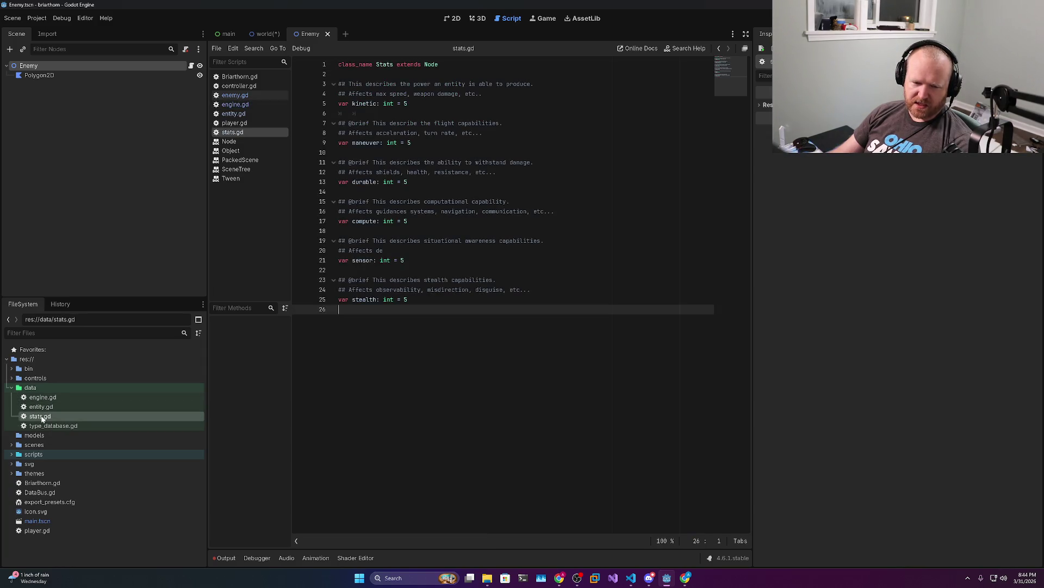
double_click(42, 399)
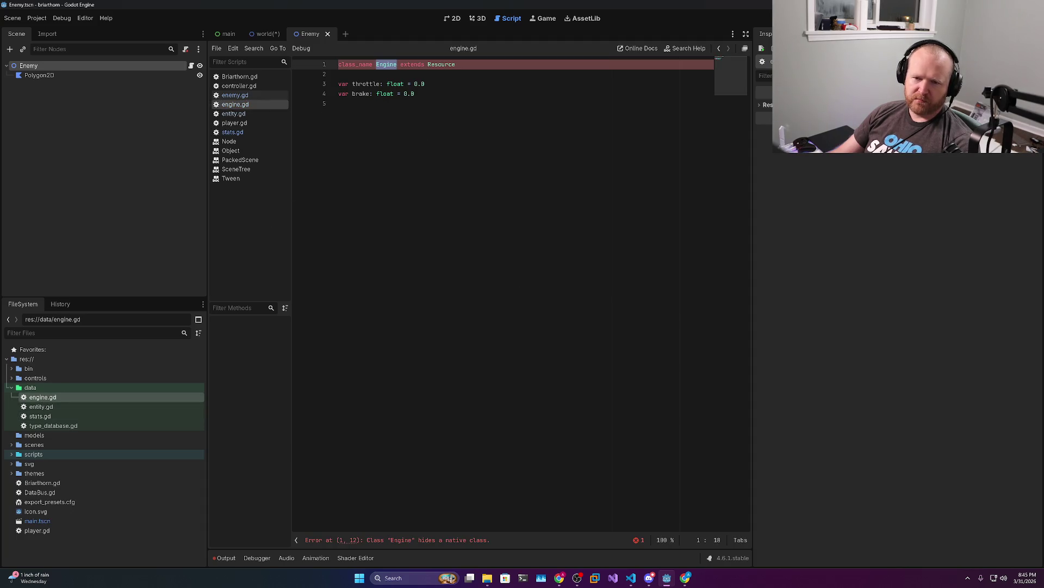
key(Left)
text(Data)
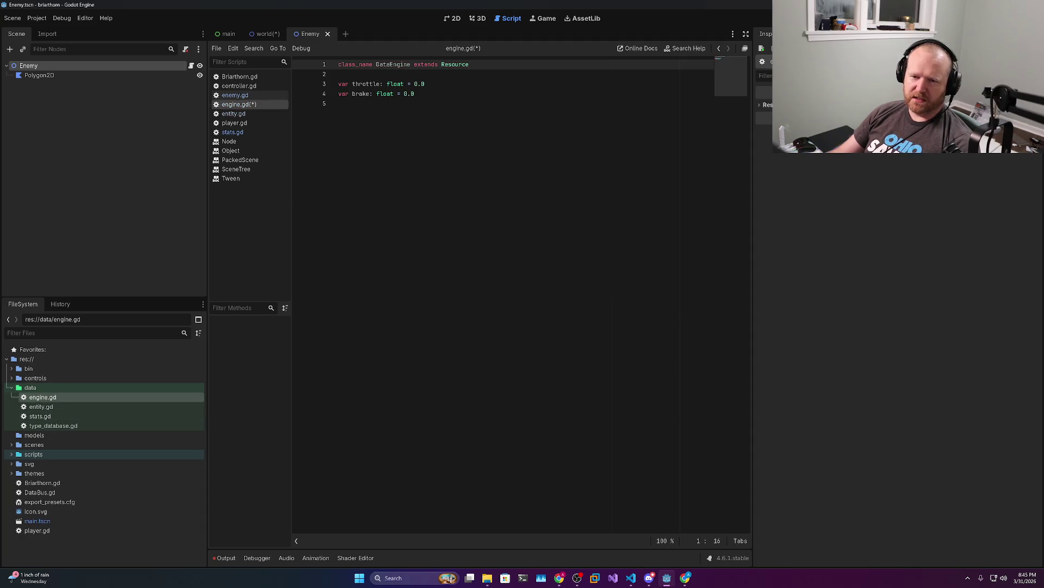
key(ctrl+s)
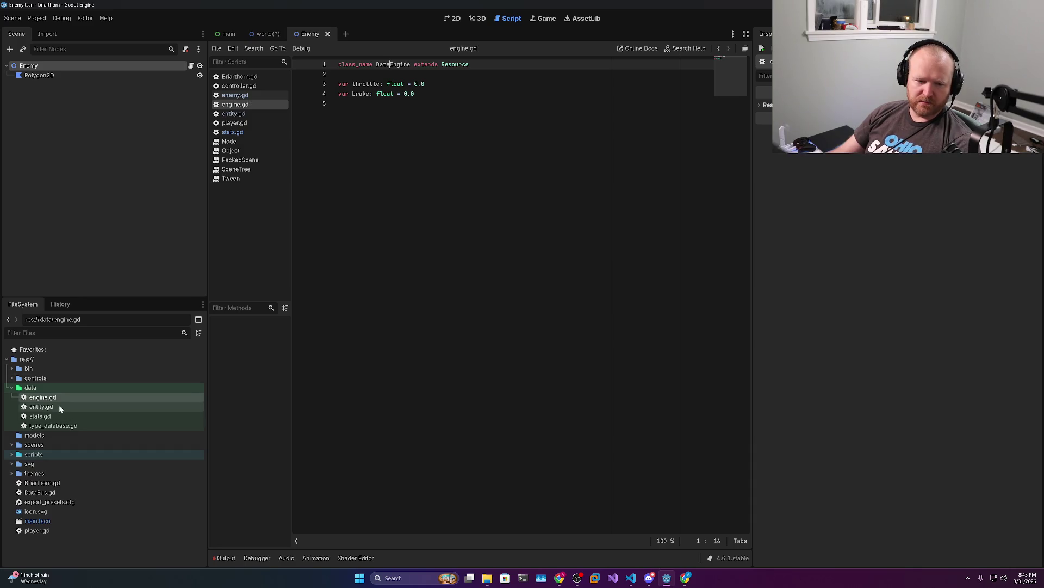
- Prefix the class names in entity.gd and stats.gd with Data, making DataEntity and DataStats
double_click(59, 406)
click(376, 64)
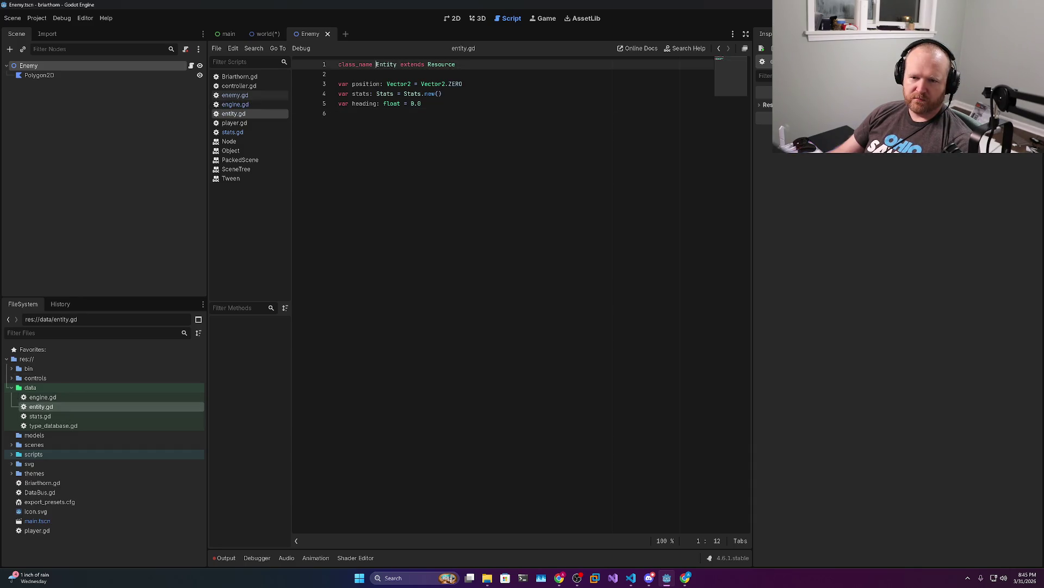
text(Data)
double_click(82, 416)
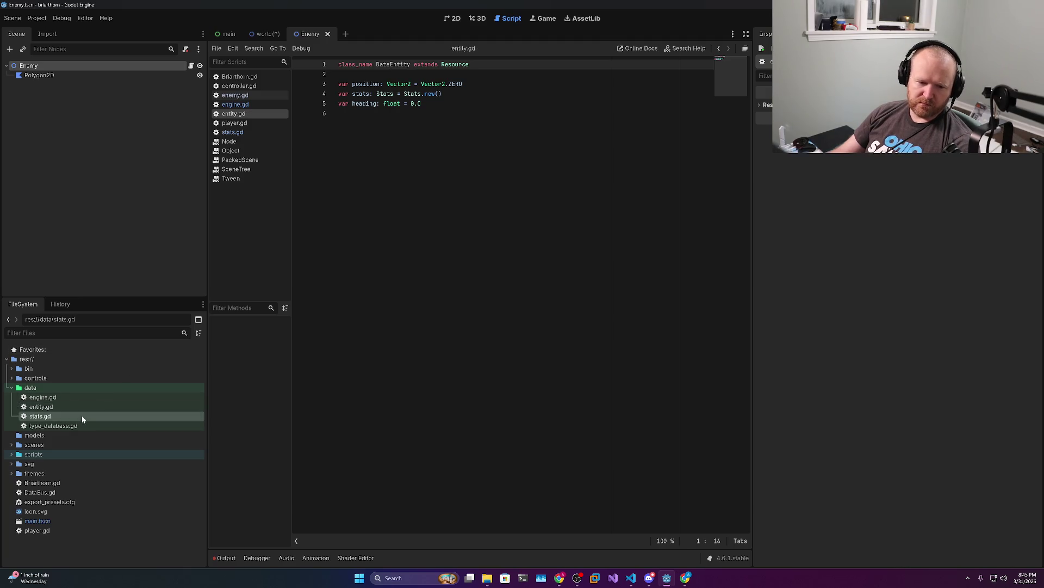
click(376, 64)
text(DataStats extends Node)
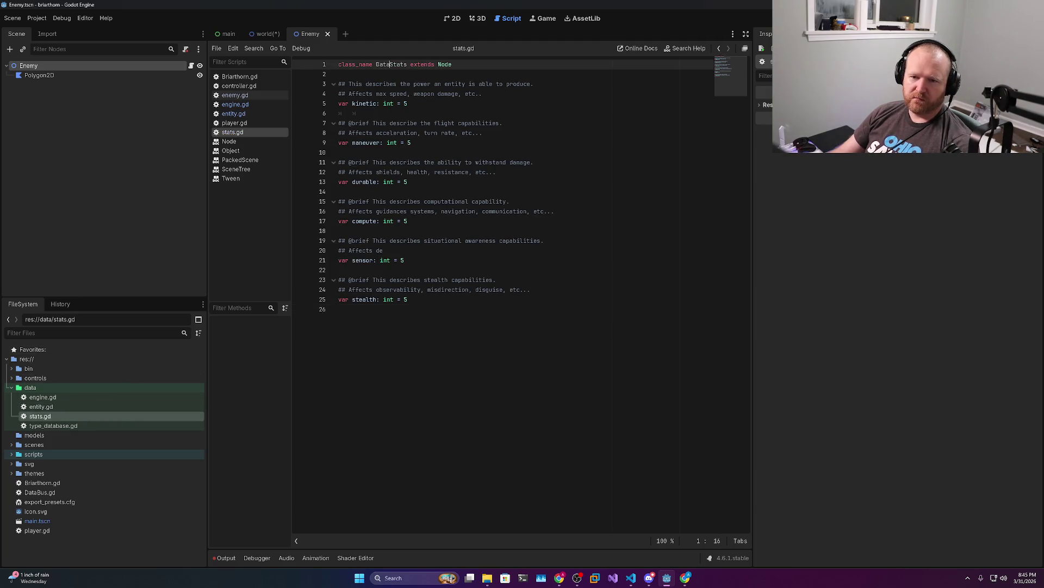
double_click(58, 407)
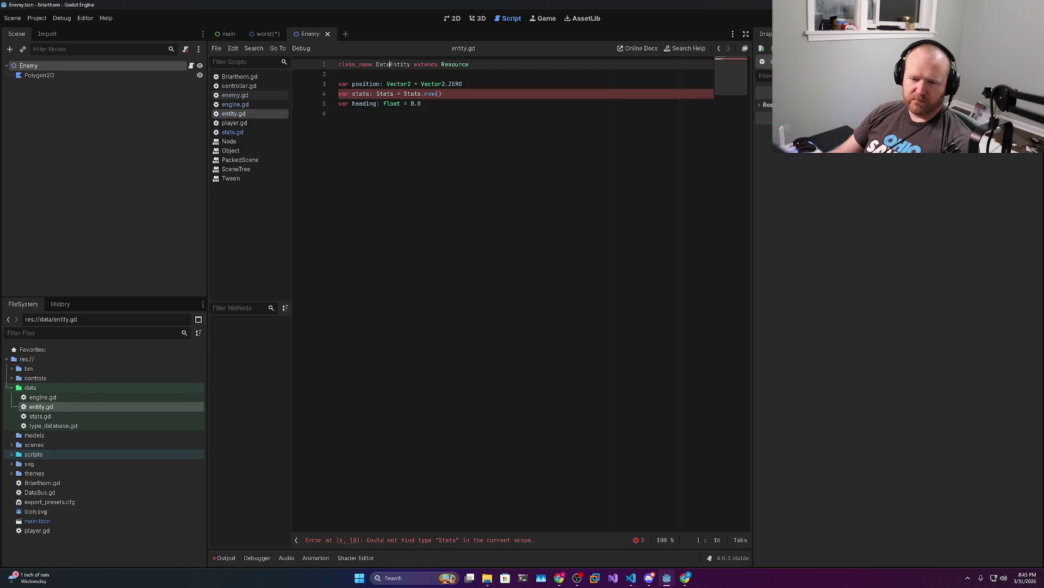
- Change the stats variable's type and constructor in entity.gd to DataStats
click(376, 93)
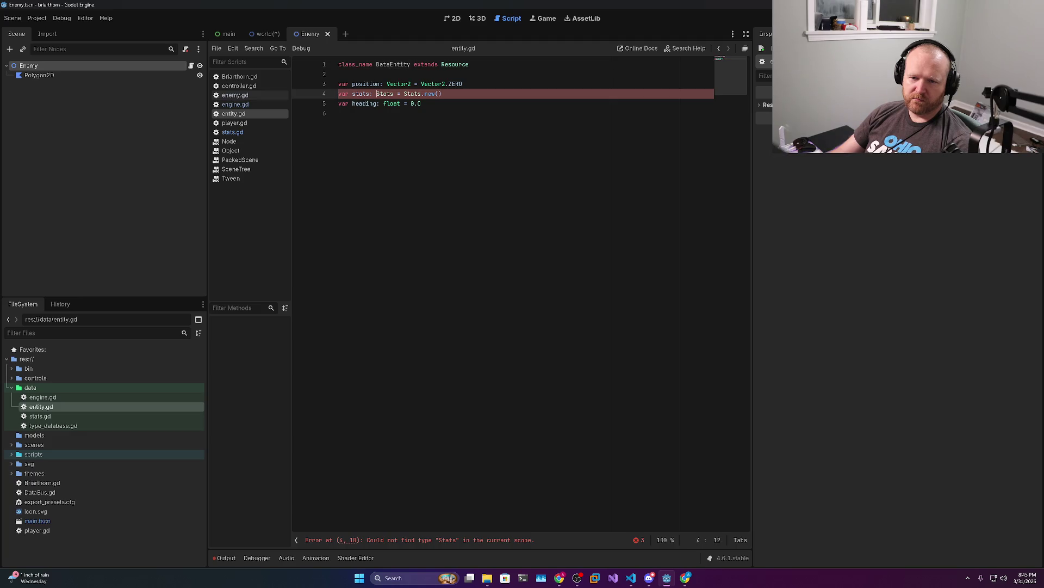
text(Data)
click(418, 94)
key(Left)
text(Data)
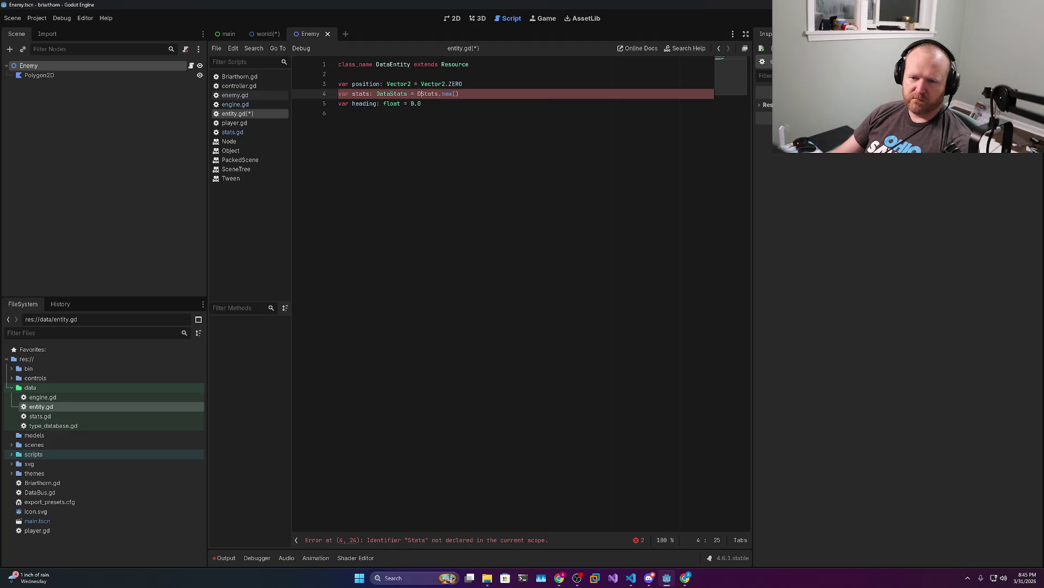
click(339, 113)
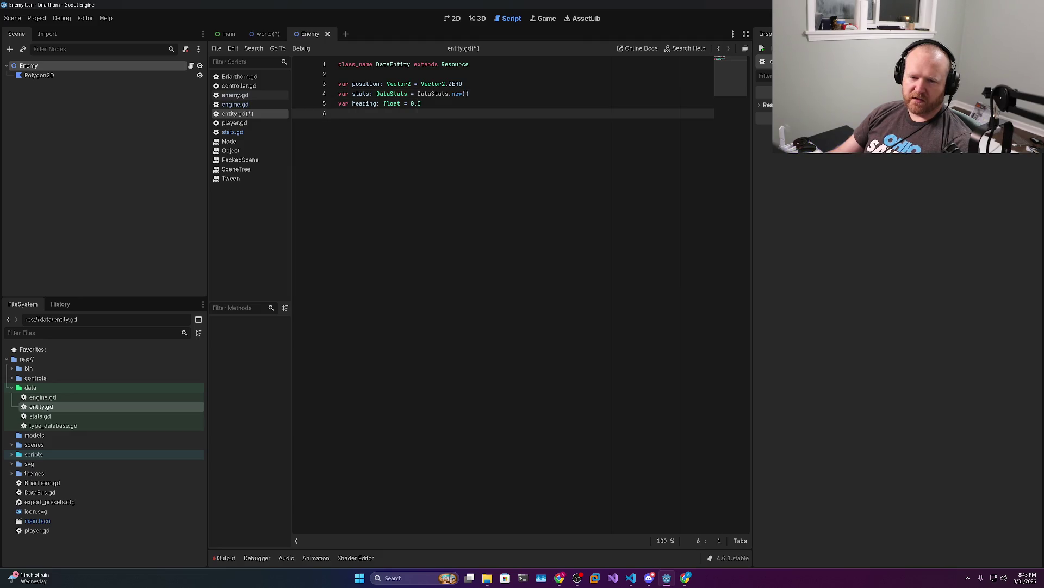
- Move the stats line up, add engine: DataEngine = DataEngine.new(), save and run with F5
click(469, 93)
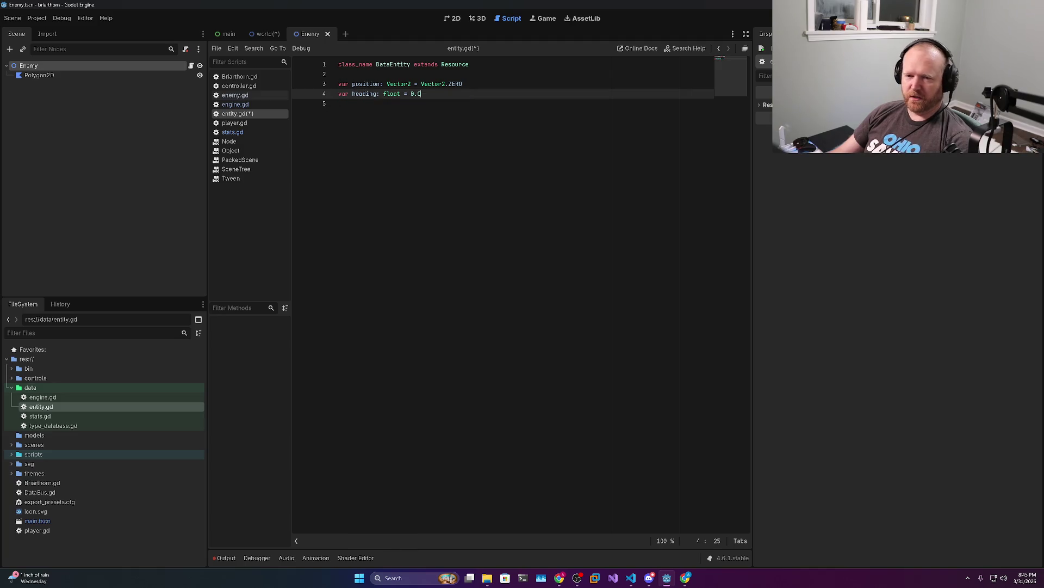
key(alt+Up)
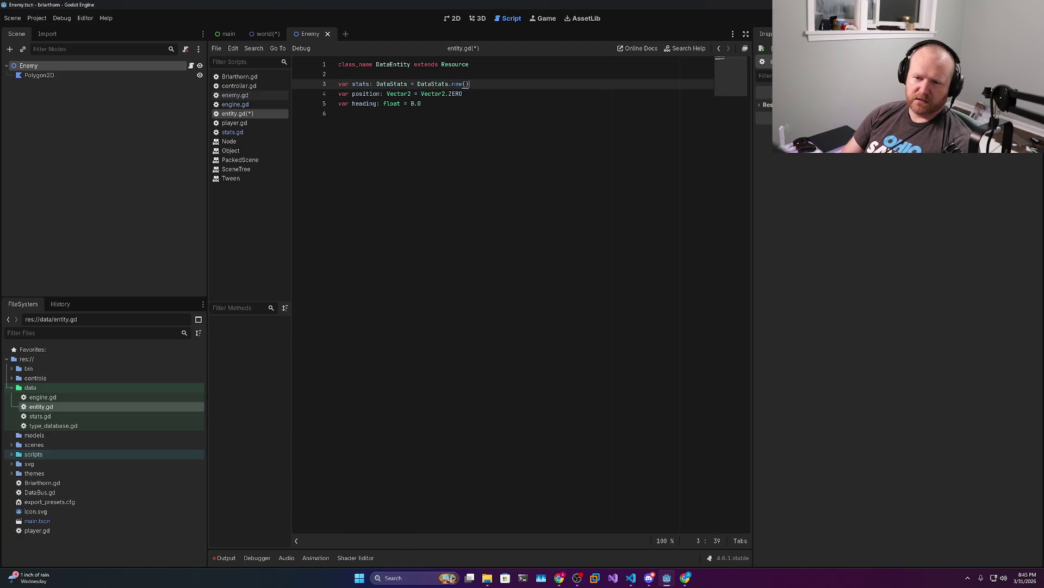
key(Return)
text(engine: D)
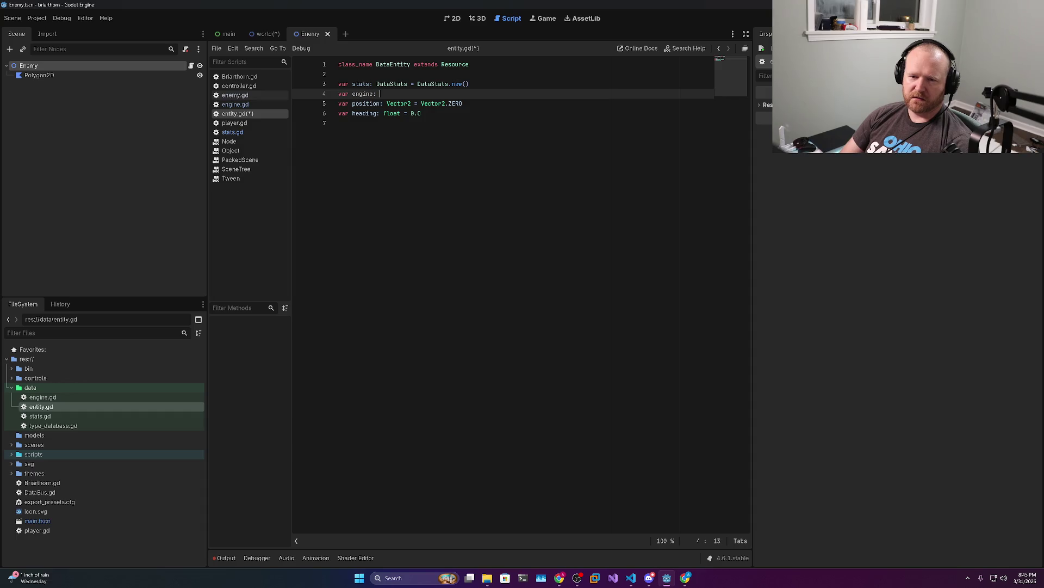
text(ataE)
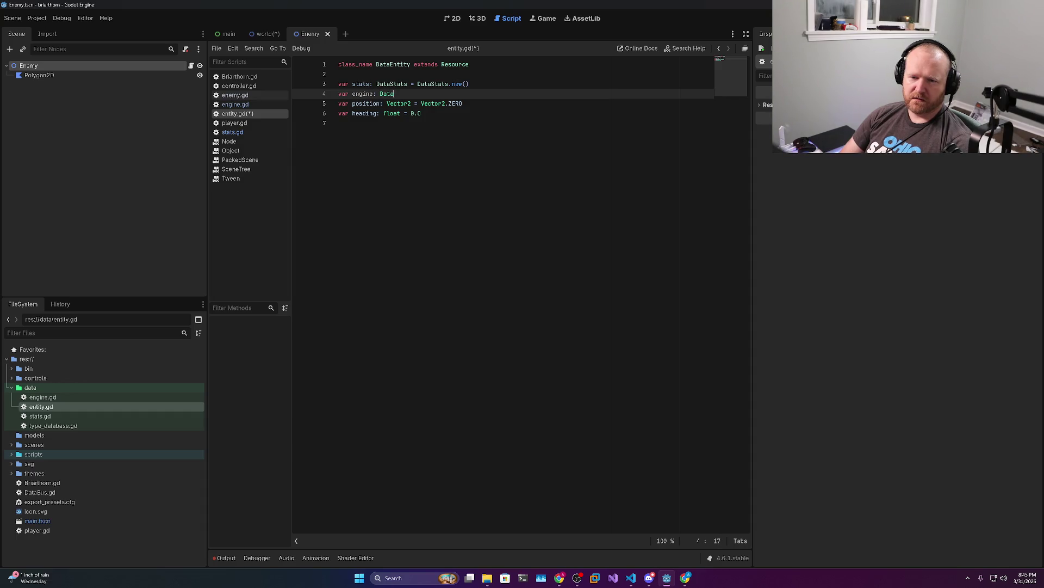
text(ngine = )
text(DataE)
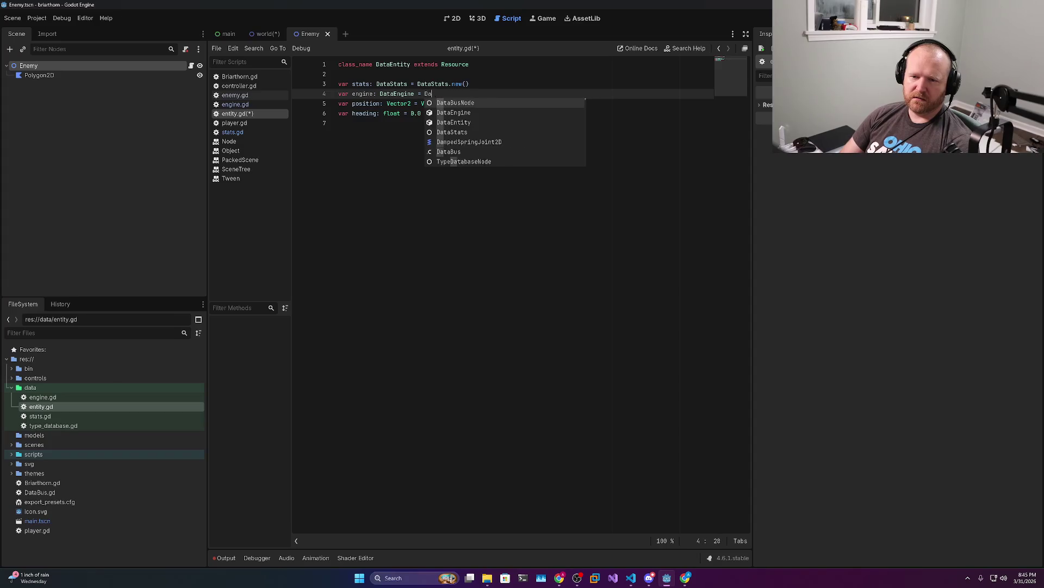
key(Return)
text(w())
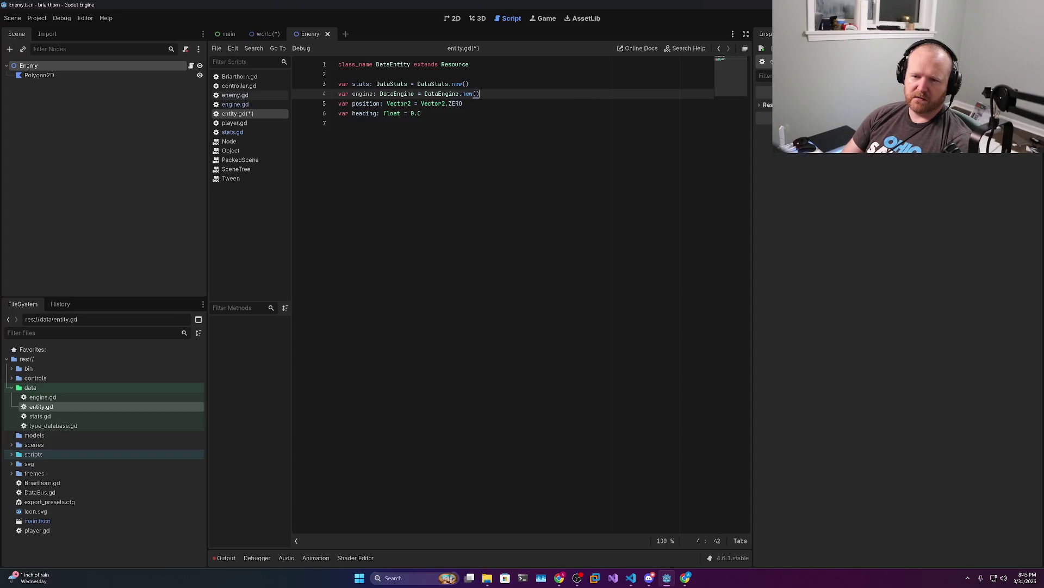
key(ctrl+s)
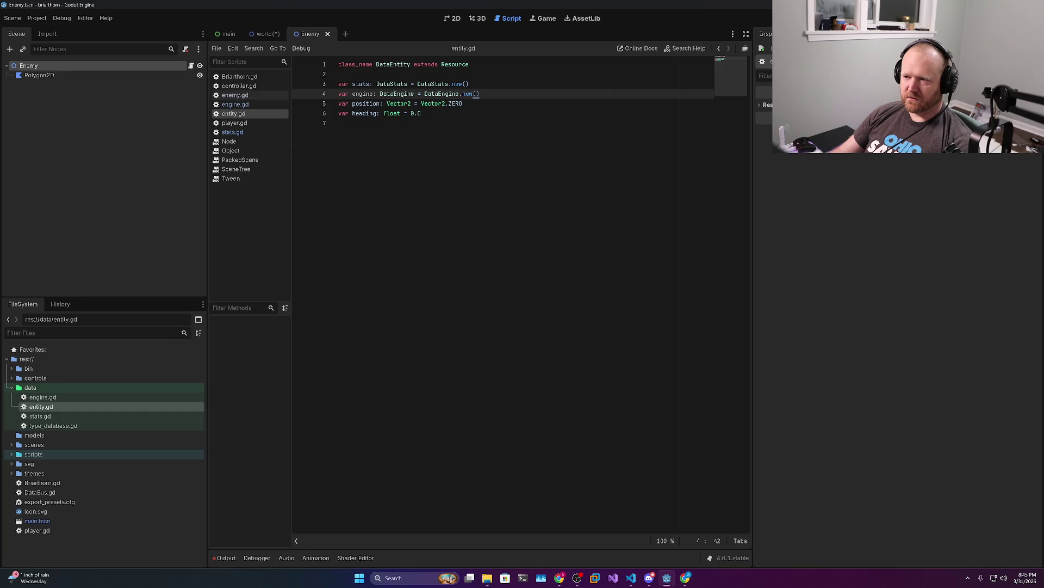
key(F5)
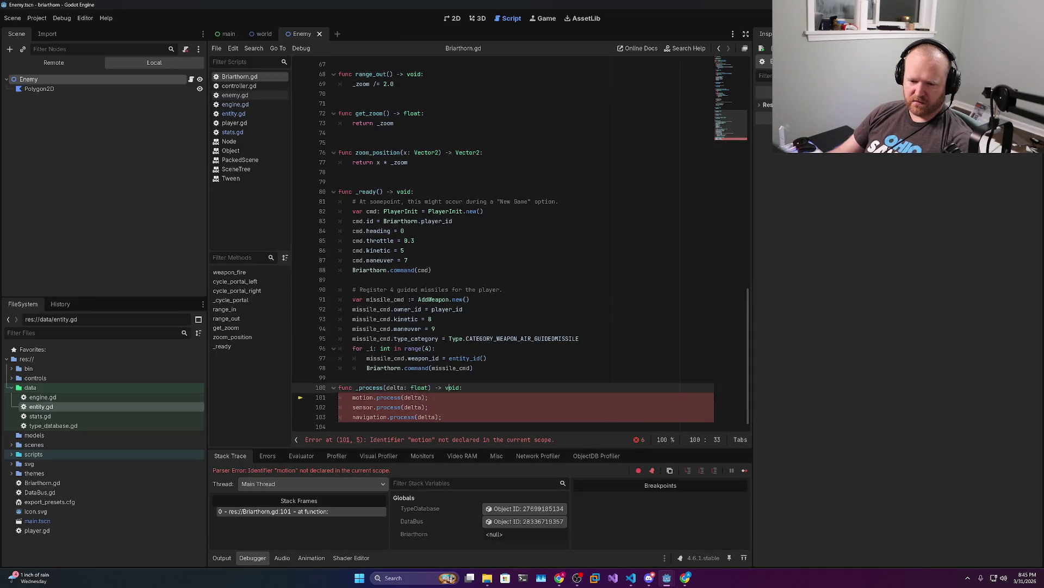
- Delete the broken _process line, save, then run and stop the game again
key(ctrl+shift+k)
key(ctrl+shift+k)
key(ctrl+shift+k)
key(ctrl+s)
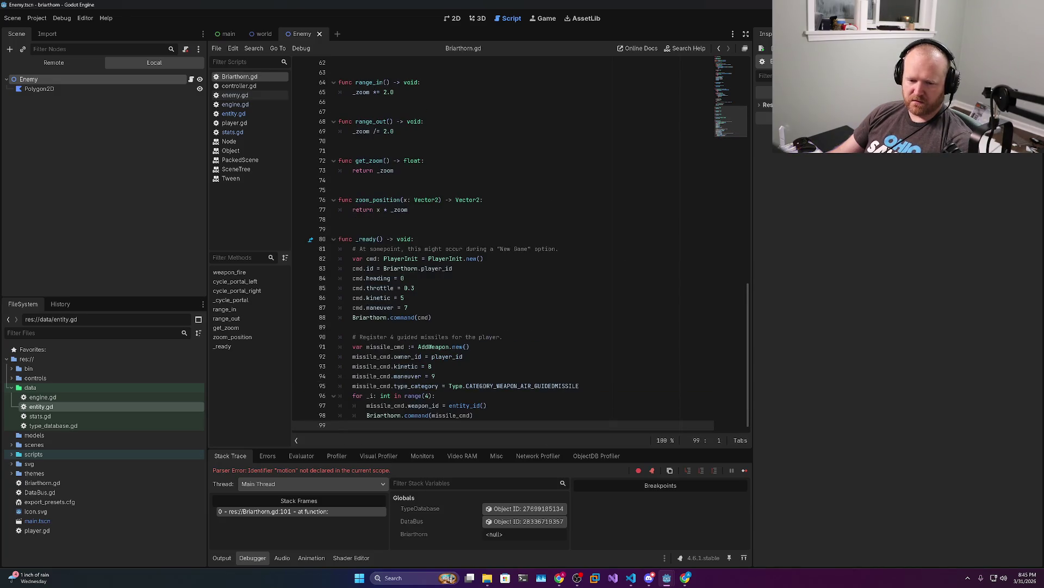
key(F5)
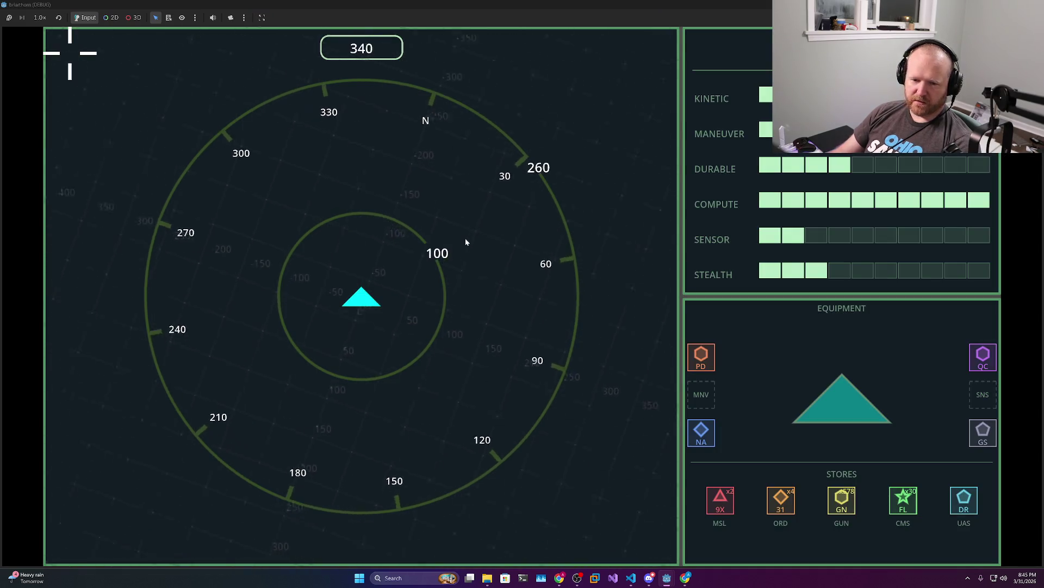
key(F8)
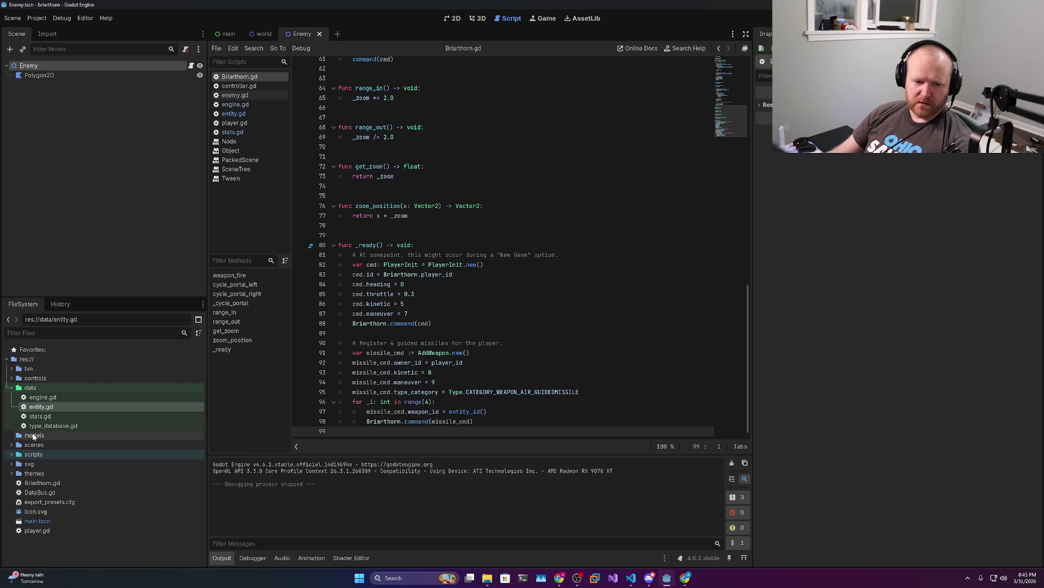
- Review entity.gd's DataEntity variables: stats, engine, position and heading
double_click(57, 402)
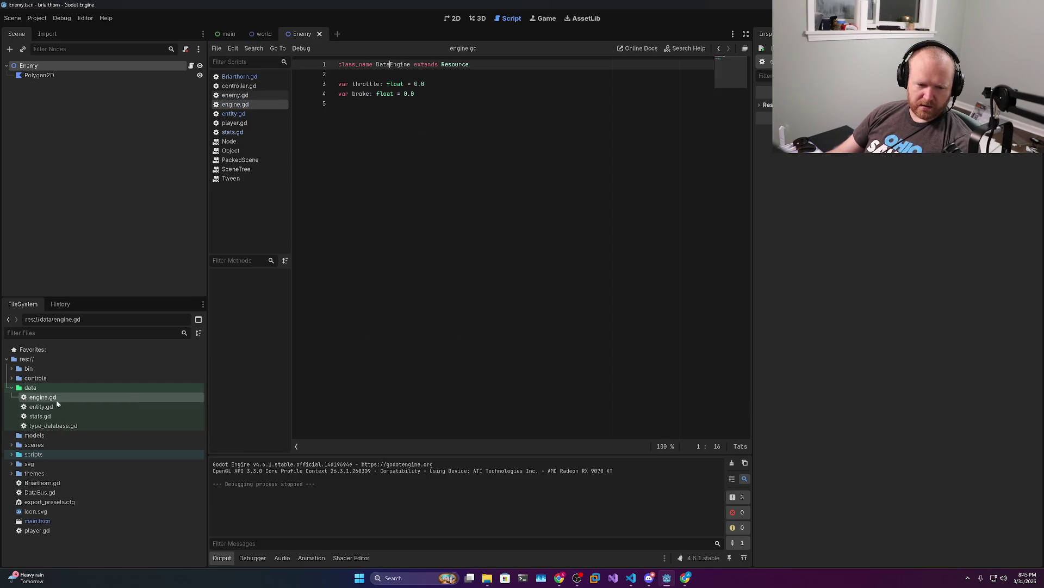
double_click(48, 408)
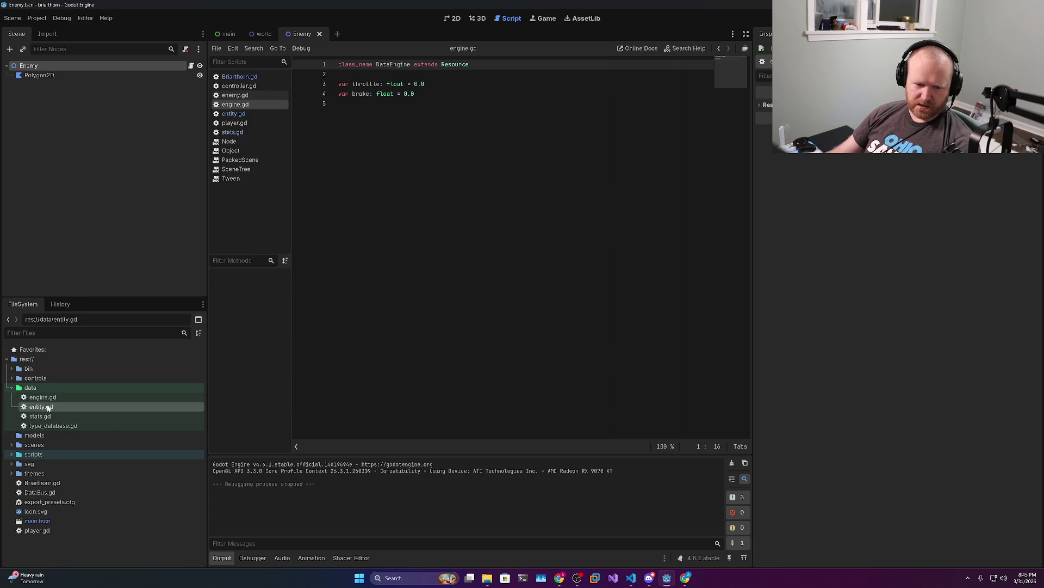
drag(425, 113, 338, 74)
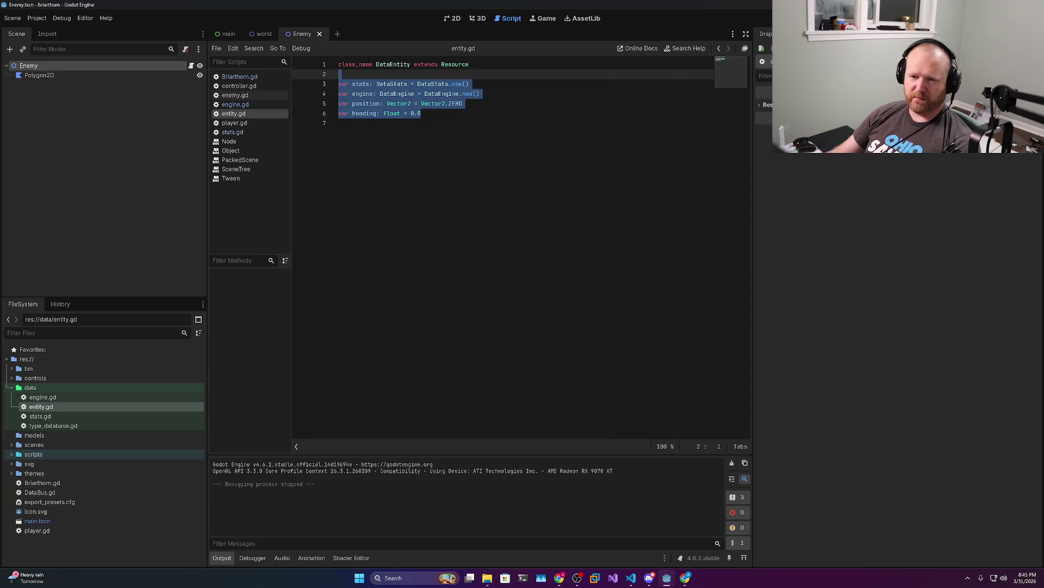
double_click(393, 65)
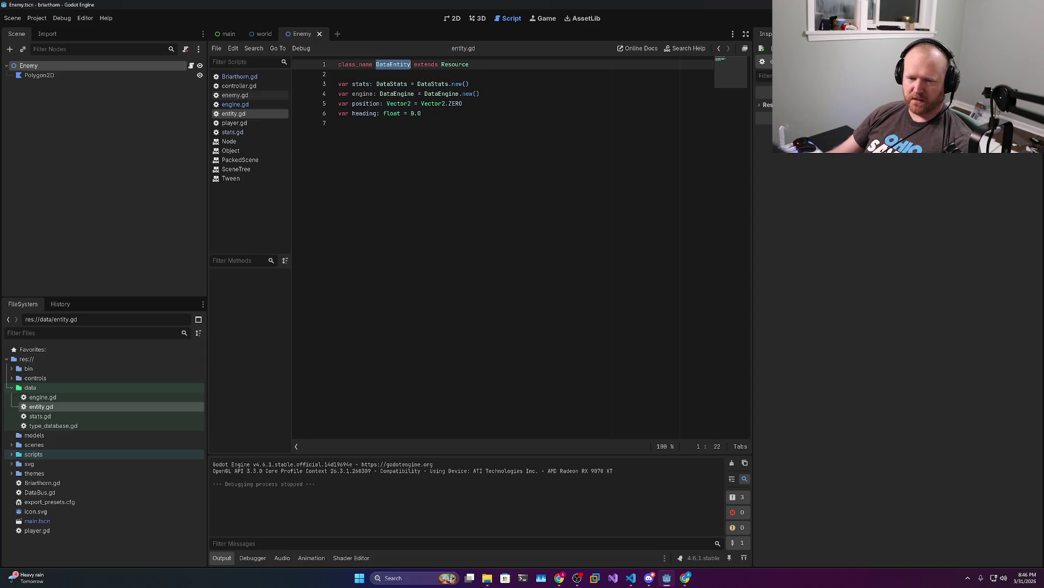
double_click(391, 84)
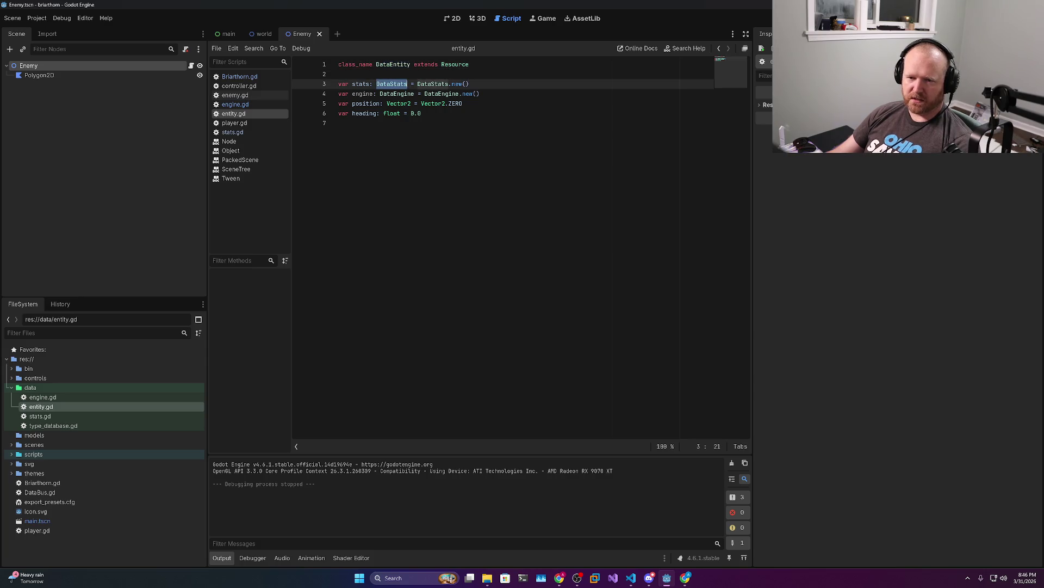
double_click(398, 94)
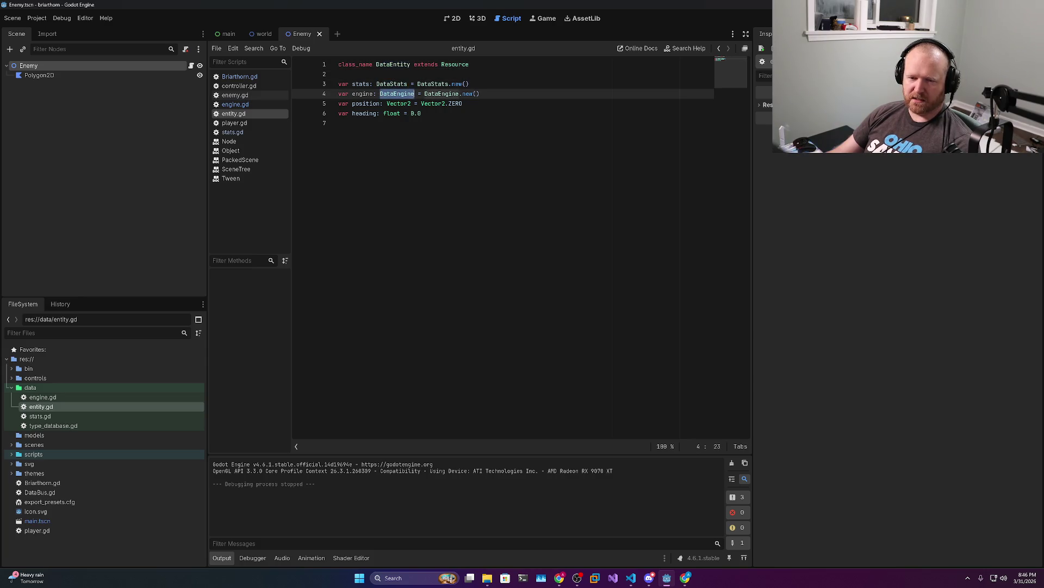
click(421, 113)
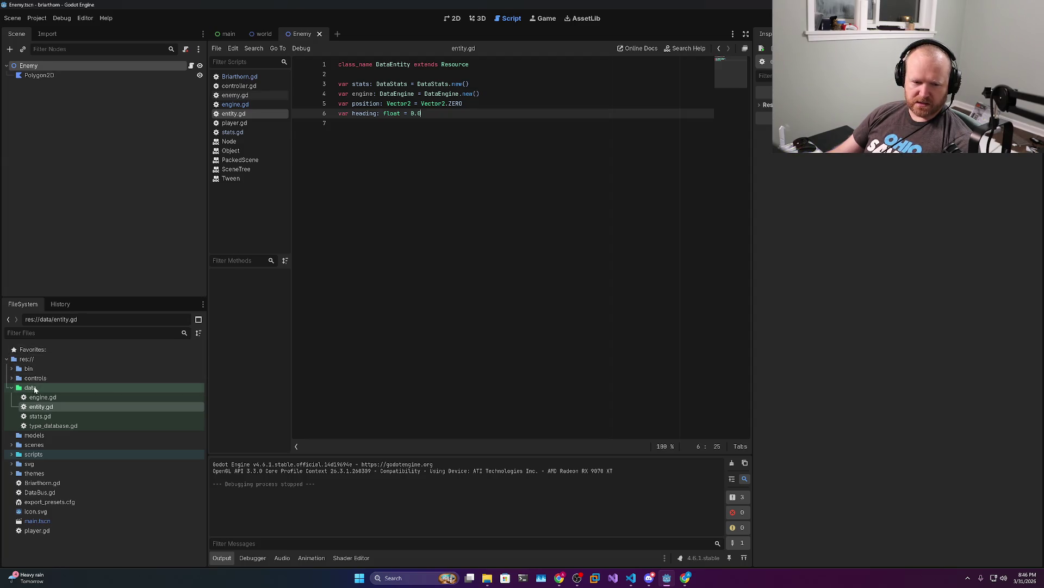
- Create sensor.gd in the data folder declaring class_name DataSensor and save it
right_click(34, 388)
mouse_move(71, 396)
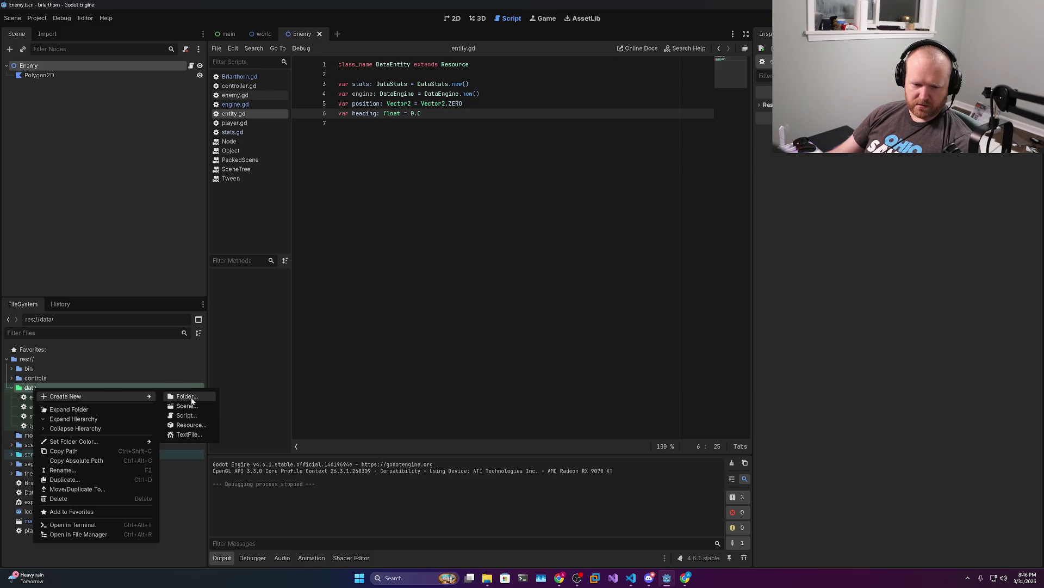
click(187, 415)
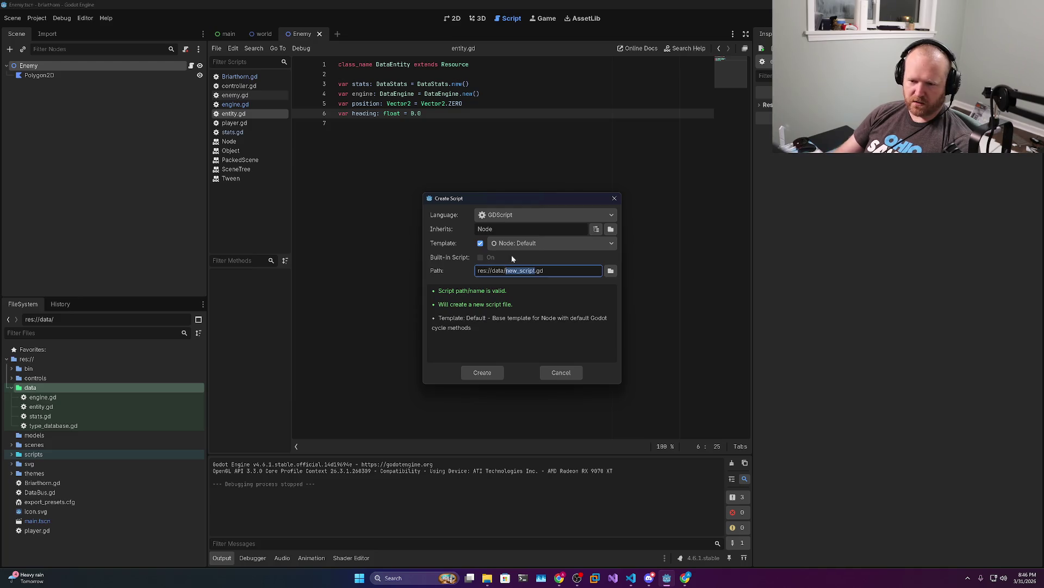
text(senso)
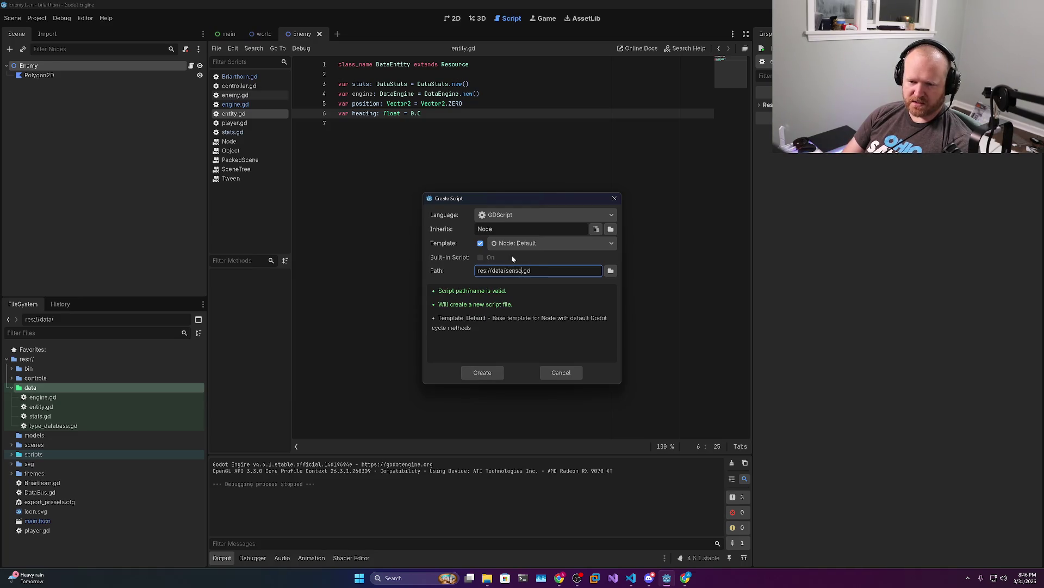
text(r)
click(470, 368)
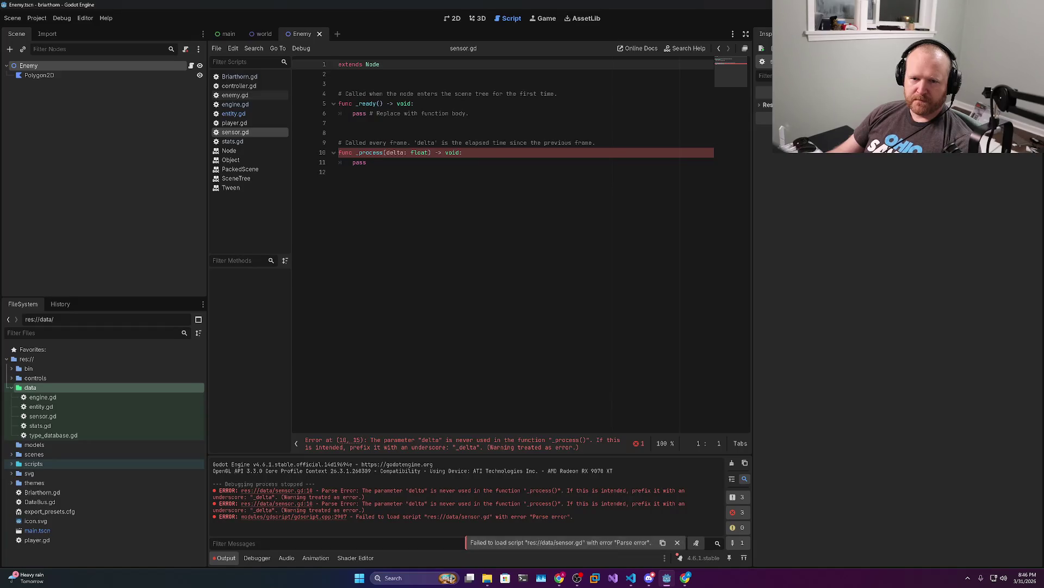
text(class_name)
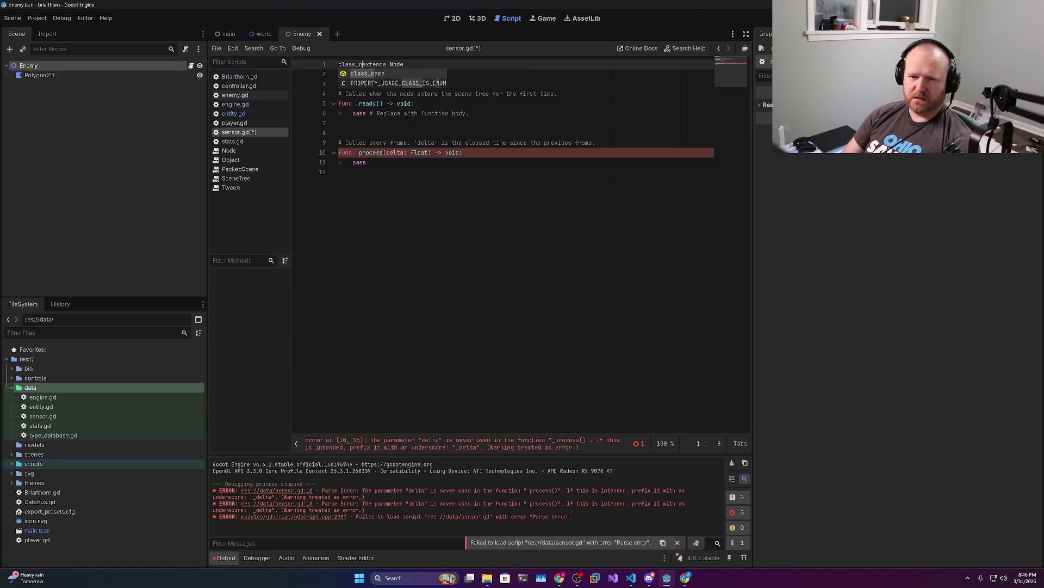
text( DataSe)
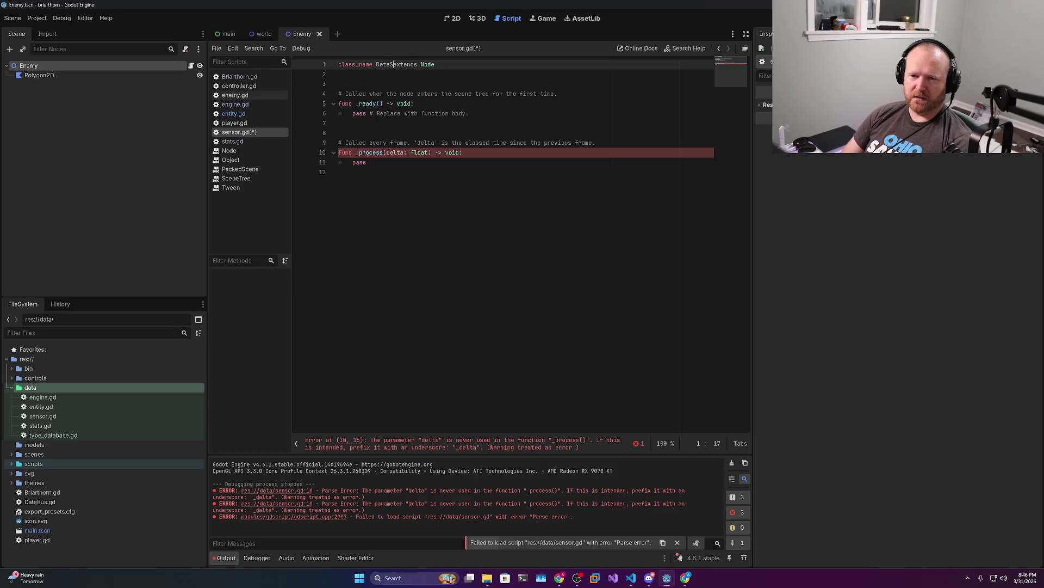
text(nsor e)
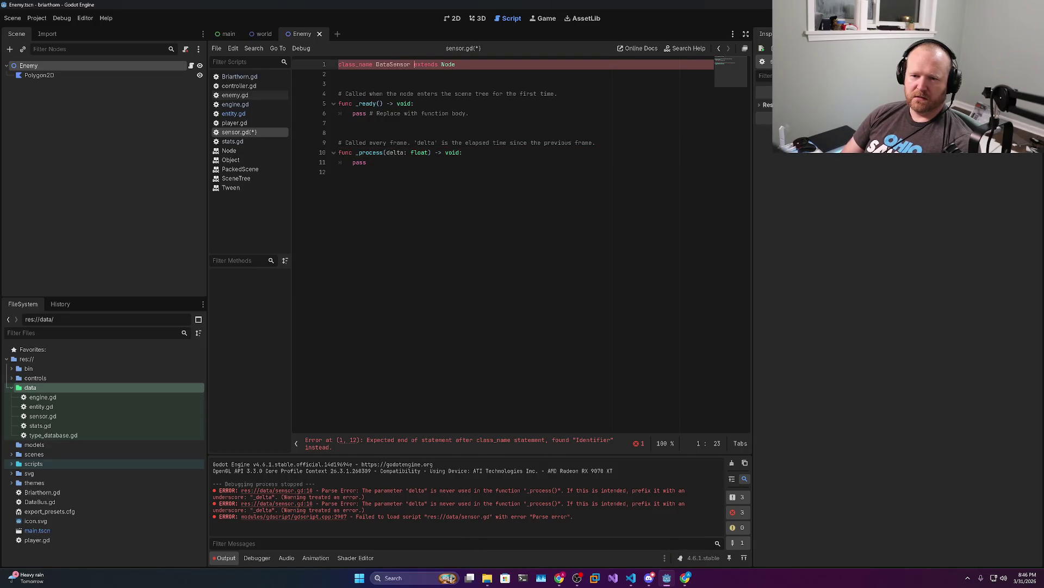
key(ctrl+s)
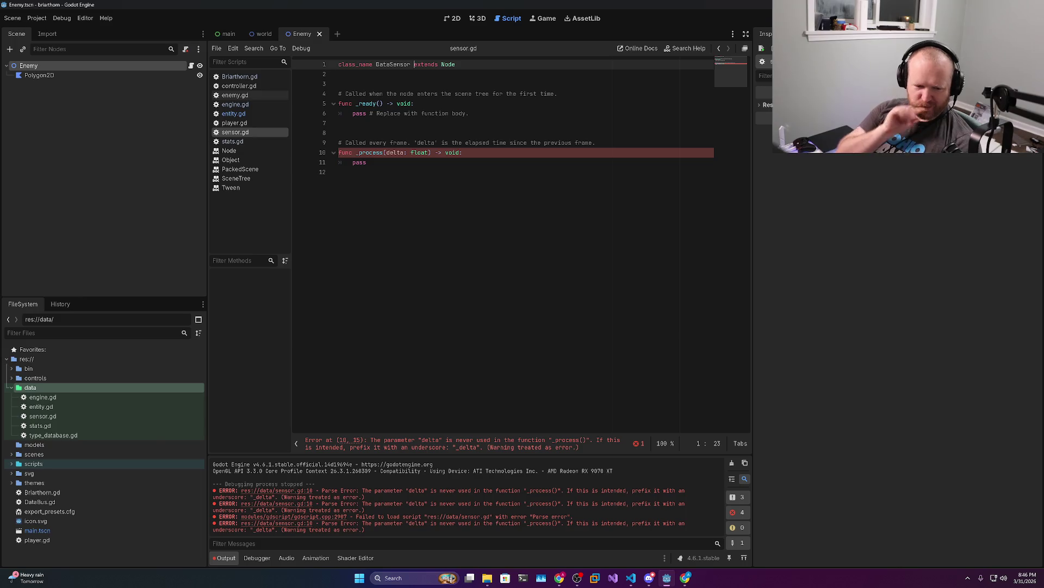
- Rename engine.gd and entity.gd to data_engine.gd and data_entity.gd
right_click(48, 399)
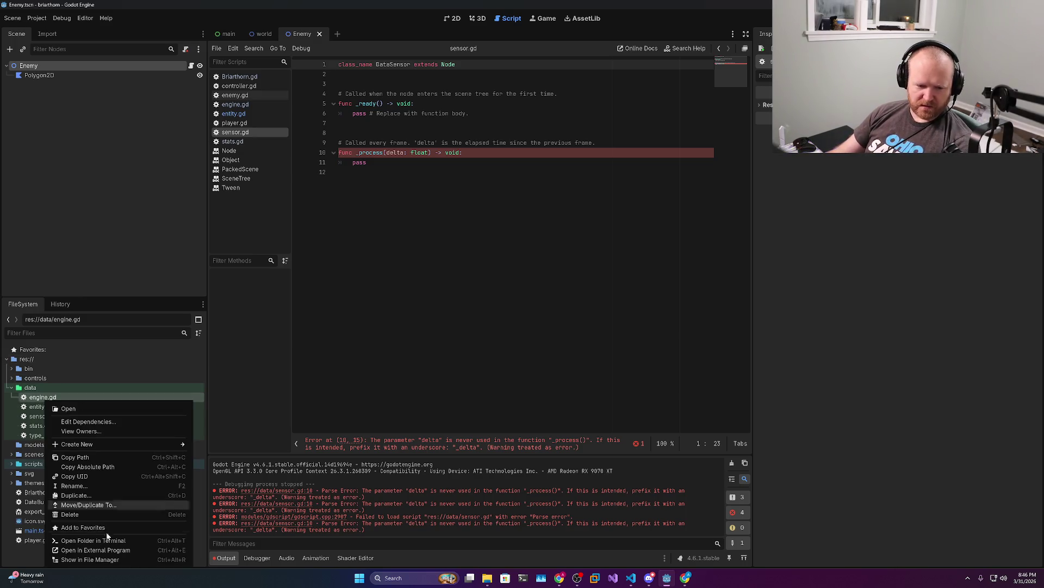
click(92, 484)
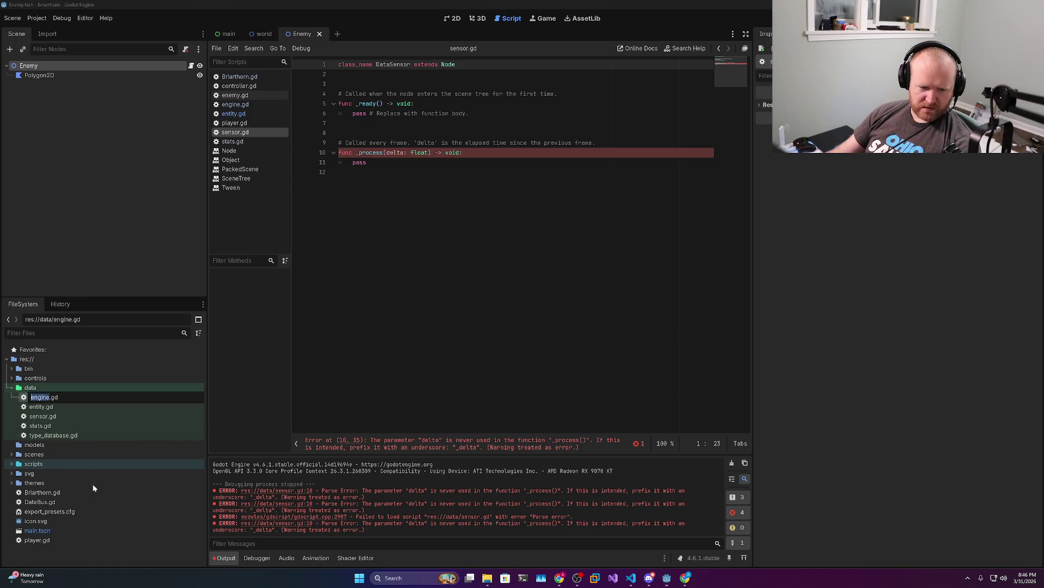
key(Home)
text(data_)
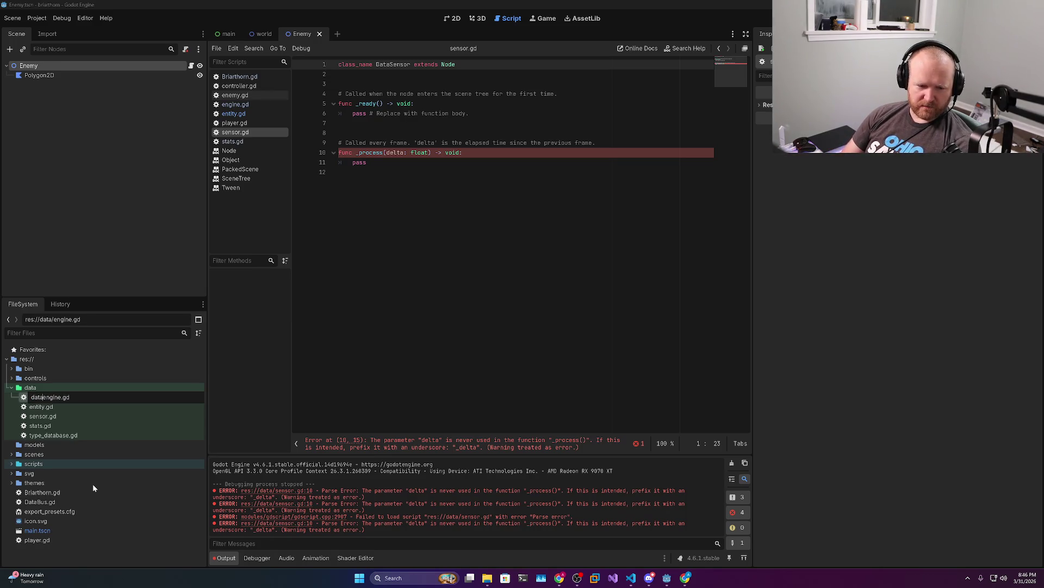
key(Return)
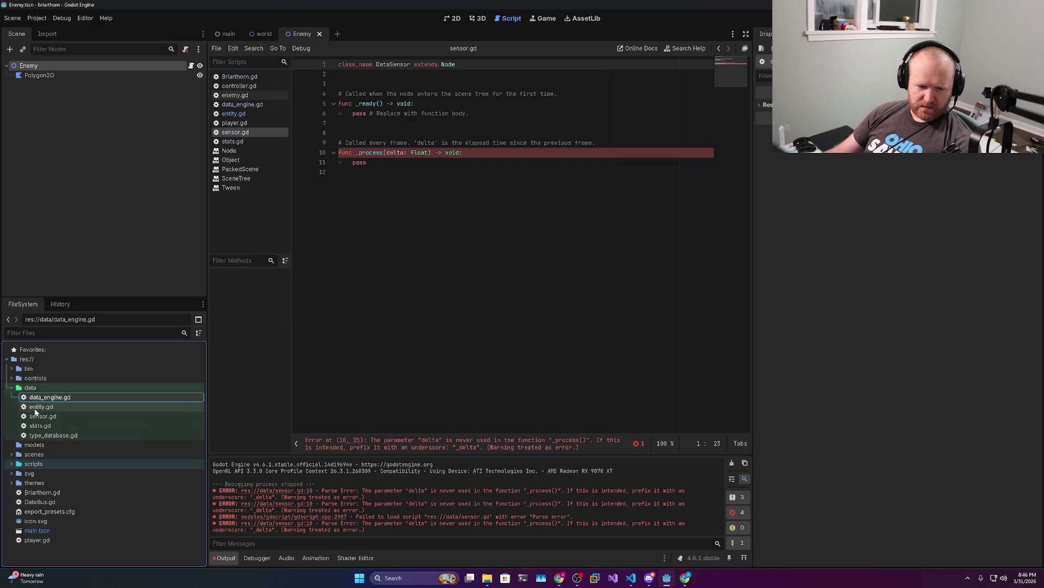
right_click(34, 408)
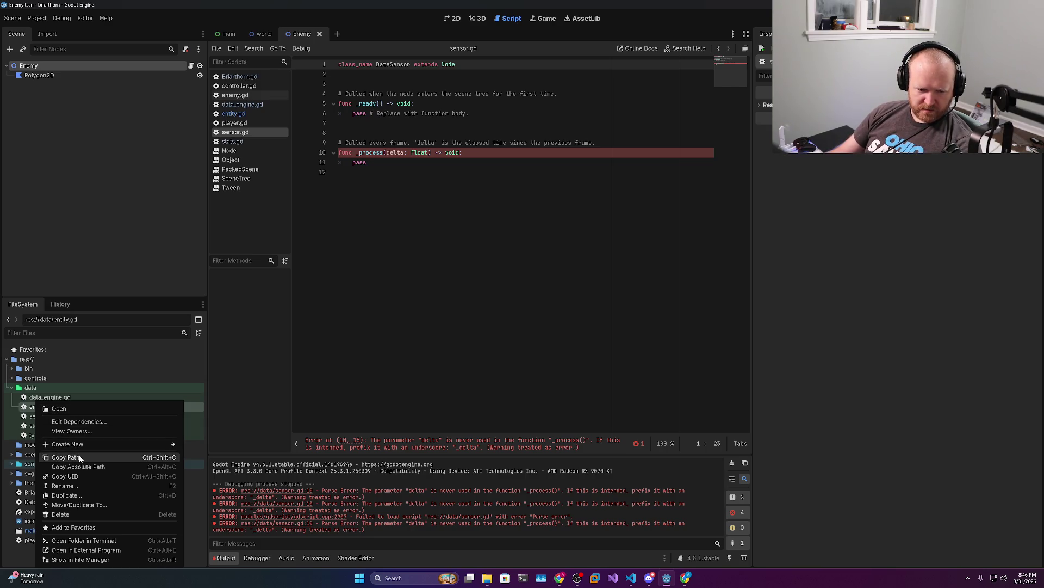
click(81, 485)
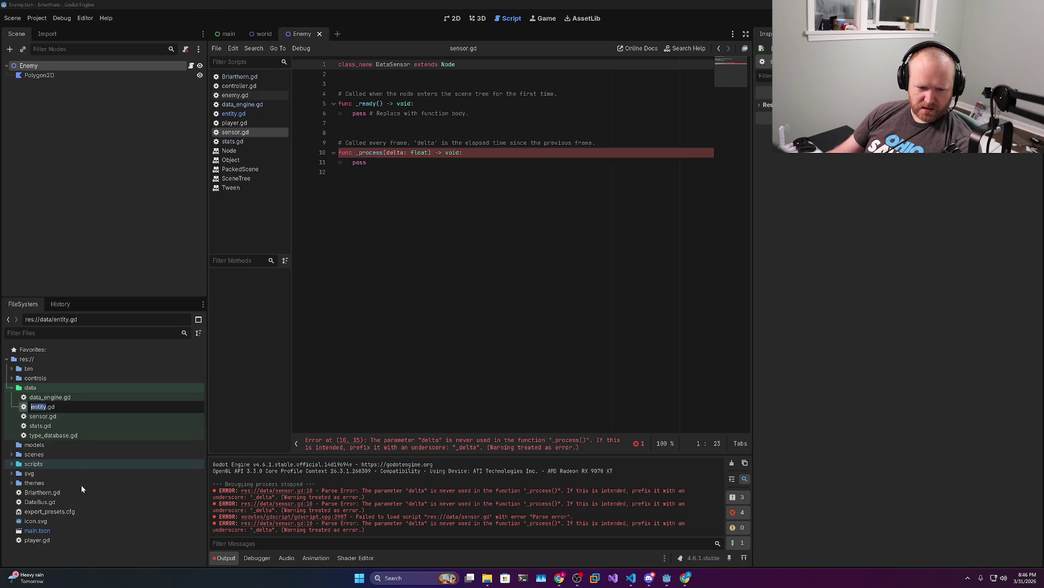
key(Home)
text(data_)
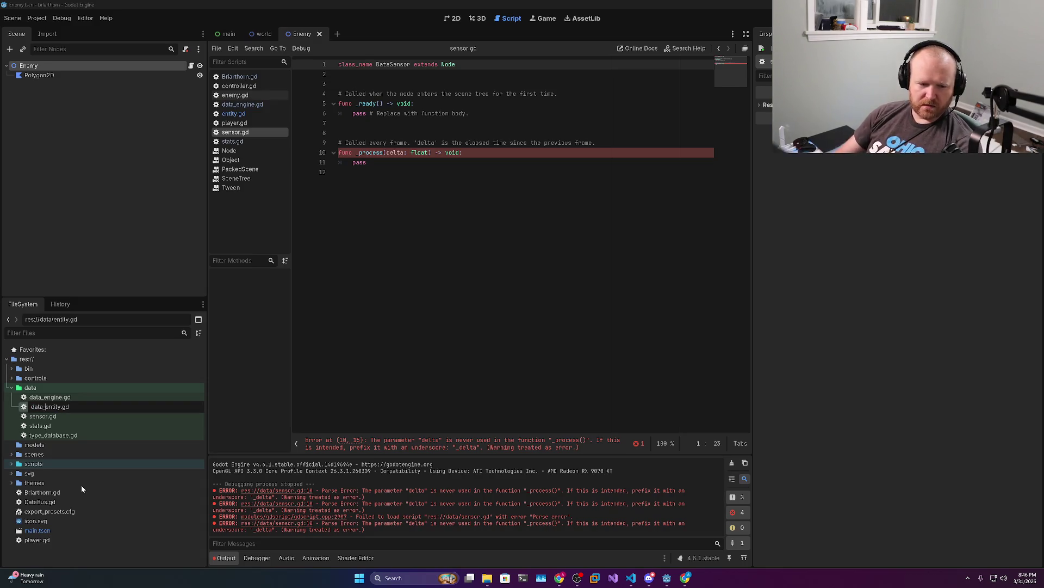
key(Return)
- Rename sensor.gd and stats.gd to data_sensor.gd and data_stats.gd
right_click(51, 416)
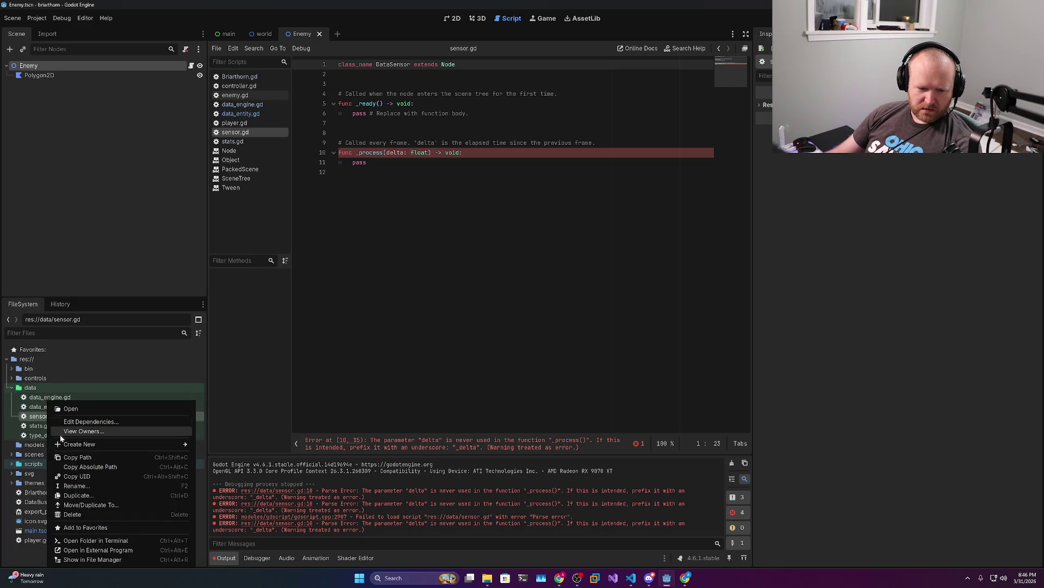
click(84, 485)
text(data)
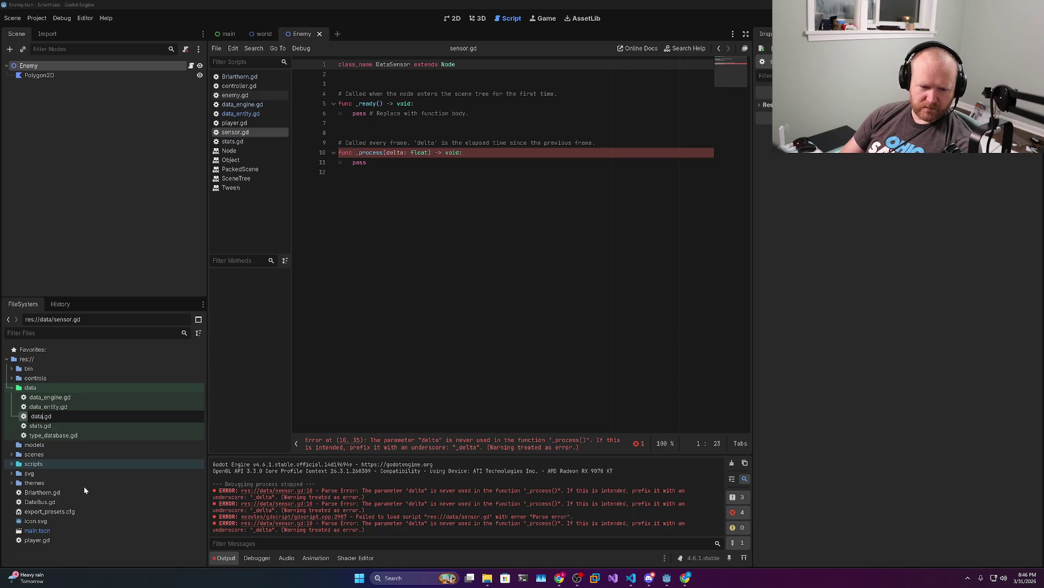
text(_sensor)
key(Return)
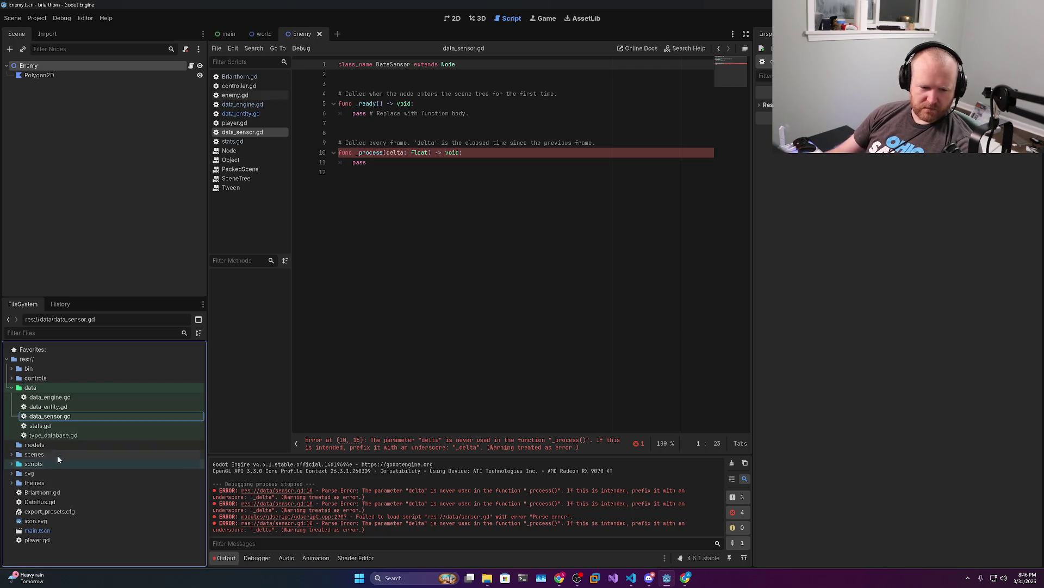
right_click(53, 425)
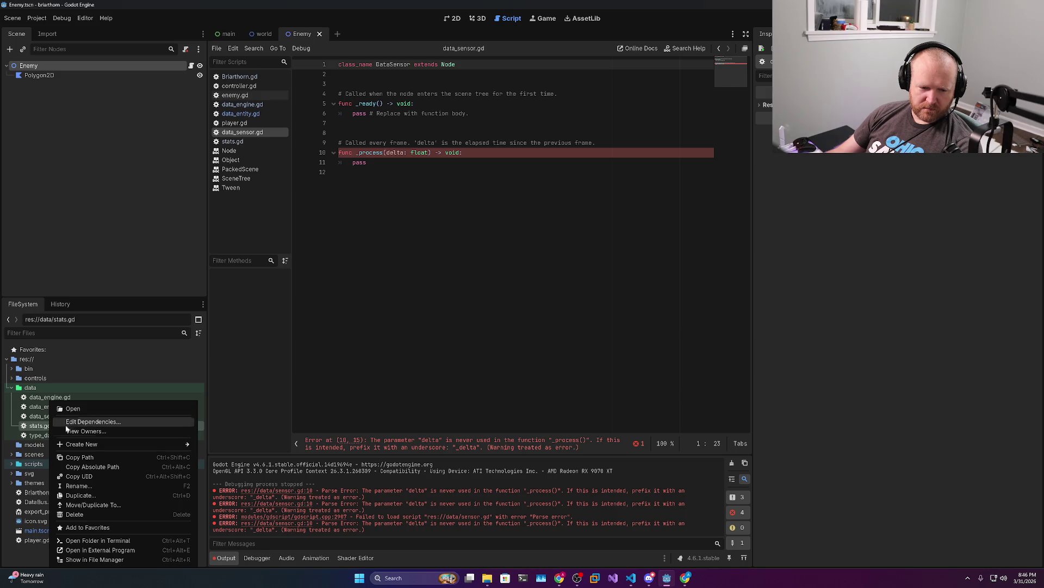
click(86, 487)
text(data_stat)
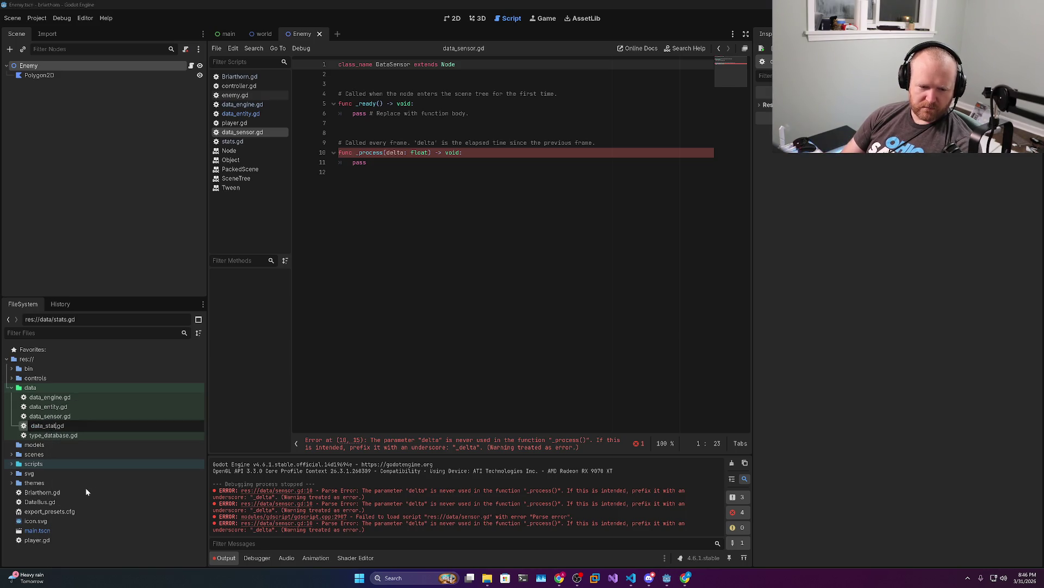
text(s)
key(Return)
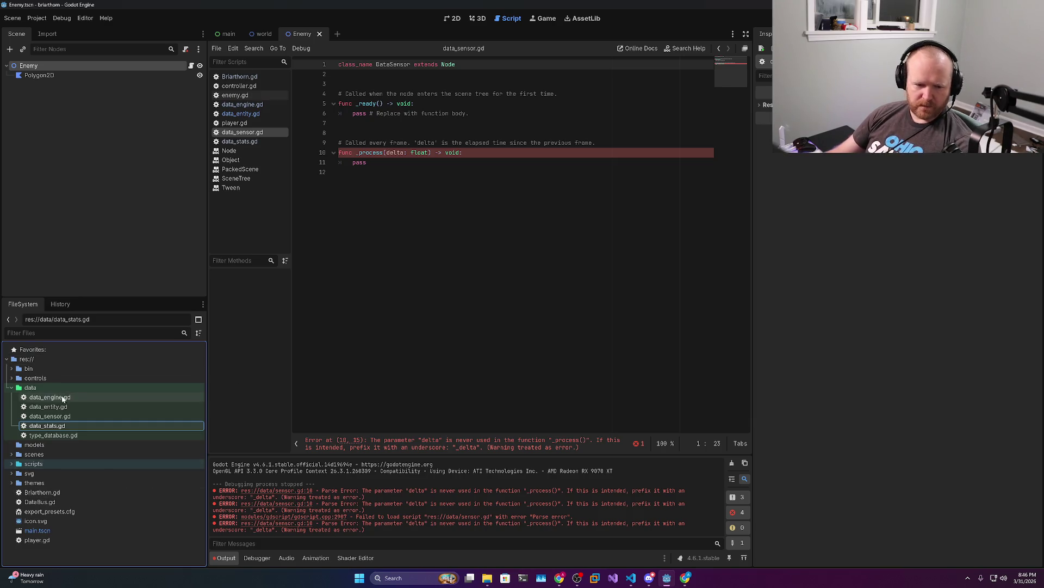
click(56, 417)
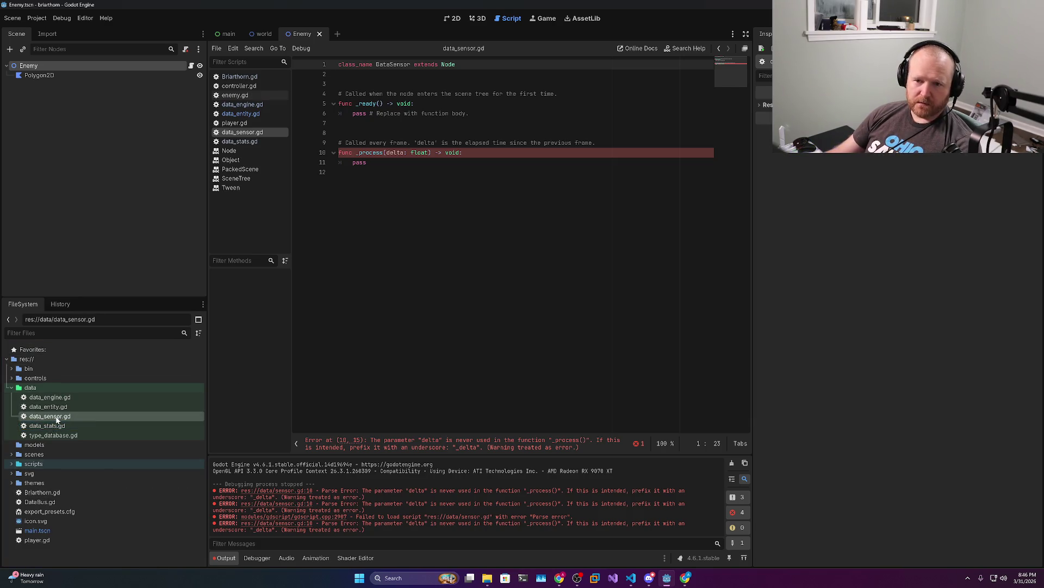
- Browse the open scripts and the Tween and SceneTree class references in the Scripts list
double_click(57, 425)
click(473, 132)
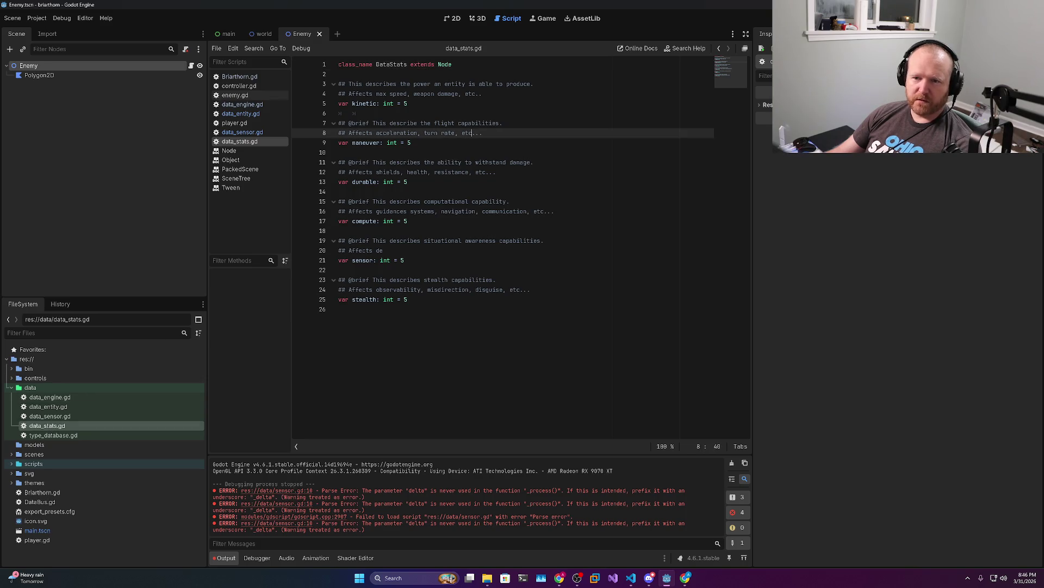
click(233, 134)
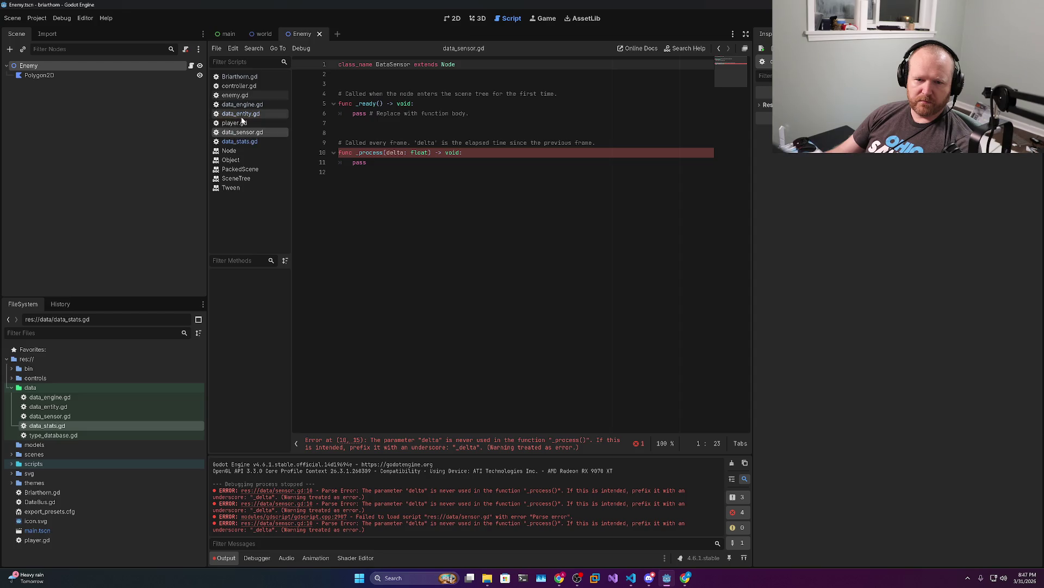
click(237, 113)
click(239, 105)
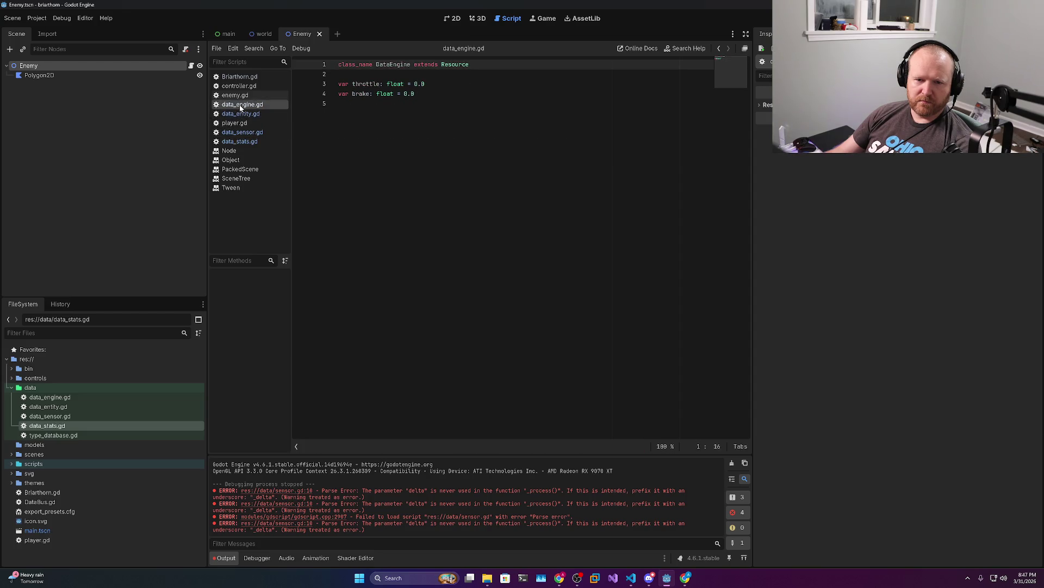
click(236, 96)
click(239, 86)
click(239, 77)
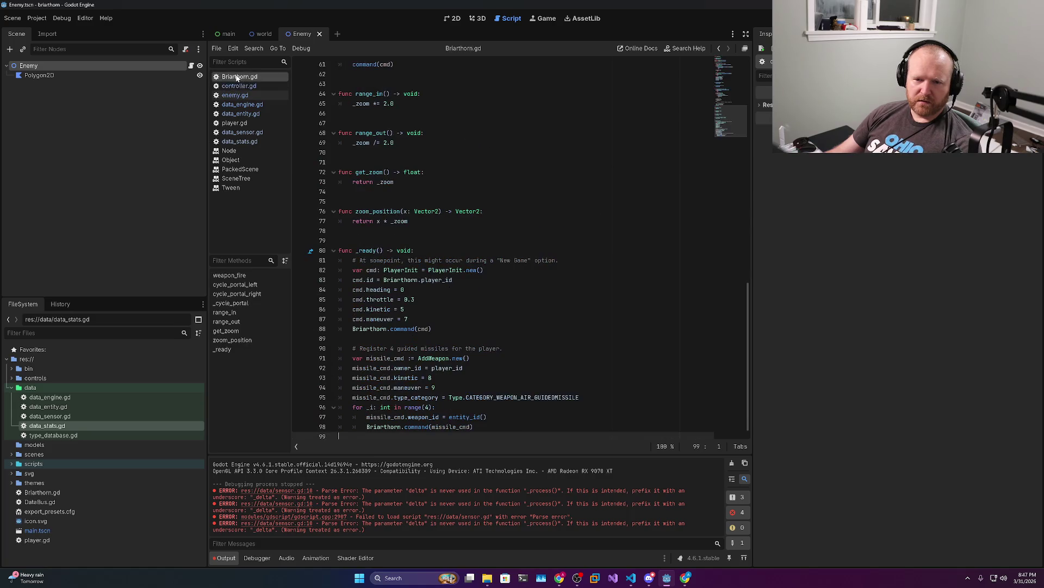
click(231, 188)
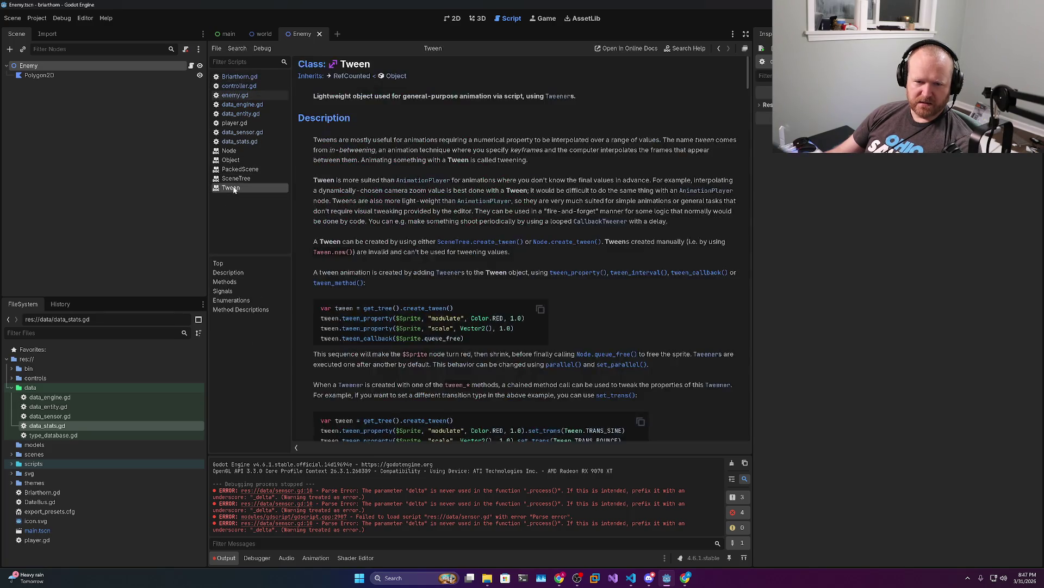
click(237, 178)
click(240, 142)
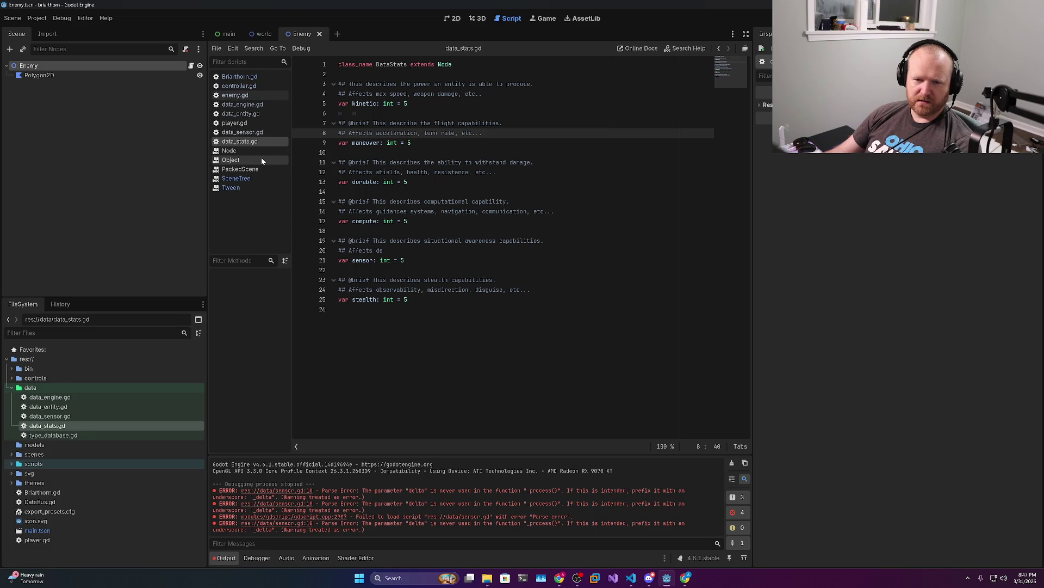
- Settle on data_sensor.gd and select its template code below the class line
click(249, 132)
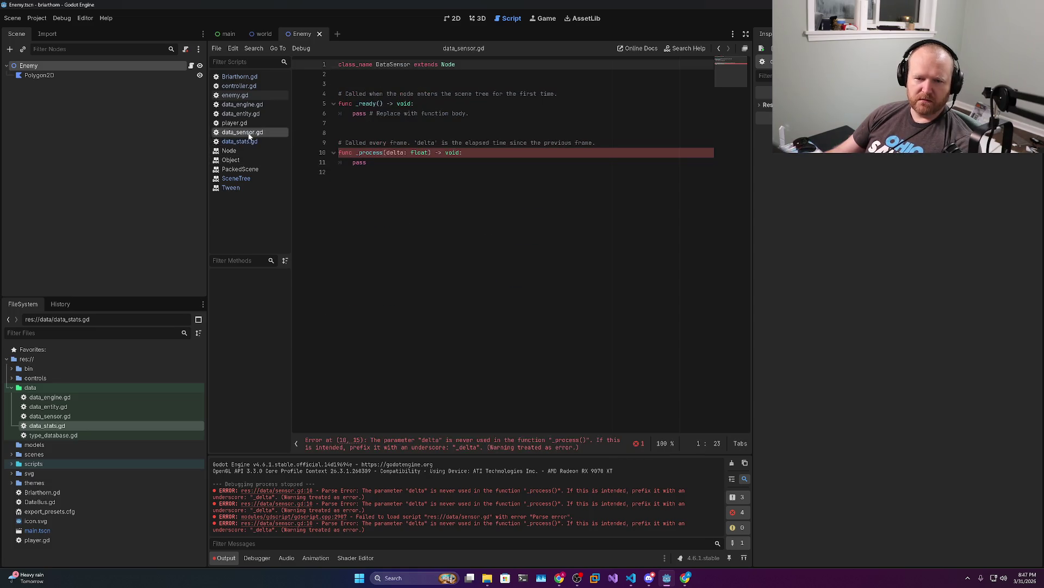
click(244, 141)
click(234, 123)
click(242, 141)
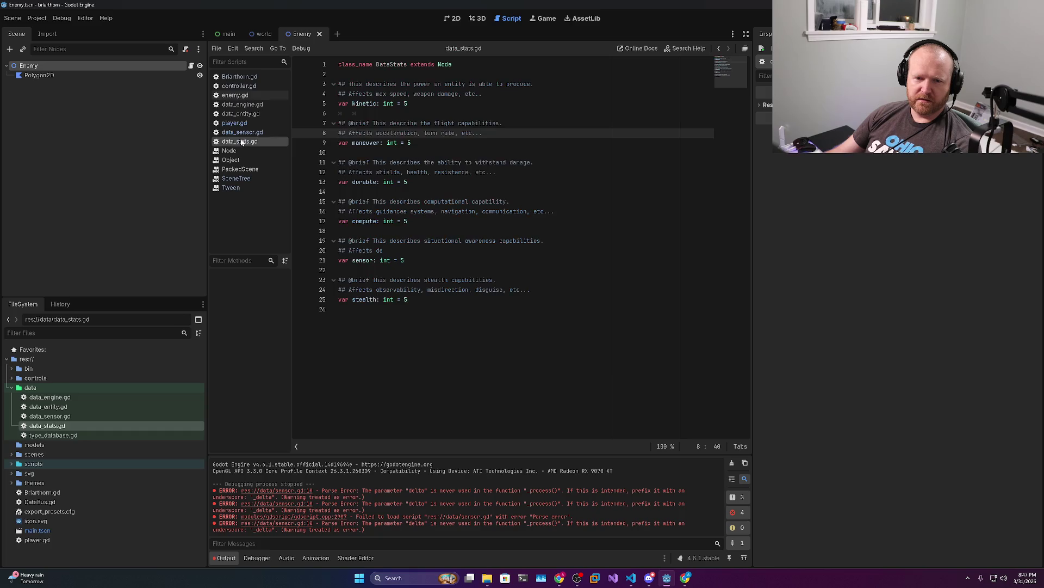
click(242, 134)
click(242, 142)
click(242, 132)
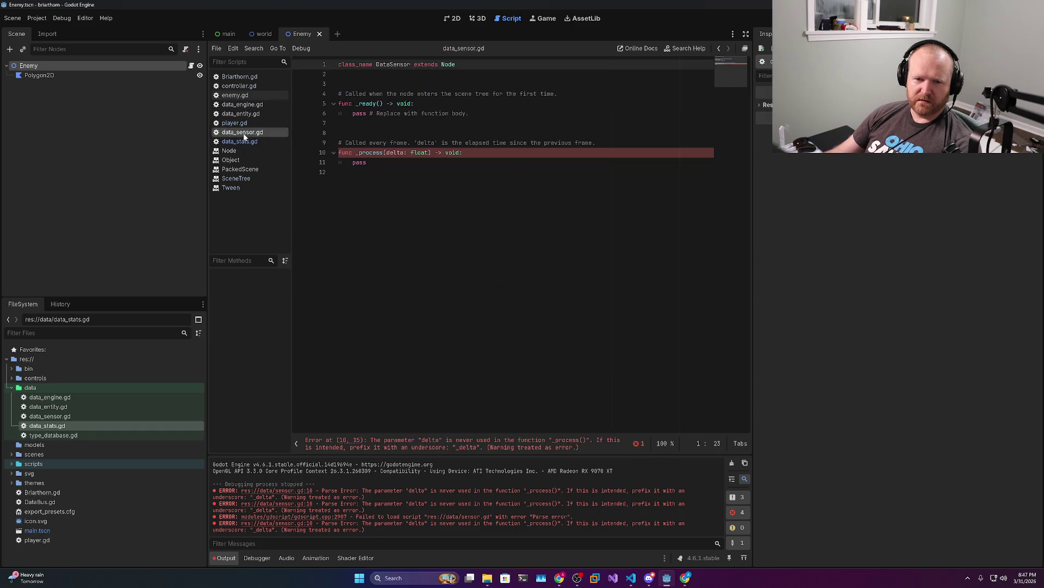
key(shift+Up)
key(shift+Up)
key(shift+Up)
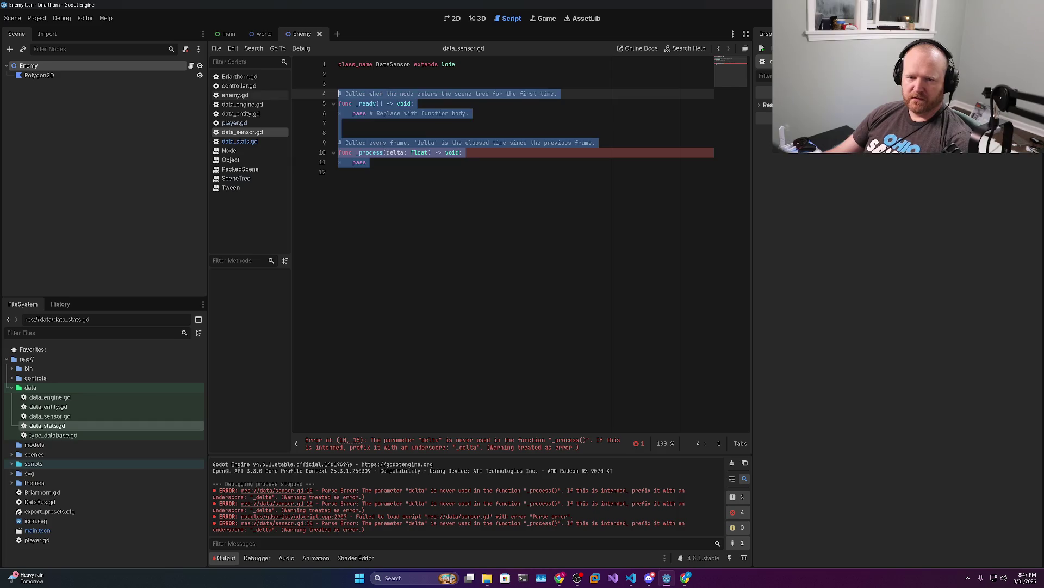
- Replace data_sensor.gd's template code with var field_of_view: float = 0.0 and save
key(BackSpace)
key(ctrl+s)
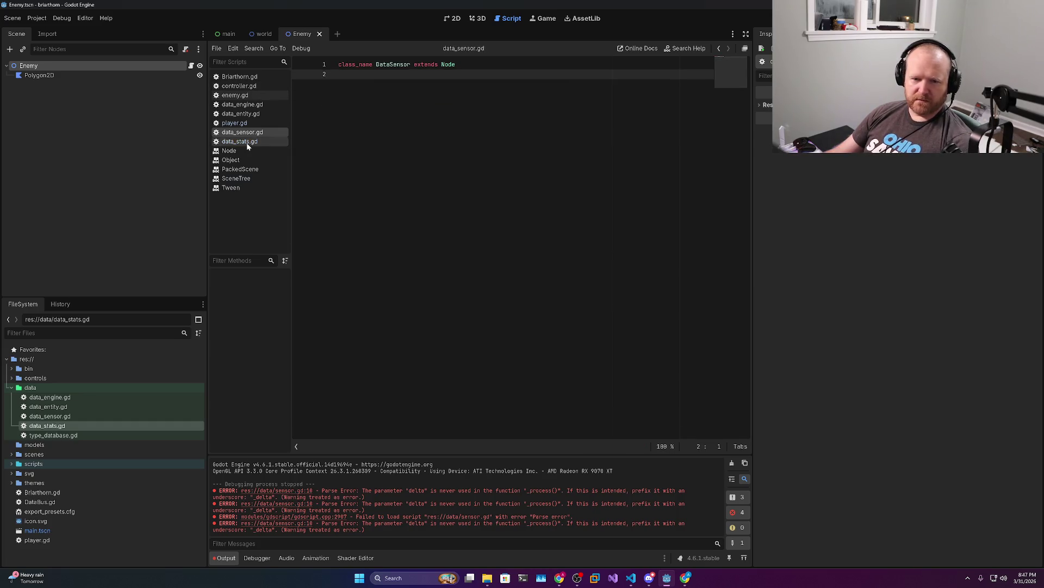
click(245, 143)
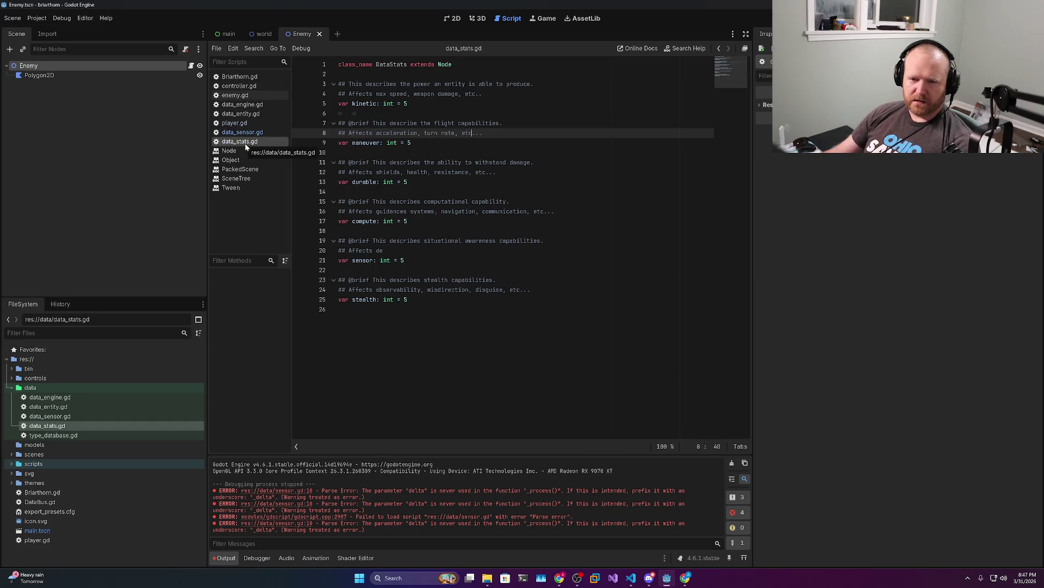
click(242, 132)
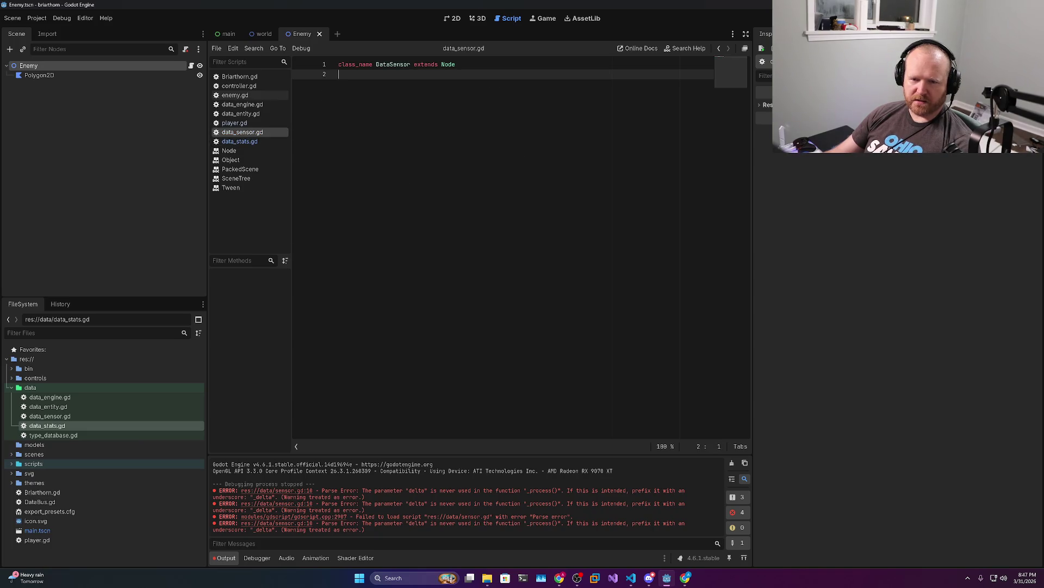
key(Return)
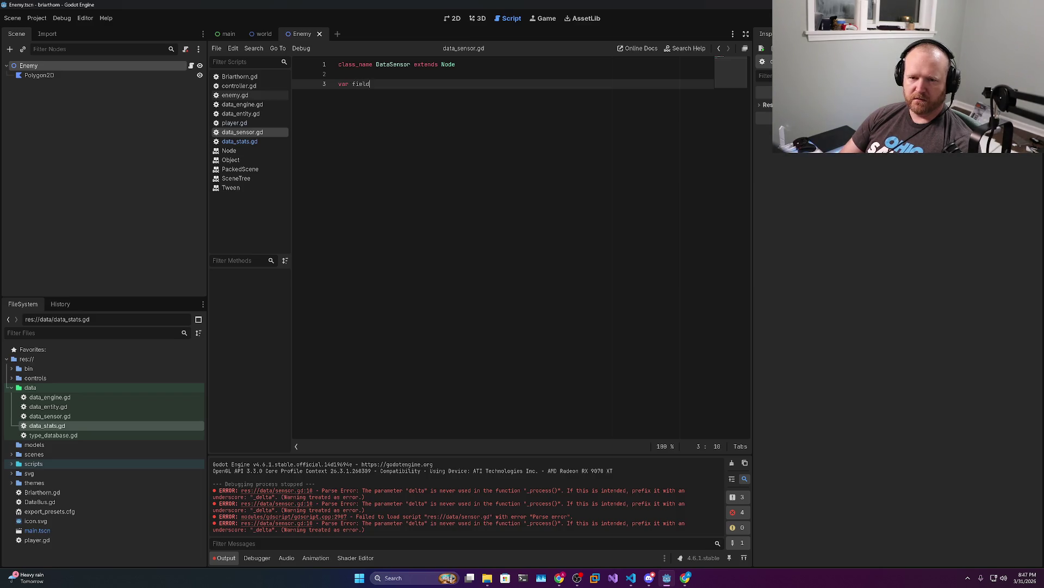
text(_view:)
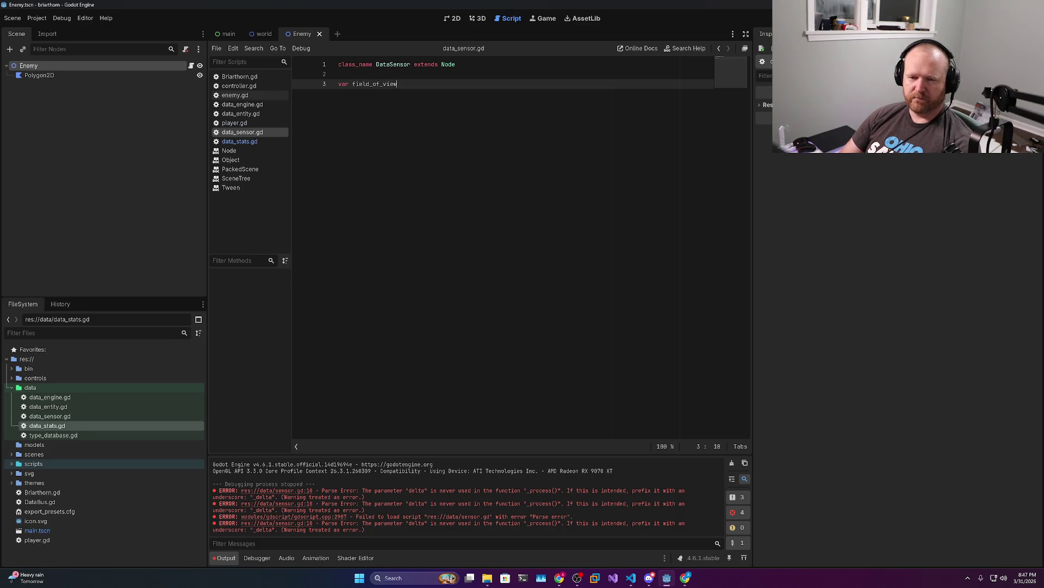
text( float = 0.0)
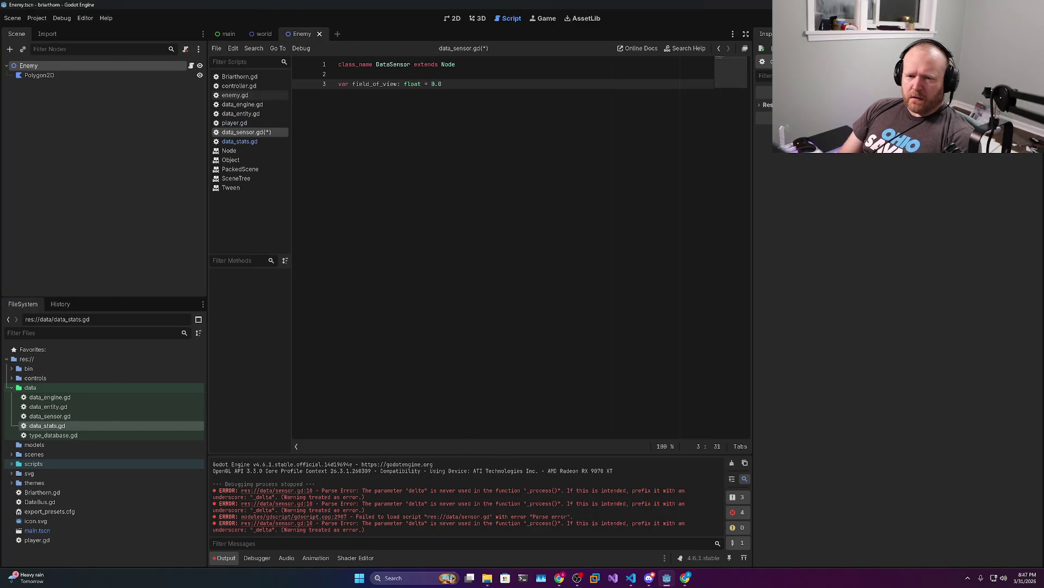
key(ctrl+s)
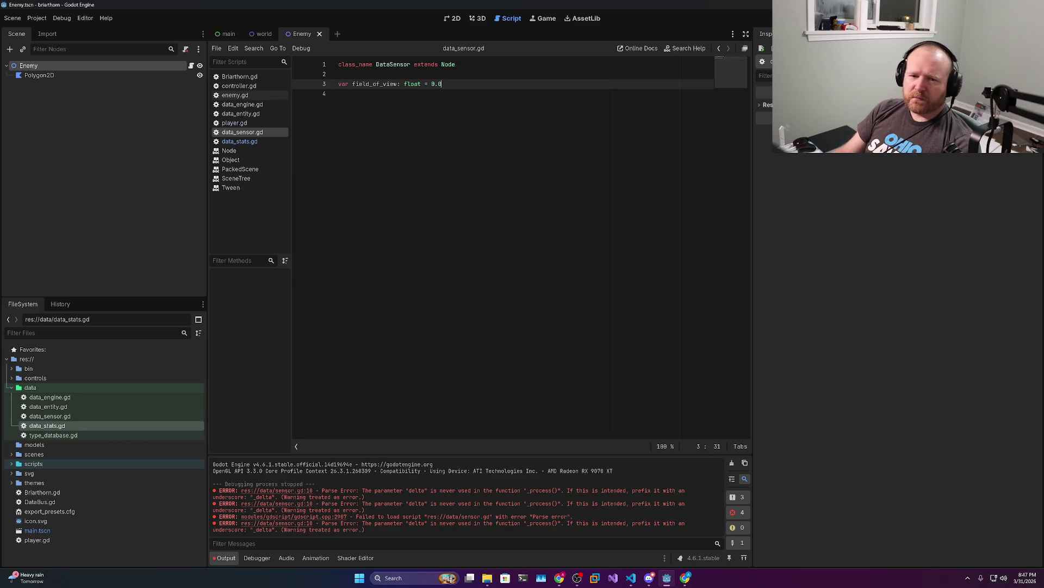
click(229, 114)
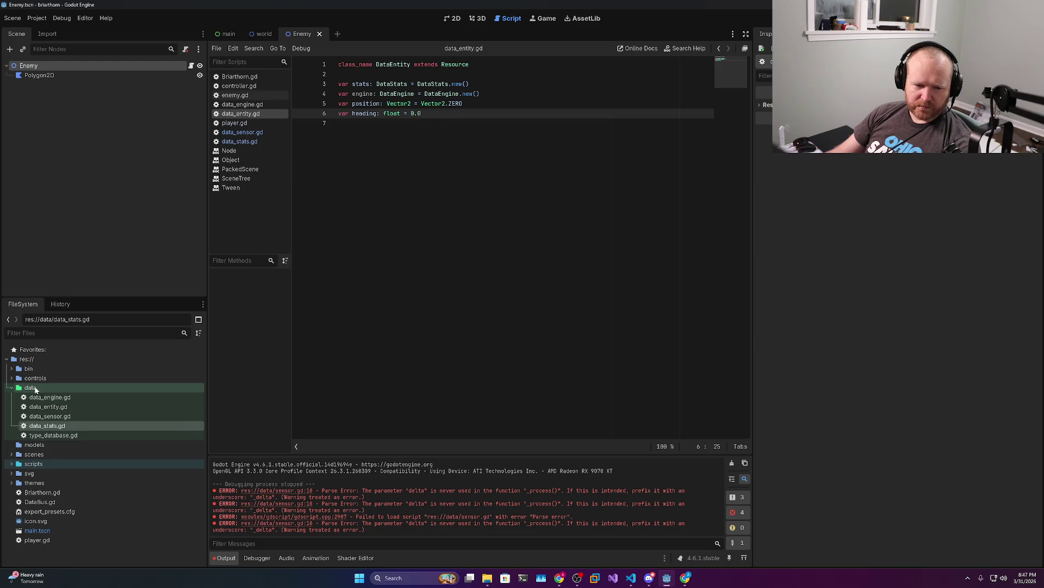
- Add var sensor: DataSensor = DataSensor.new() after the engine line in data_entity.gd and save
right_click(35, 387)
mouse_move(93, 398)
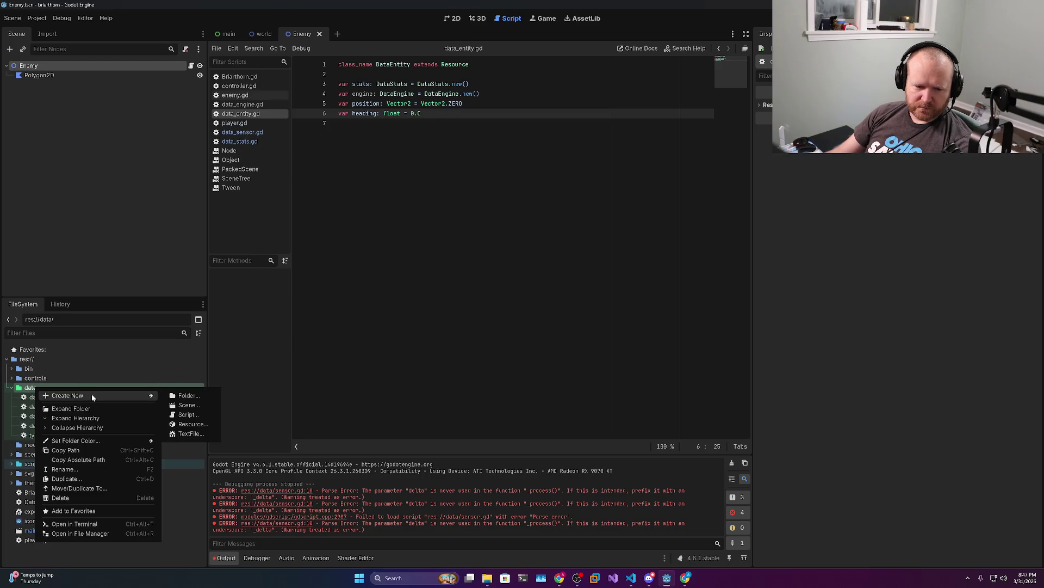
click(359, 376)
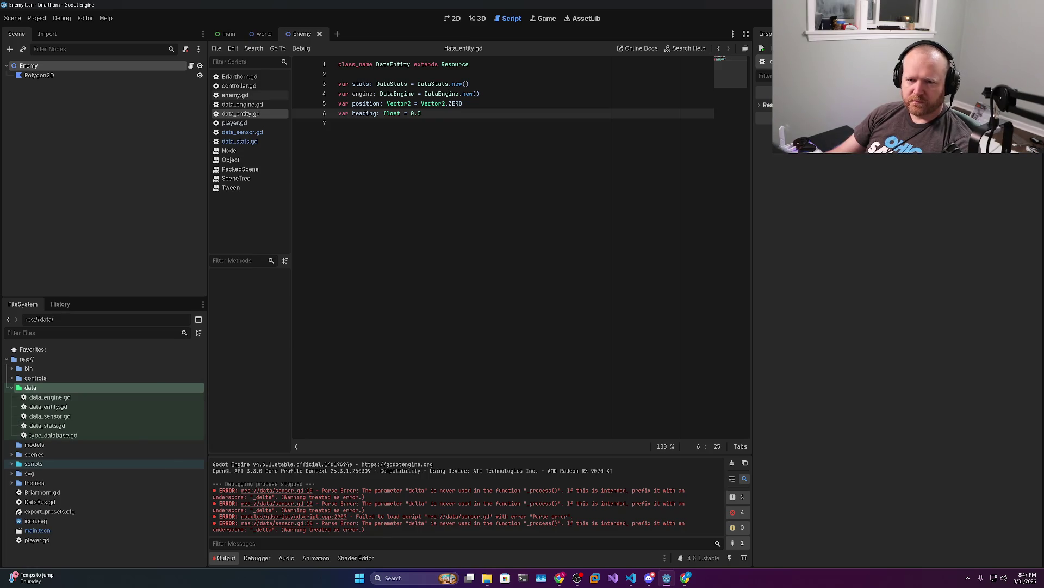
click(480, 94)
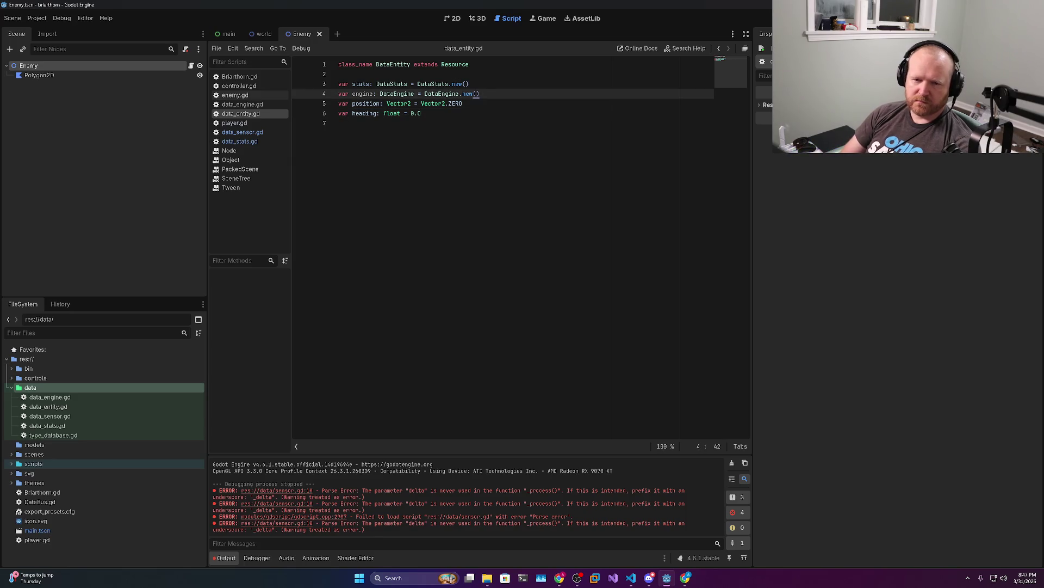
key(Return)
text(var sensor: )
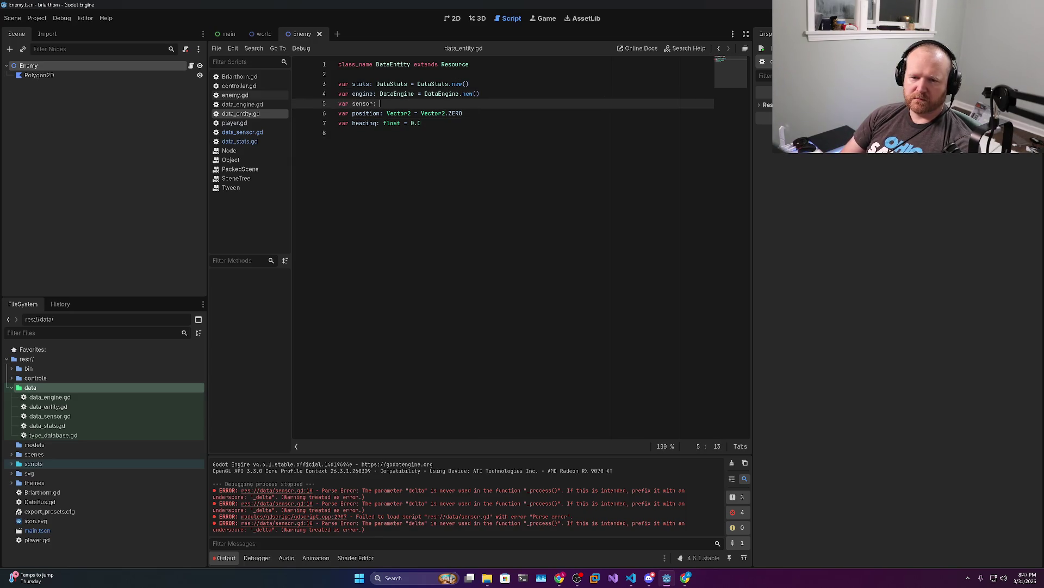
text(DataSe)
key(Return)
text(DataSensor.new)
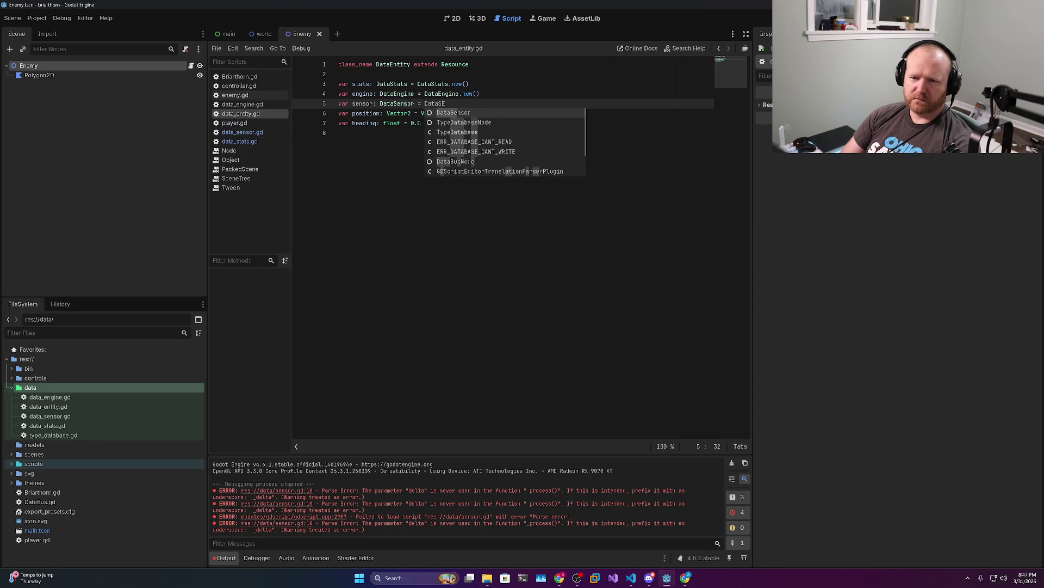
text(())
key(ctrl+s)
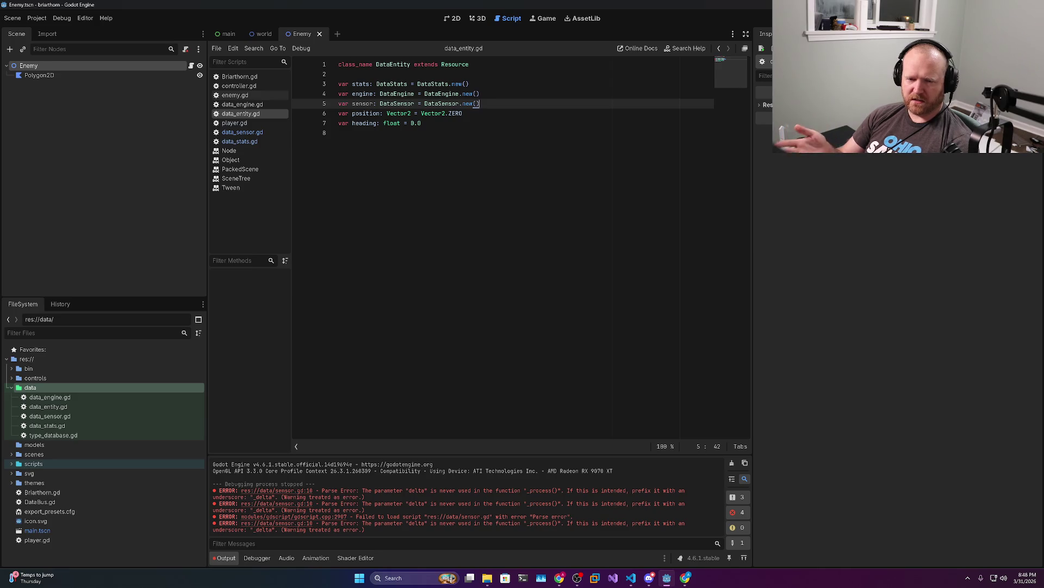
- Create a new data_steering.gd script in the data folder
right_click(58, 389)
mouse_move(87, 394)
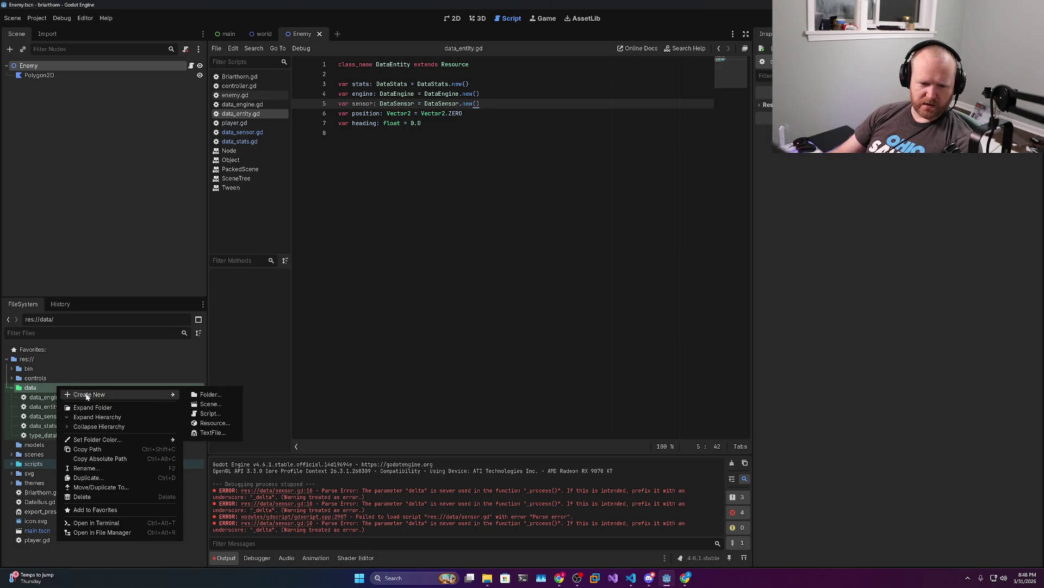
click(210, 414)
text(data_st)
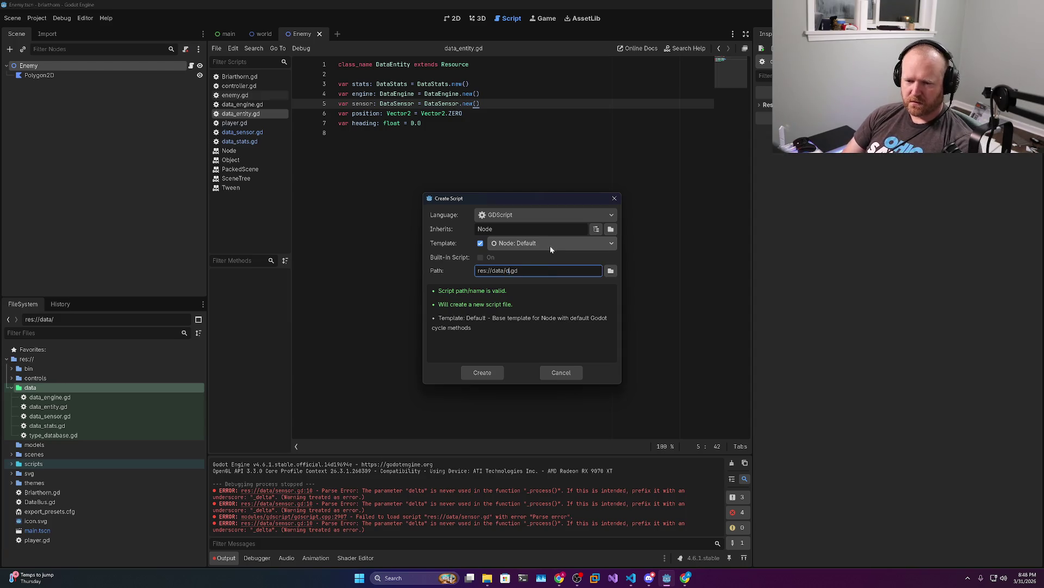
text(eering)
key(Return)
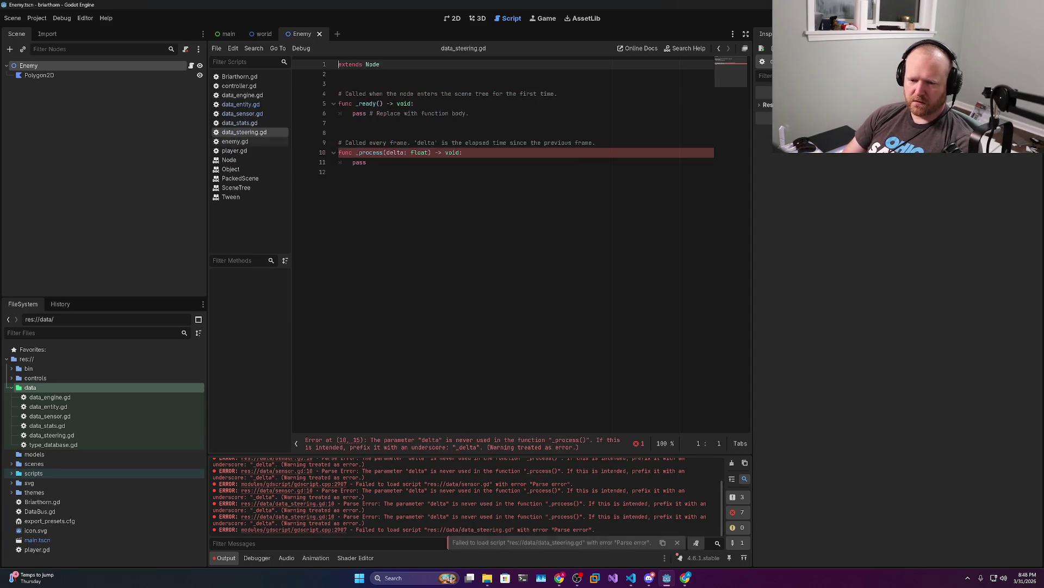
- Replace its template with class_name DataSteering extends Resource and save
drag(381, 163, 302, 61)
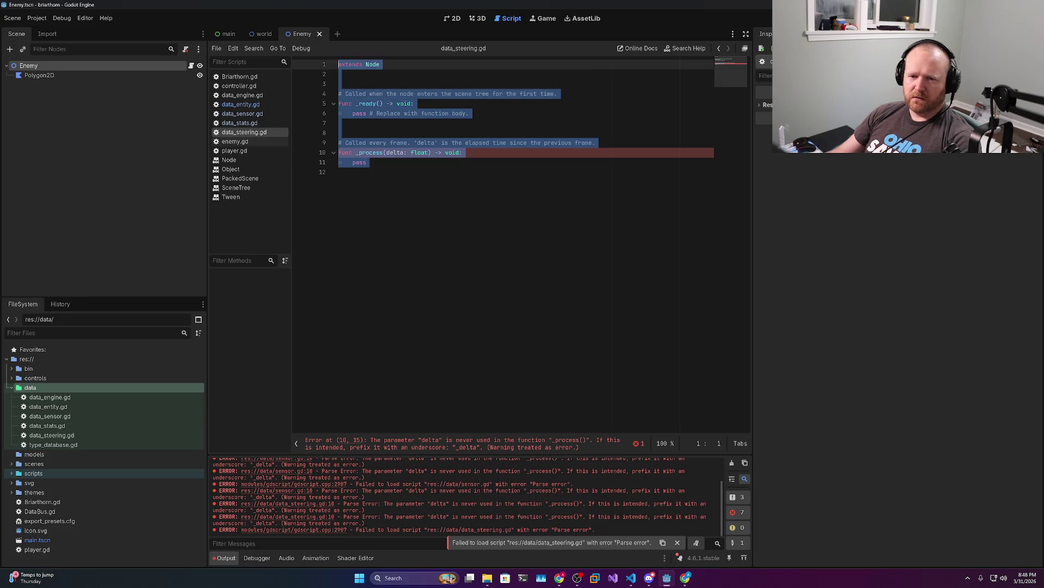
key(BackSpace)
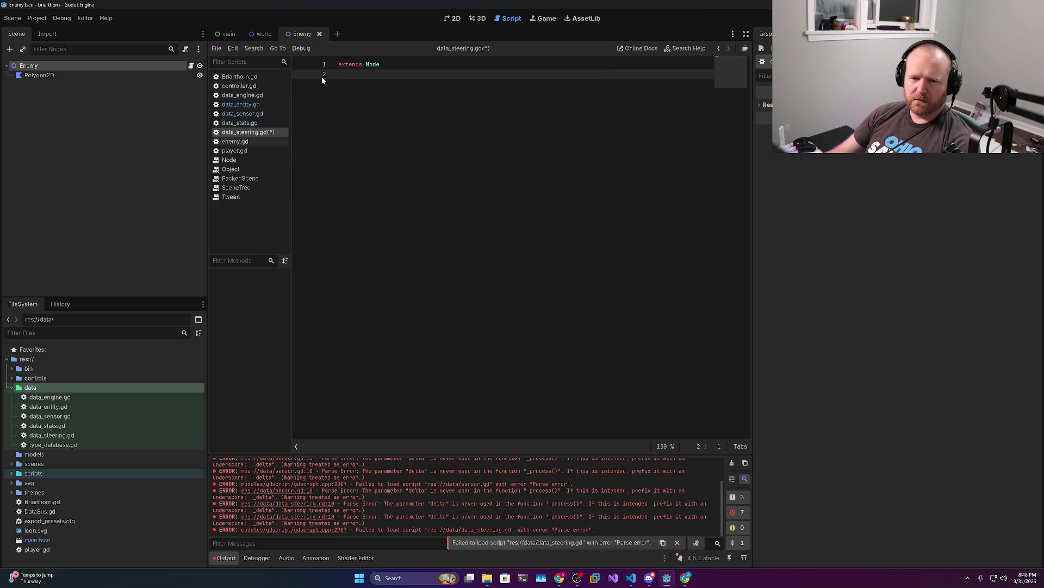
text(class_name Data)
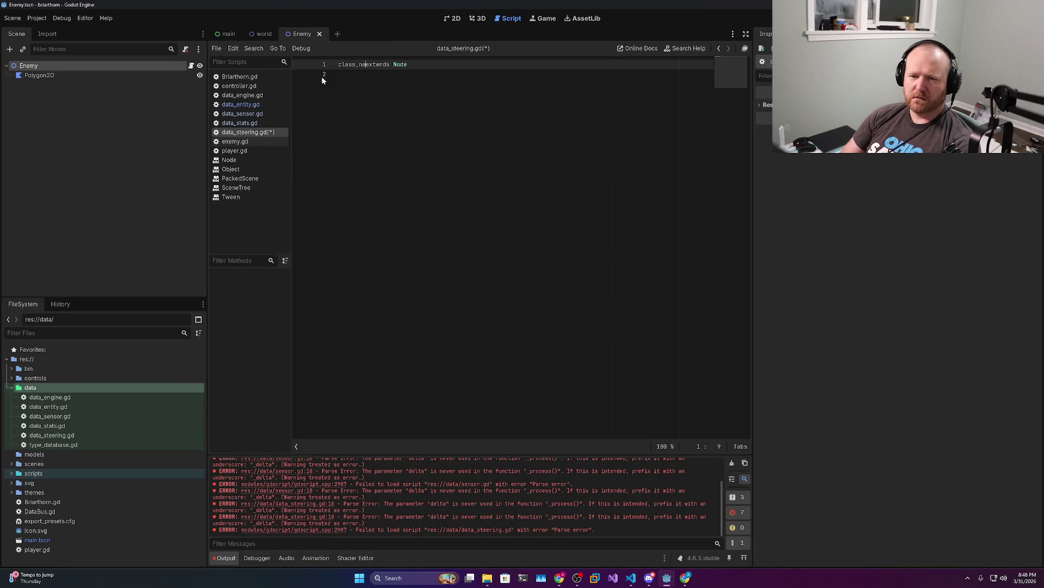
text(Steering)
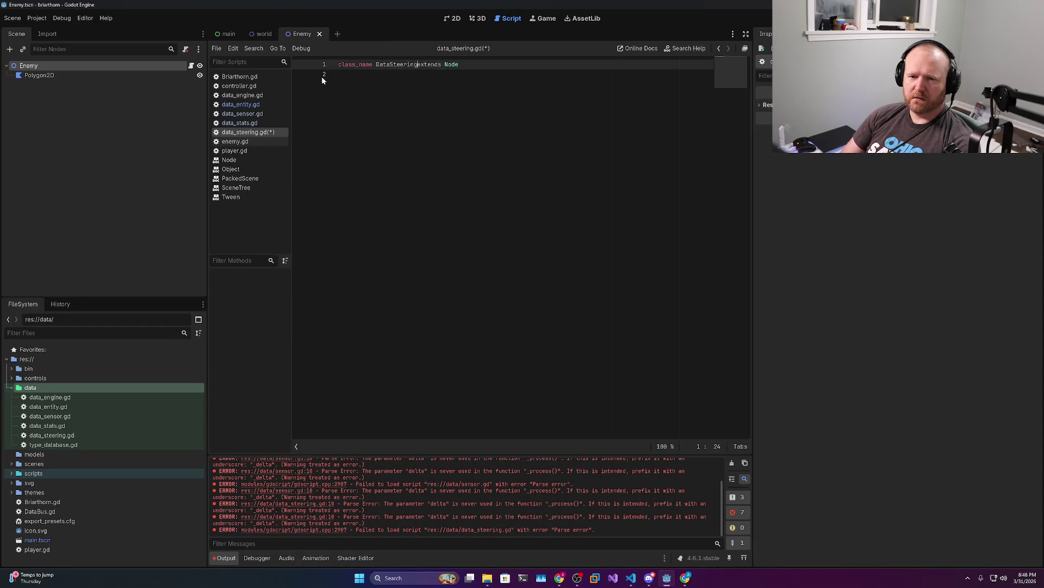
text(esource)
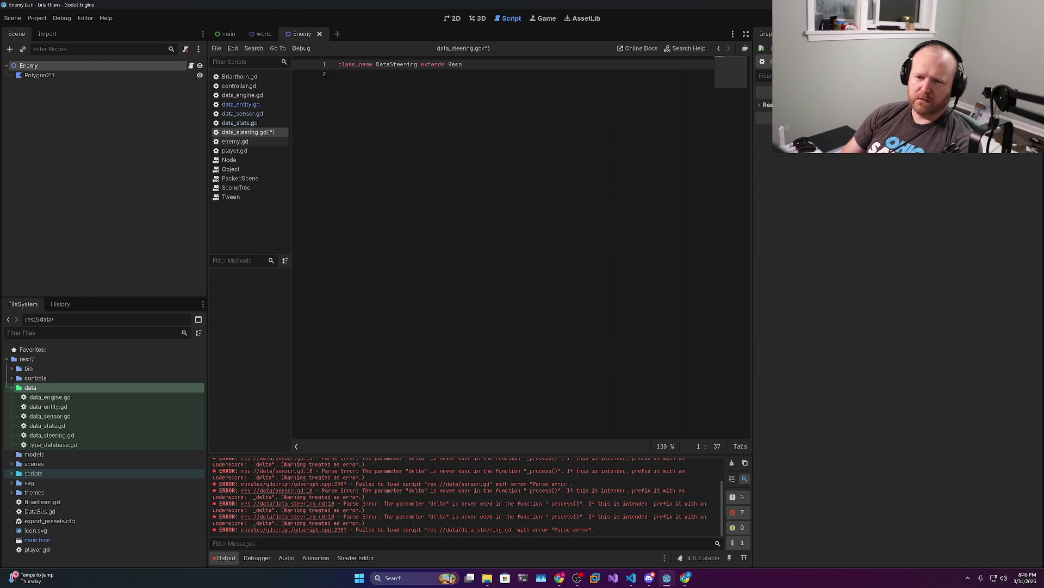
key(ctrl+s)
click(251, 128)
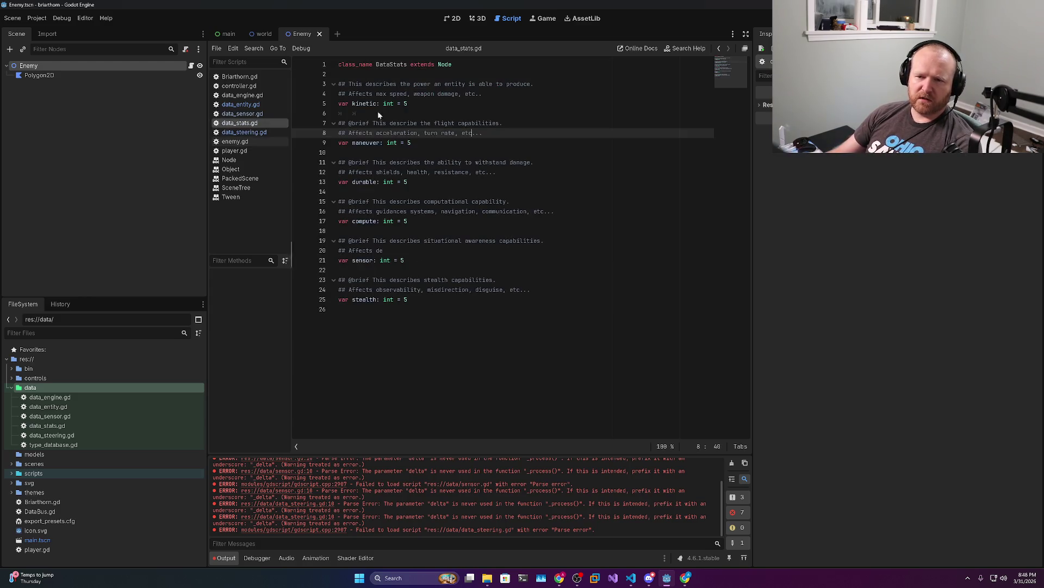
- Change the base class of data_stats.gd and data_sensor.gd to Resource and save
double_click(444, 64)
text(Resource)
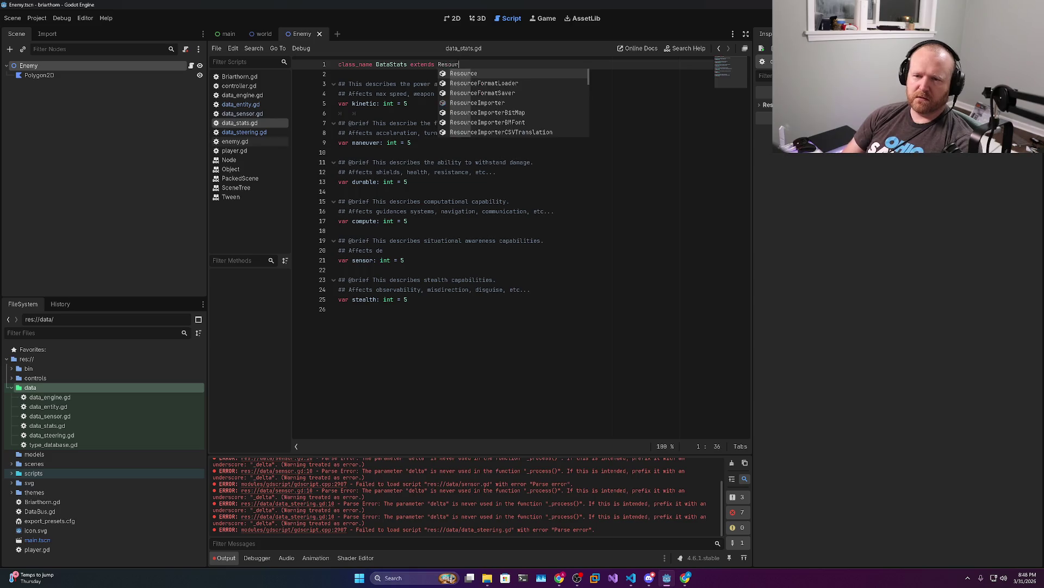
click(239, 114)
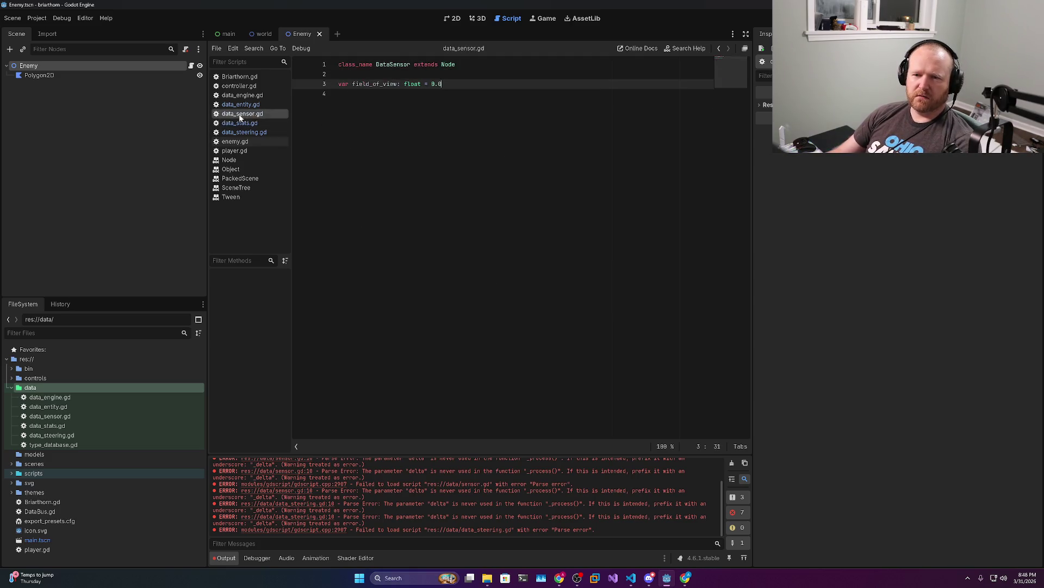
click(240, 120)
click(460, 64)
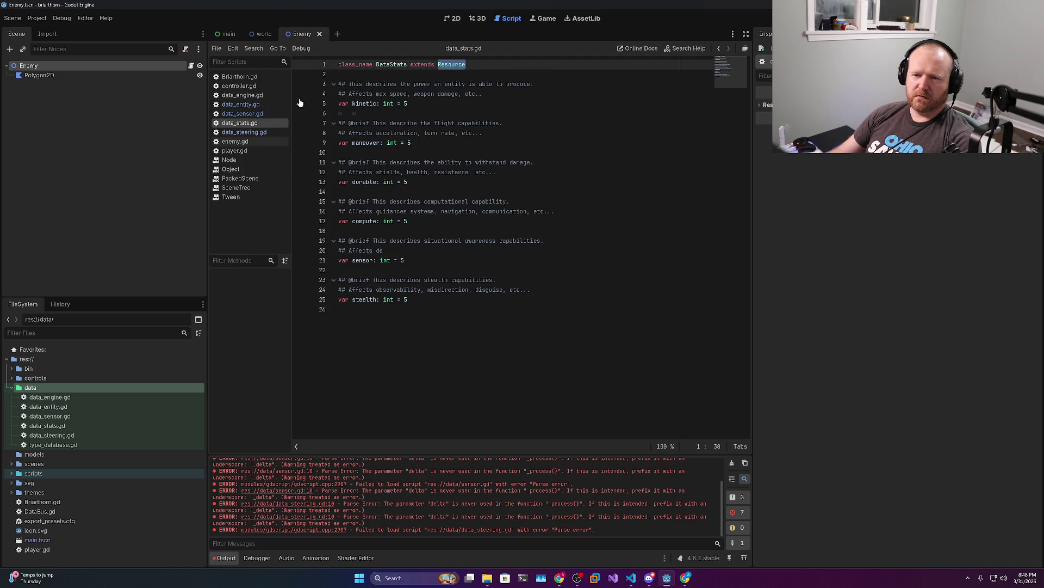
click(239, 113)
click(448, 65)
double_click(448, 64)
text(Resource)
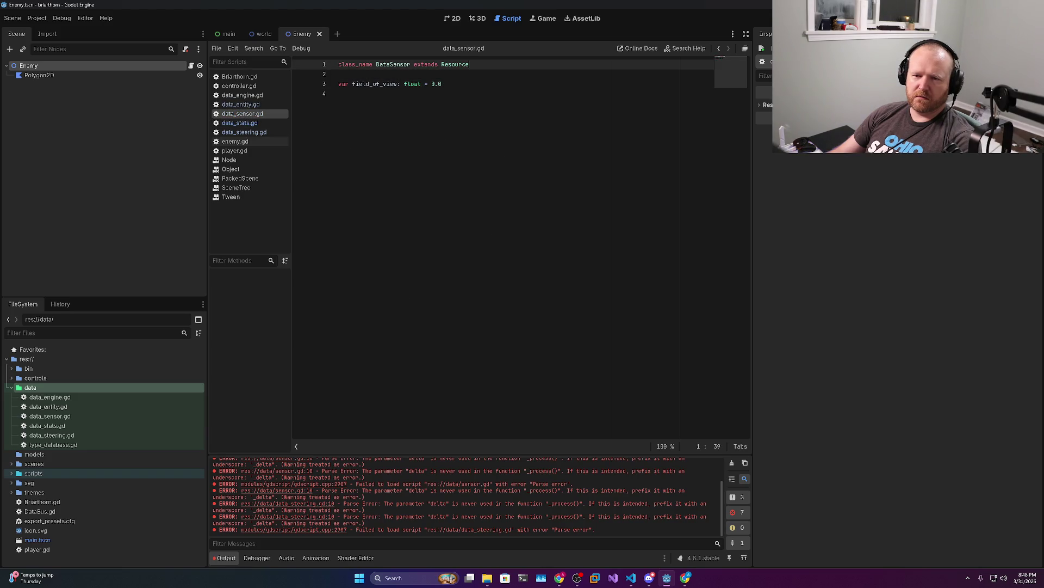
click(240, 104)
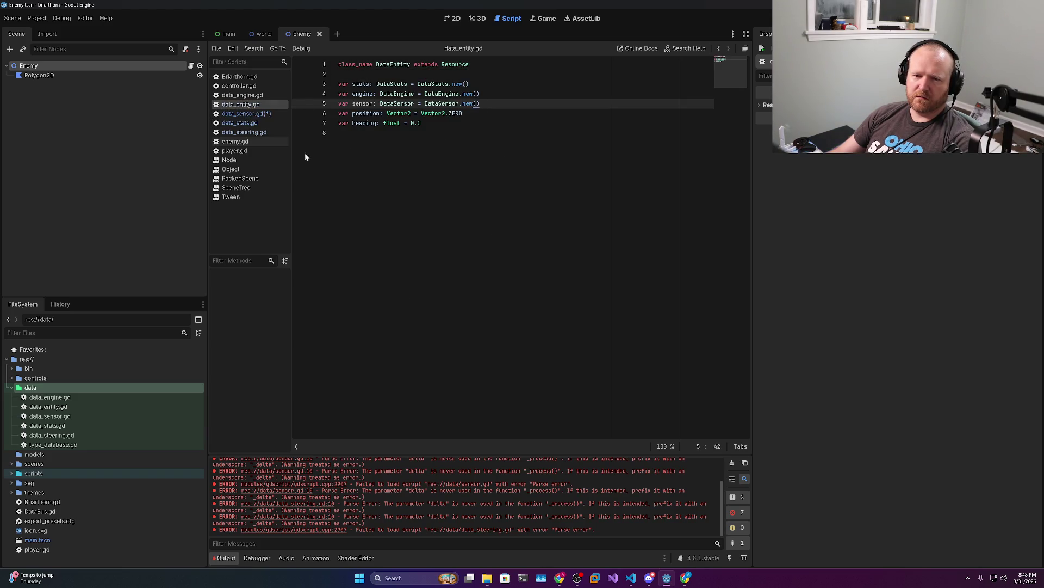
key(ctrl+s)
- Add a blank line in data_steering.gd, then open Steering.ixx in VS Code
click(240, 133)
click(380, 75)
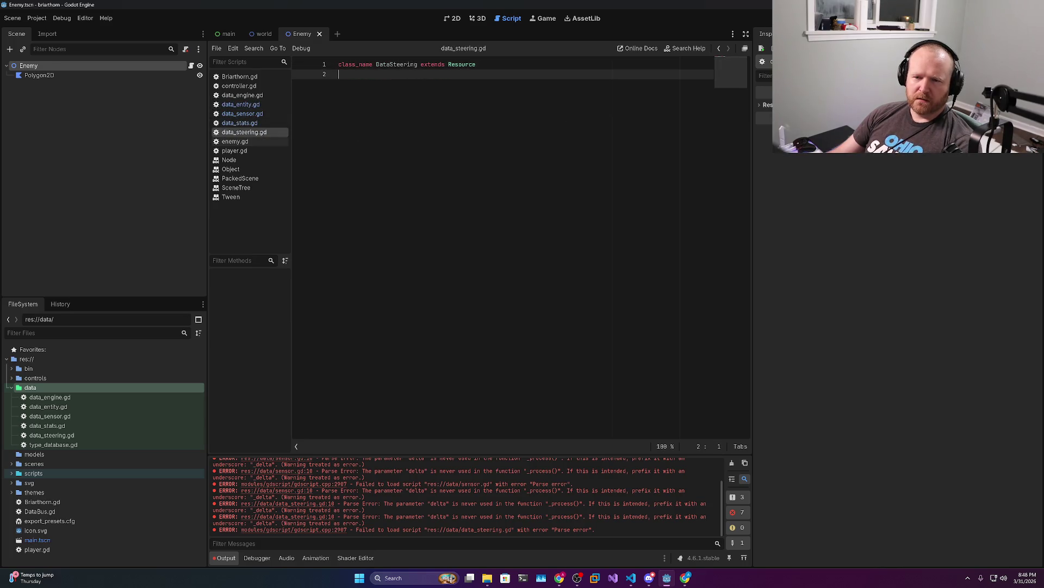
key(Return)
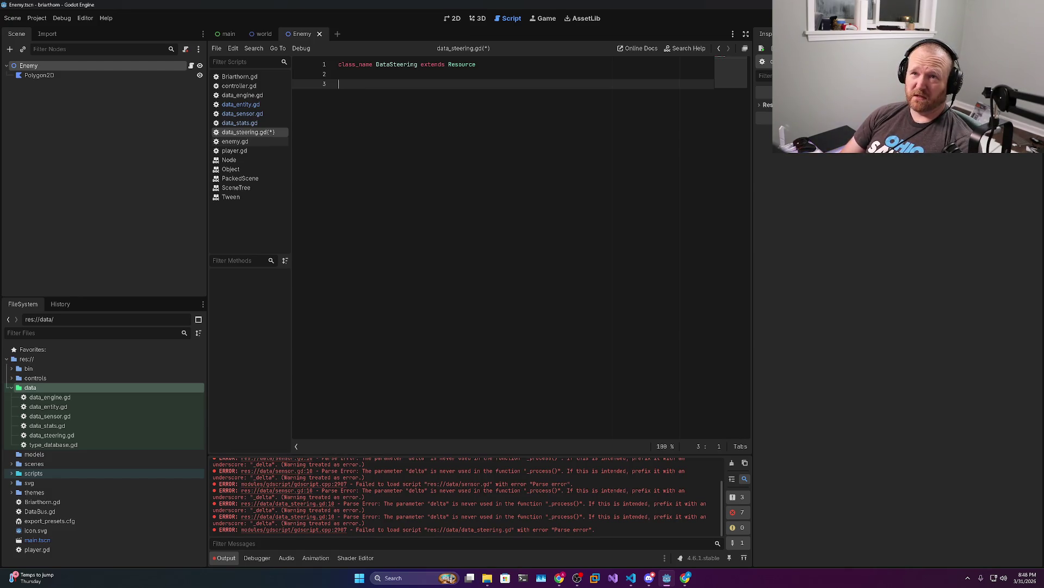
click(631, 577)
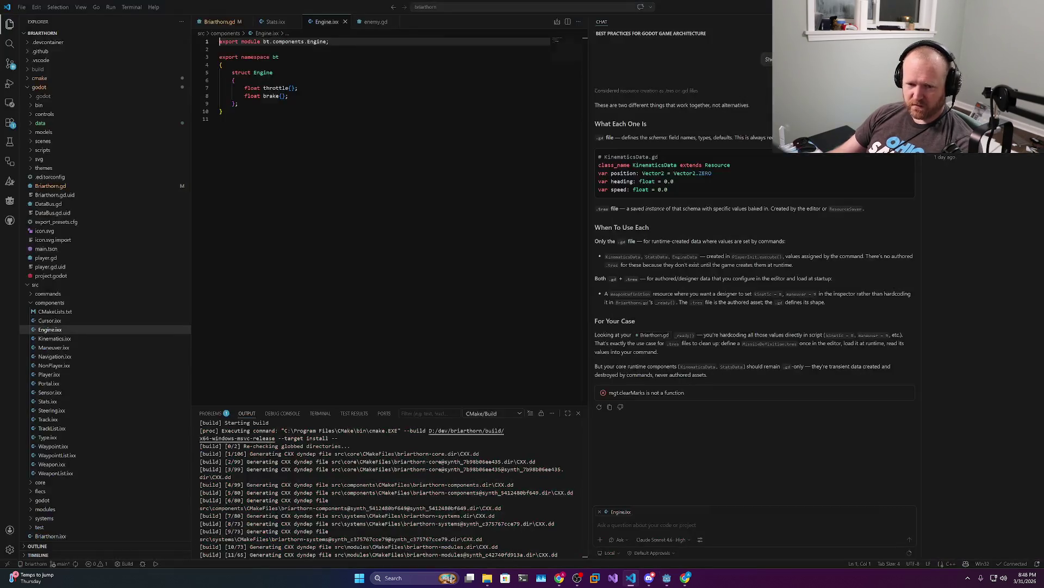
key(ctrl+p)
text(steering)
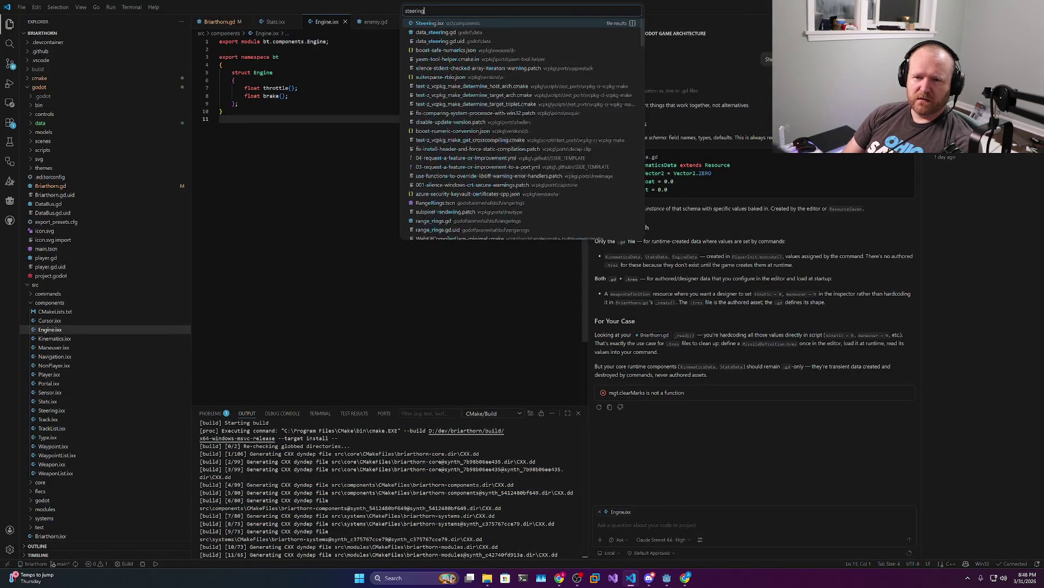
key(Return)
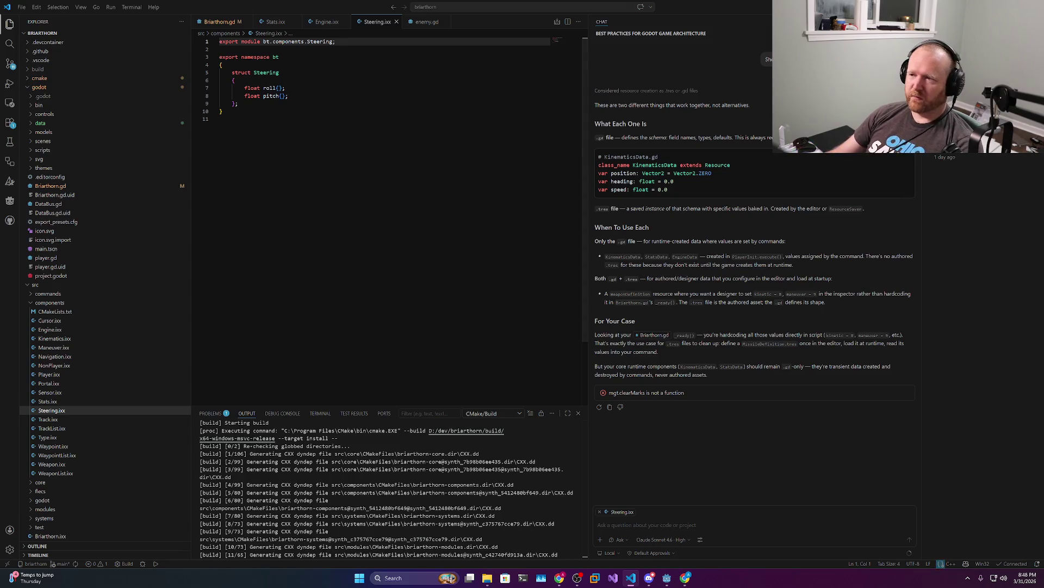
- Add float fields roll and pitch, both defaulting to 0, to data_steering.gd and save it
key(alt+Tab)
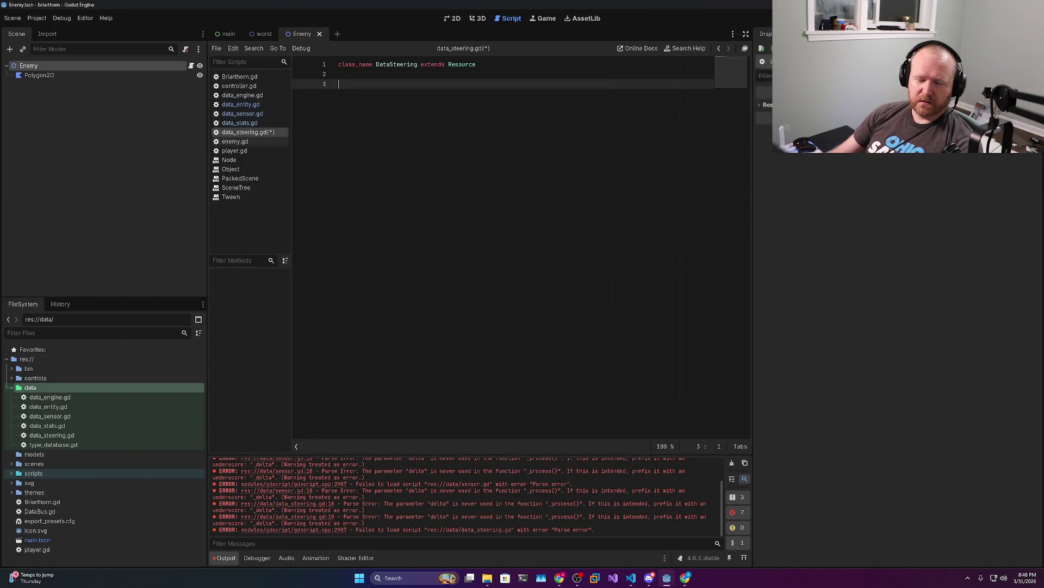
text(var roll: float = )
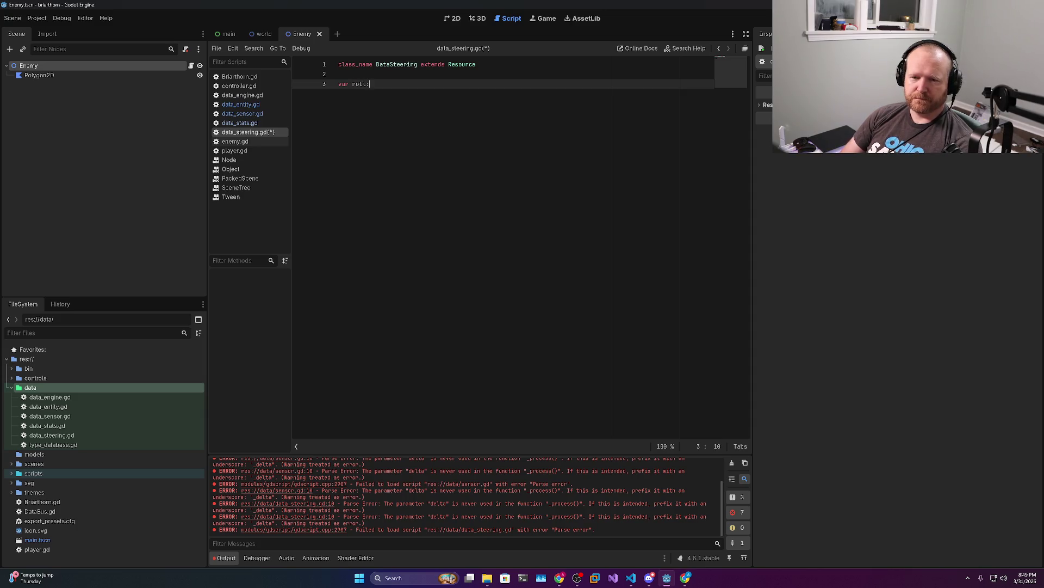
text(0.)
key(Return)
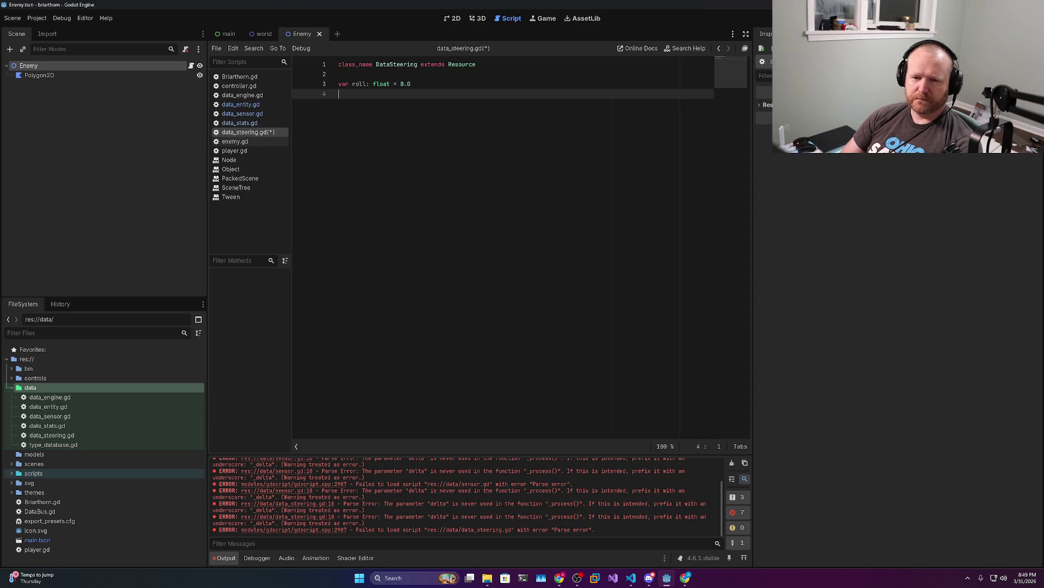
text(var pitch: float = )
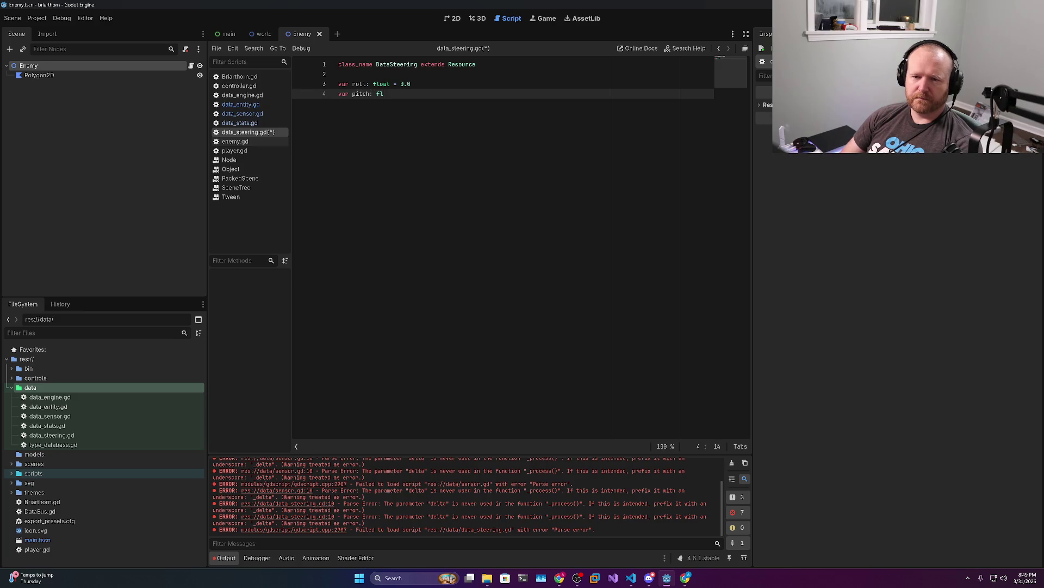
text(0.0)
key(Return)
key(ctrl+s)
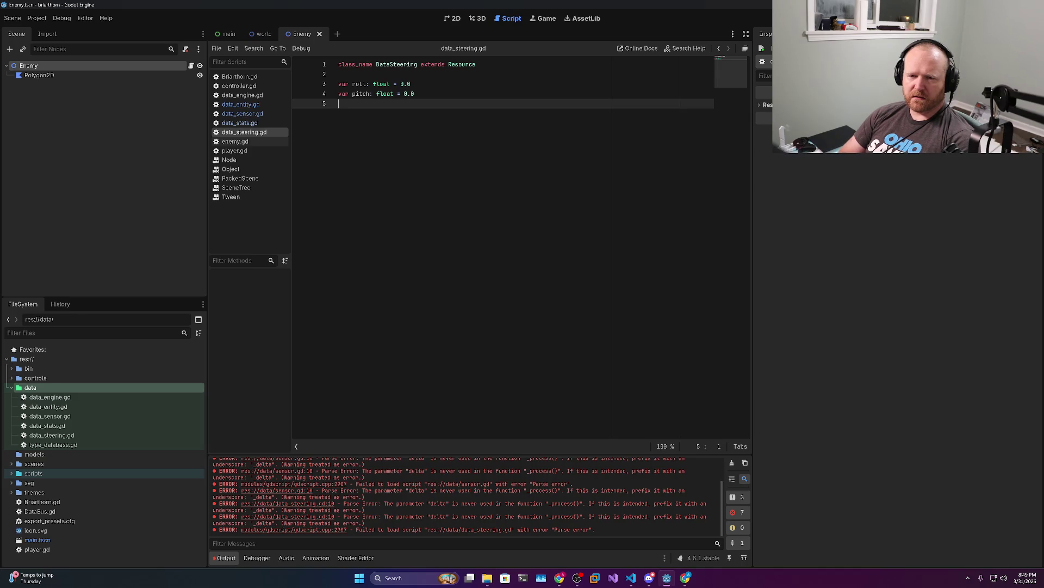
double_click(54, 407)
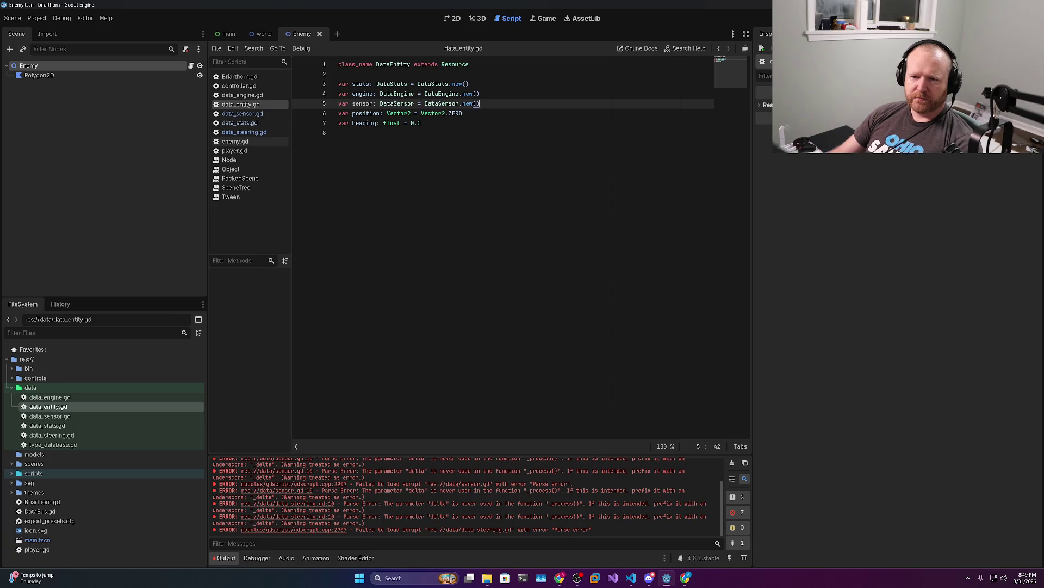
- Add var steering: DataSteering = DataSteering.new() on a new line below the sensor field
key(Return)
text(var steering:)
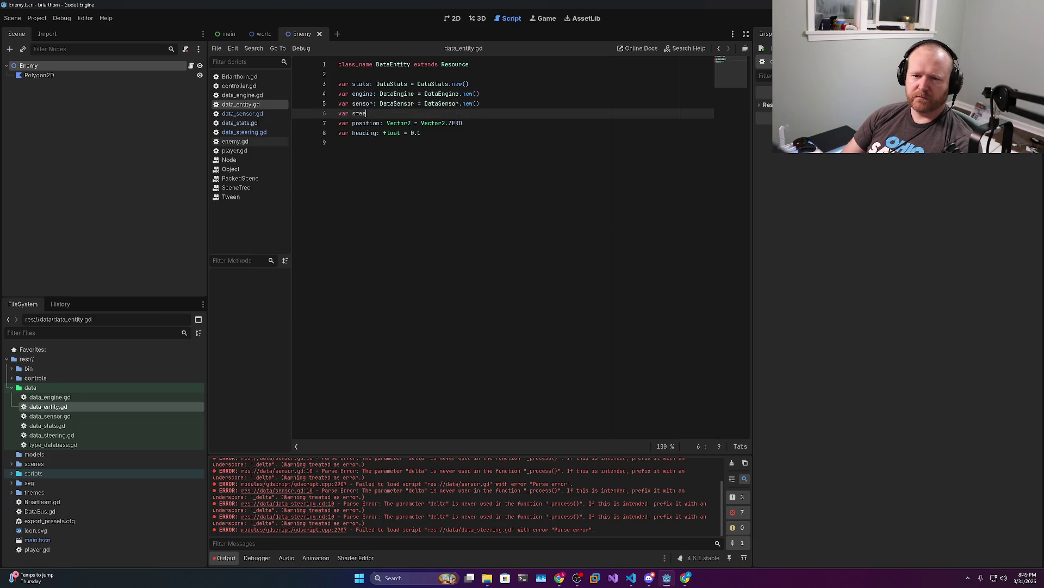
text( DataSteeri)
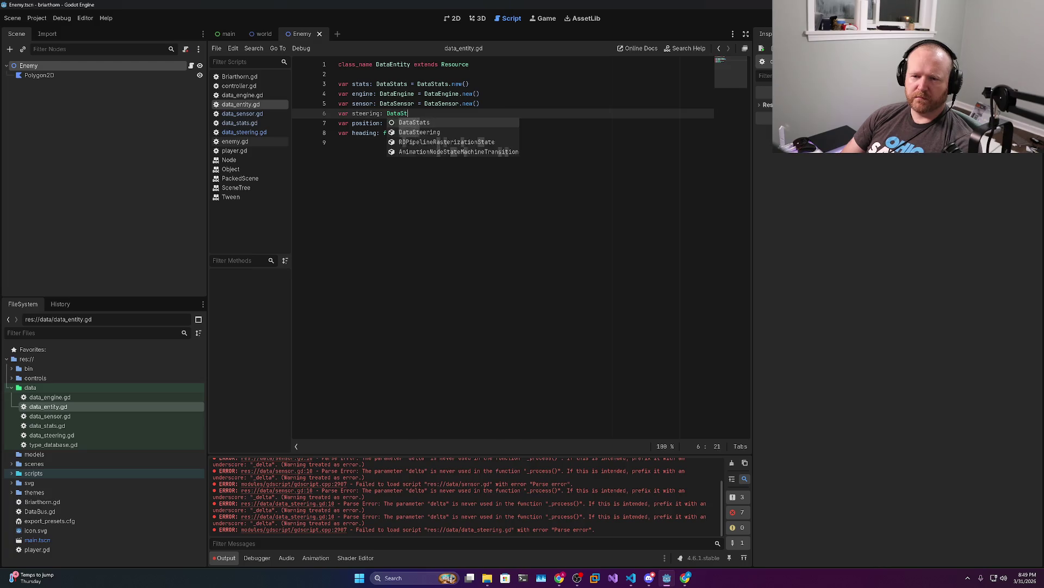
key(Return)
text(ataSte)
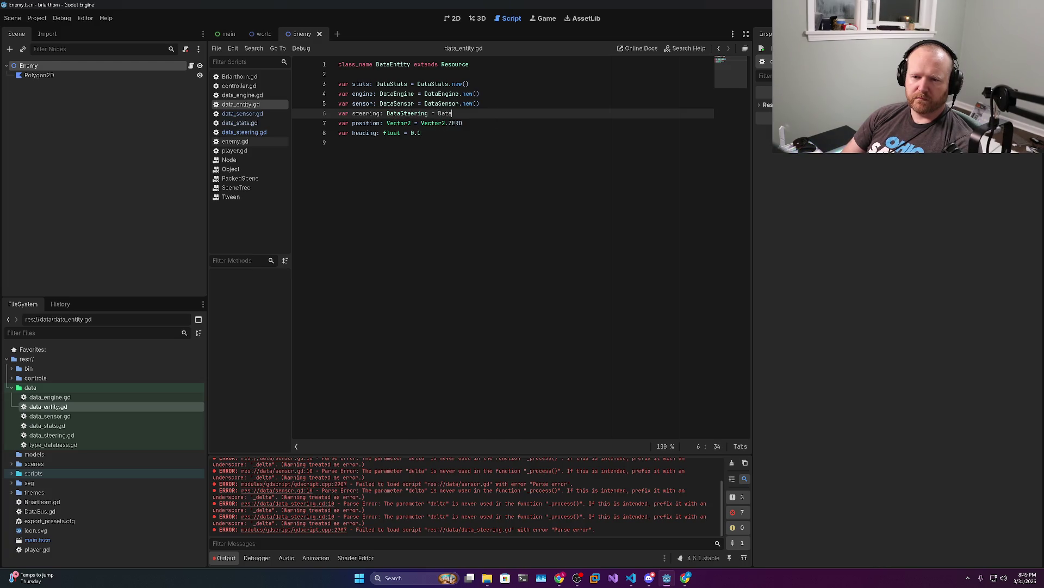
key(Return)
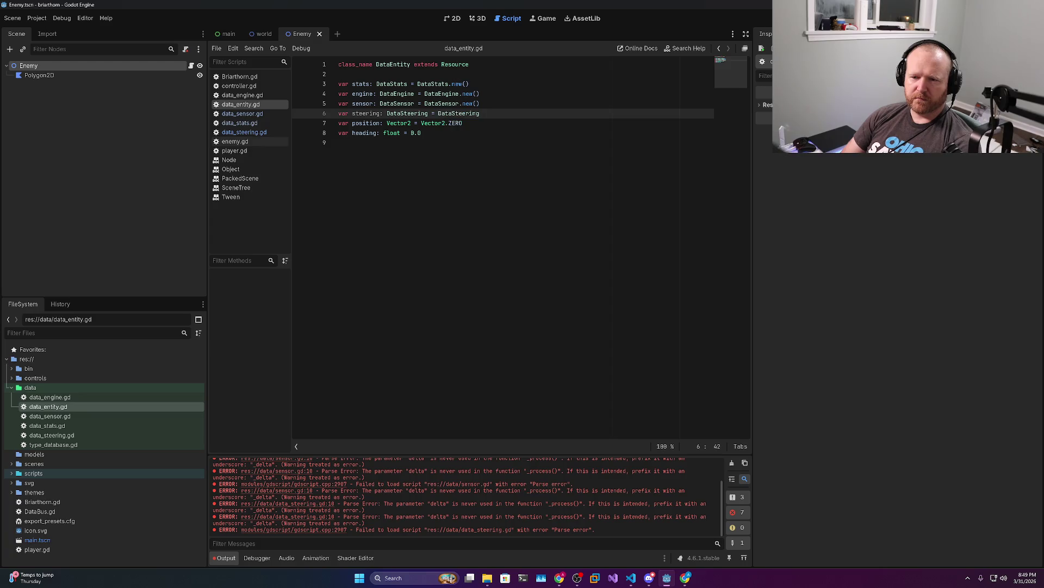
text(.new())
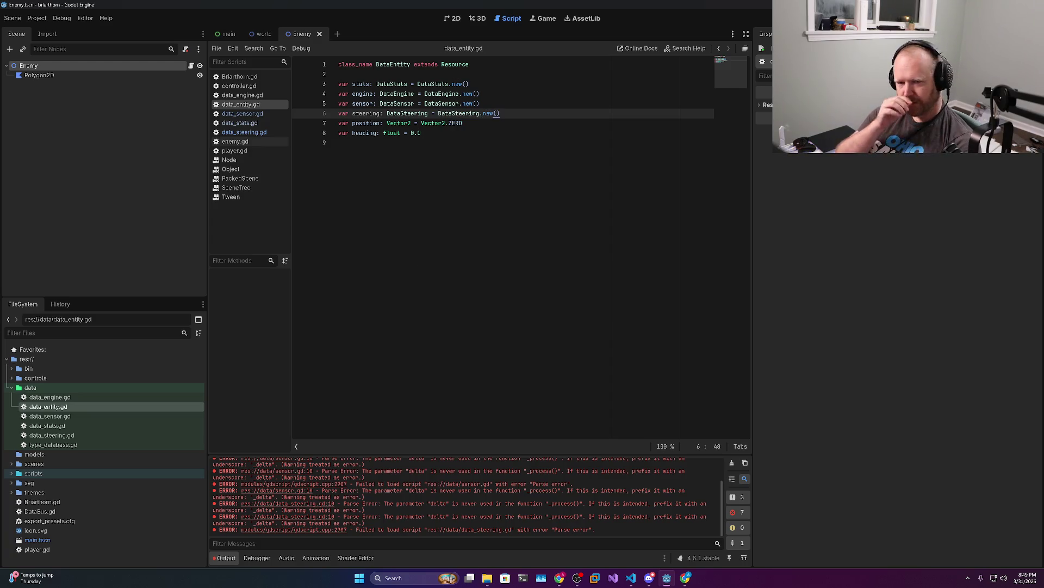
- Review the new steering line against the sensor line by selecting their names
click(339, 142)
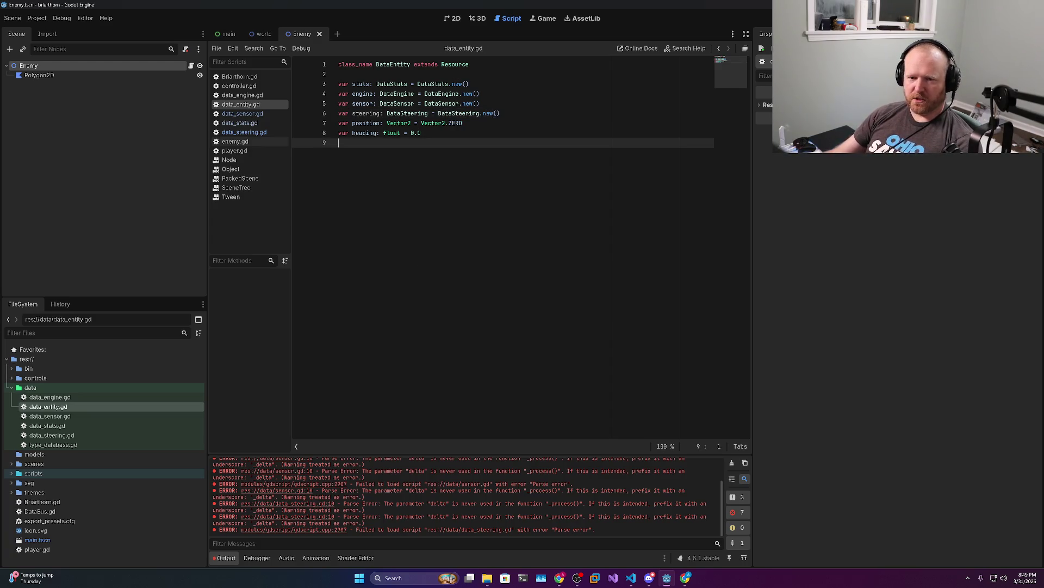
click(479, 103)
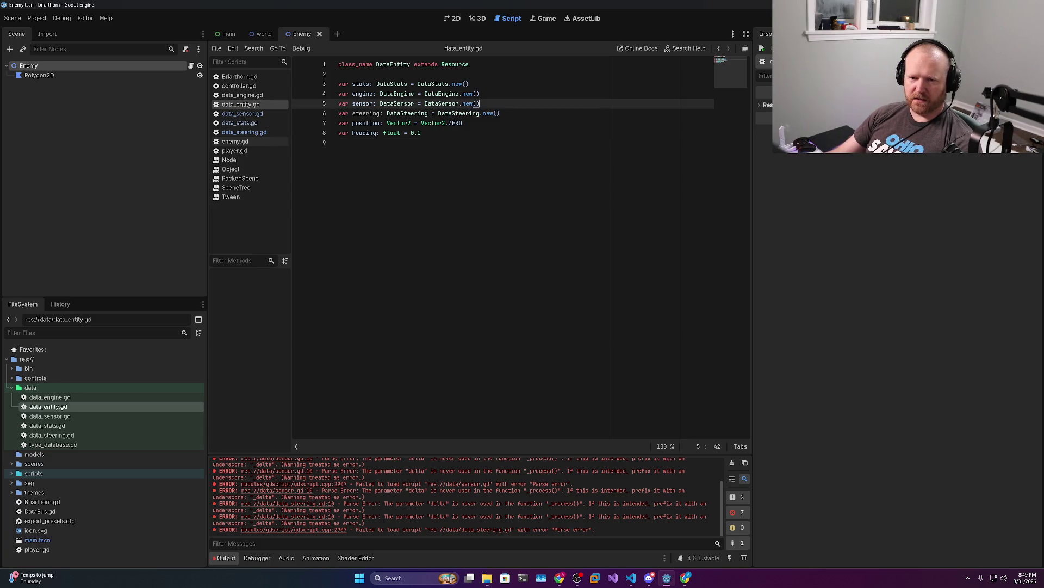
click(366, 113)
click(339, 143)
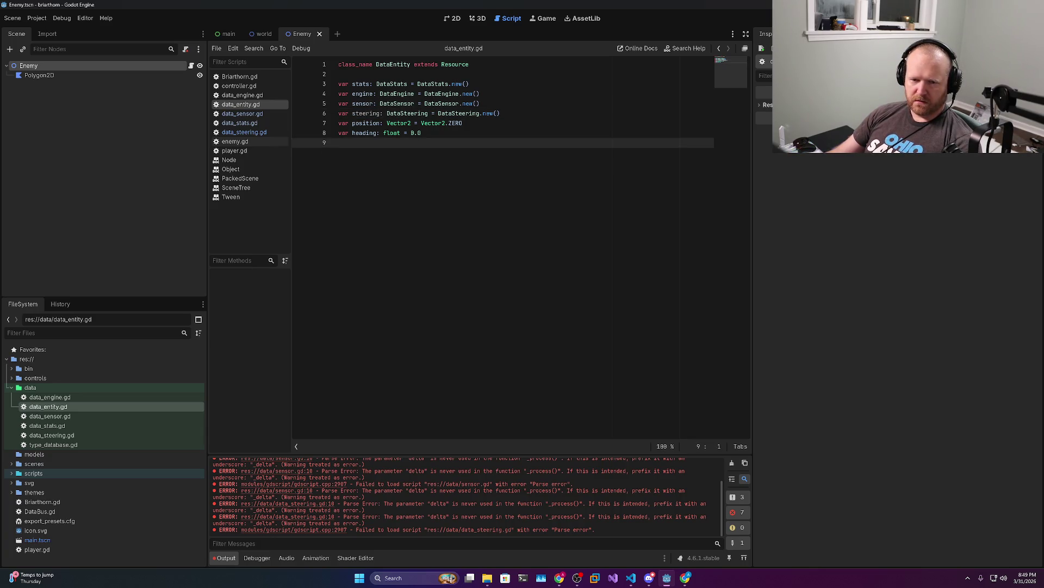
double_click(366, 113)
double_click(362, 103)
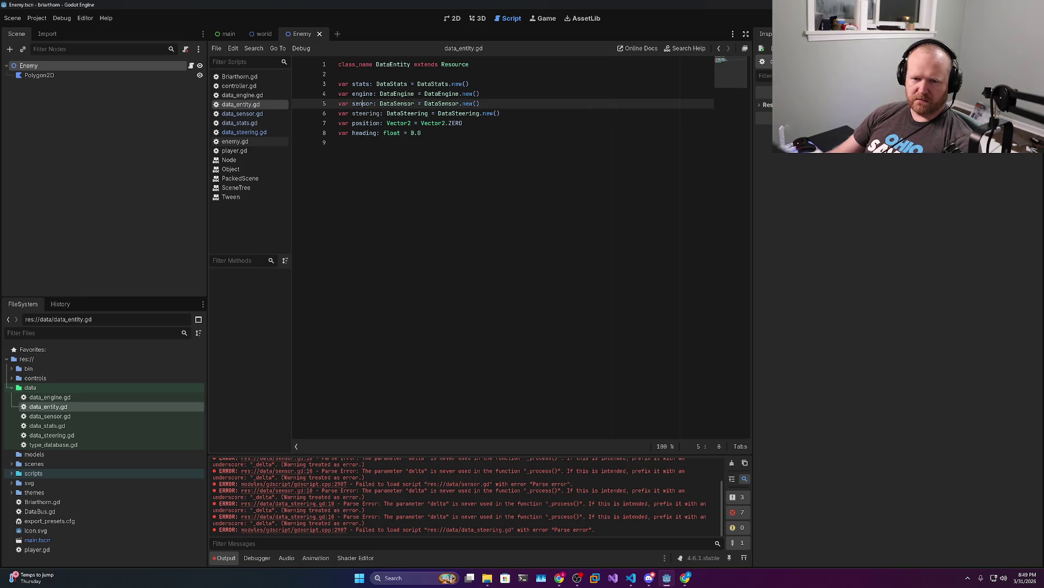
click(339, 143)
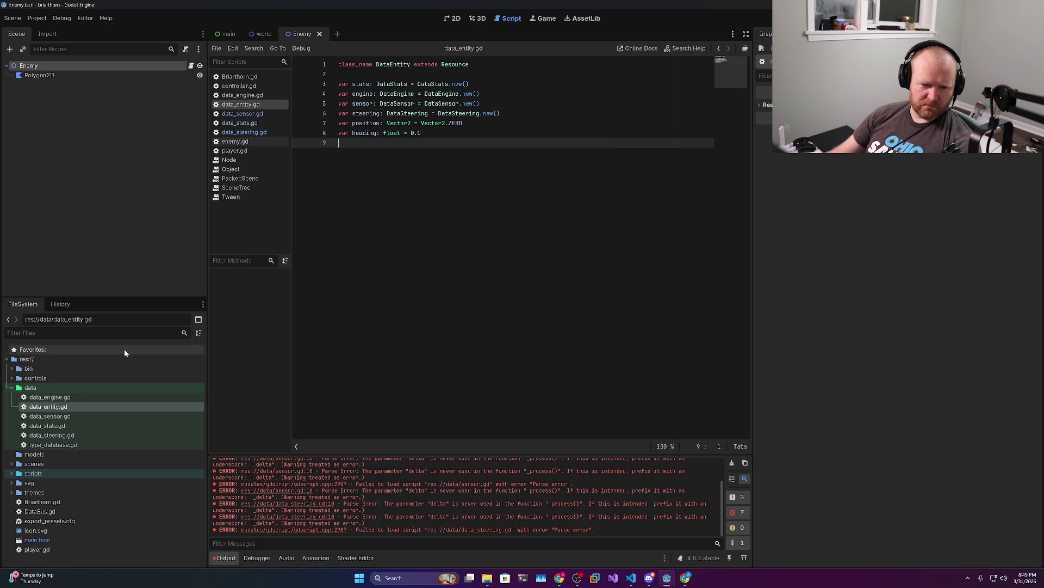
- Create model_entities.gd in the models folder, declaring class_name ModelEntities that extends Resource
right_click(48, 457)
mouse_move(86, 423)
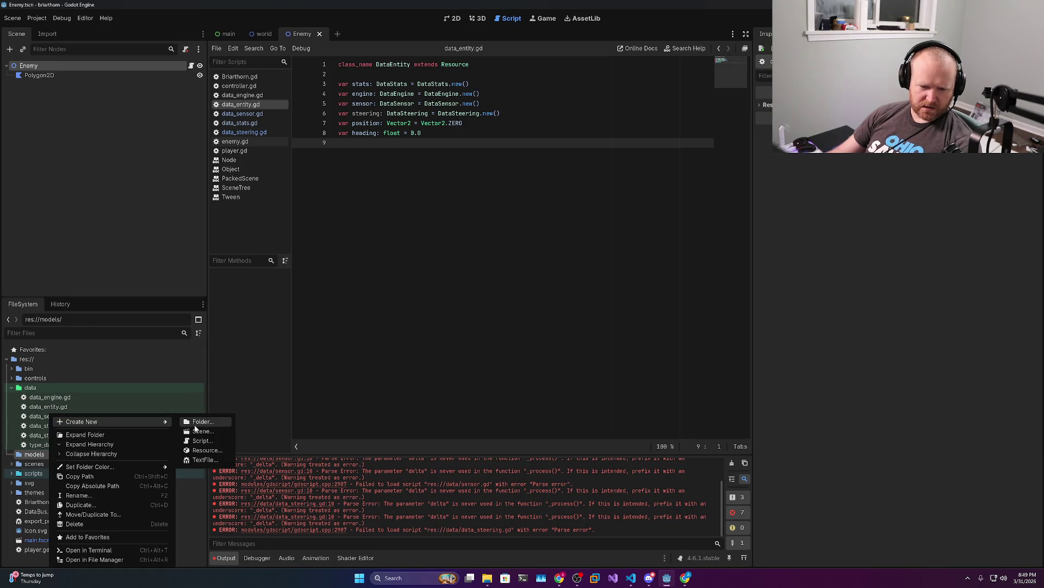
click(202, 440)
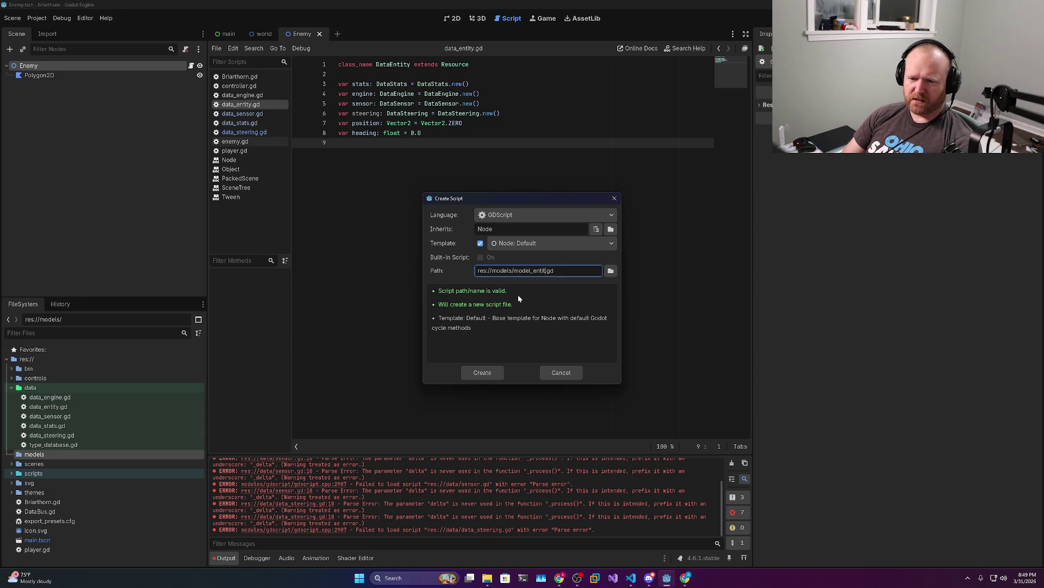
text(tities)
key(Return)
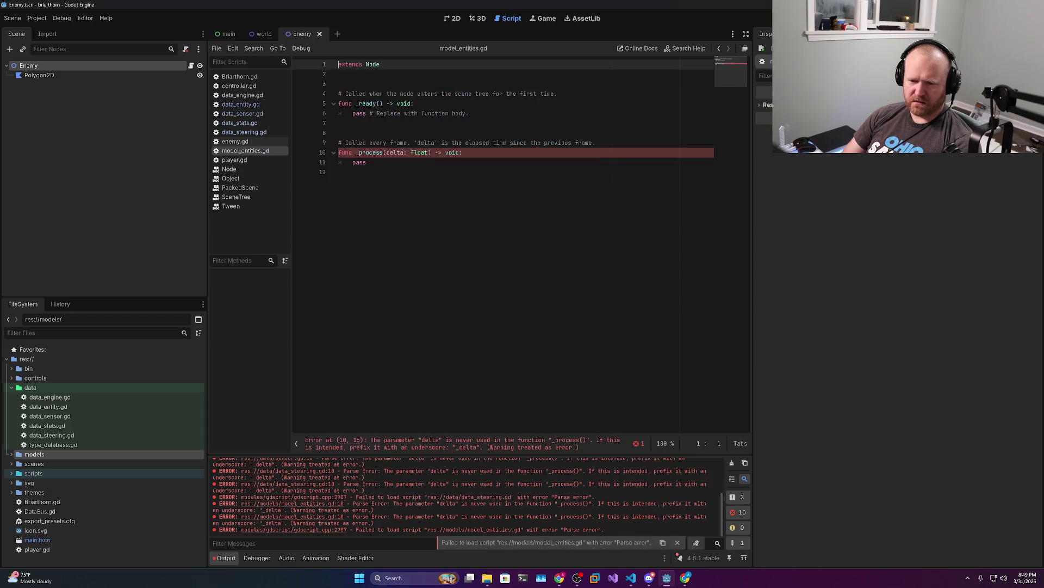
text(class_name M)
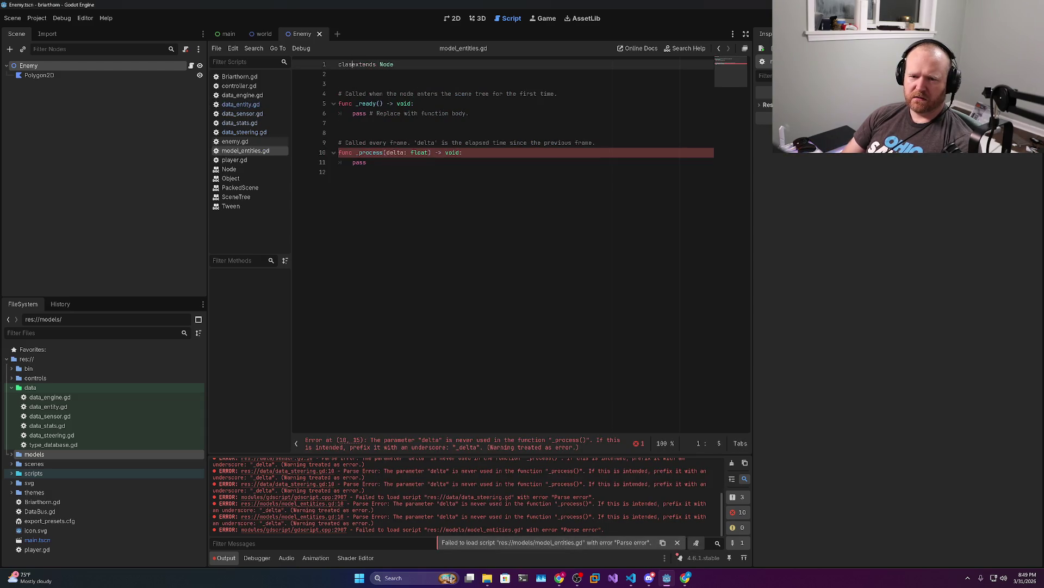
text(odelEntities)
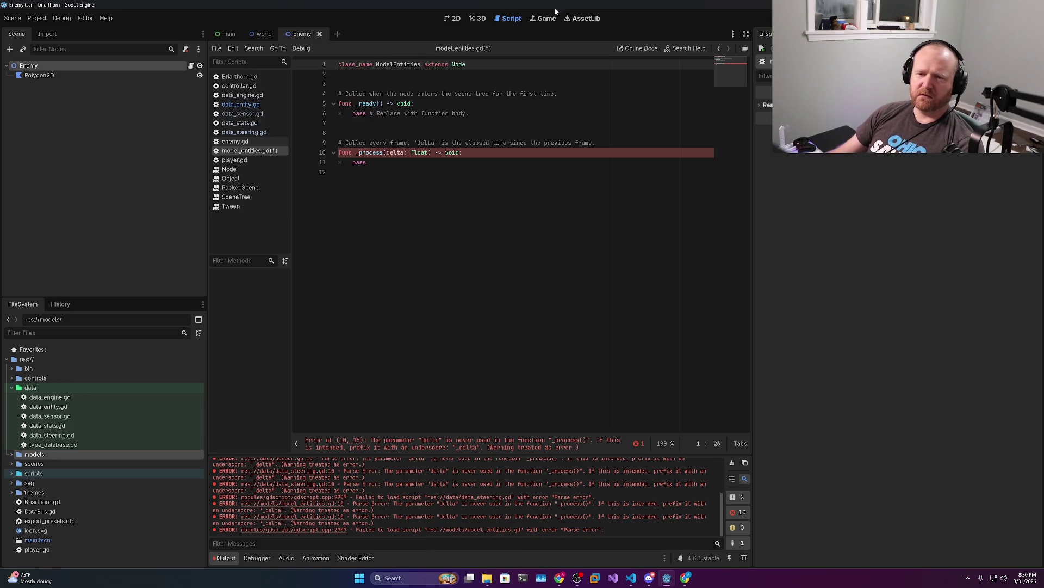
double_click(458, 64)
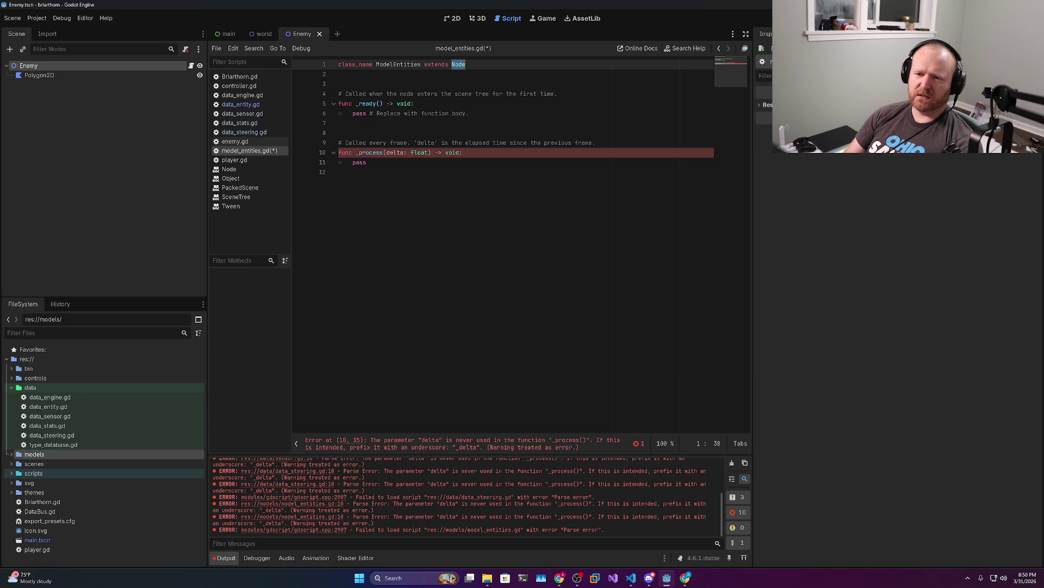
text(Resource)
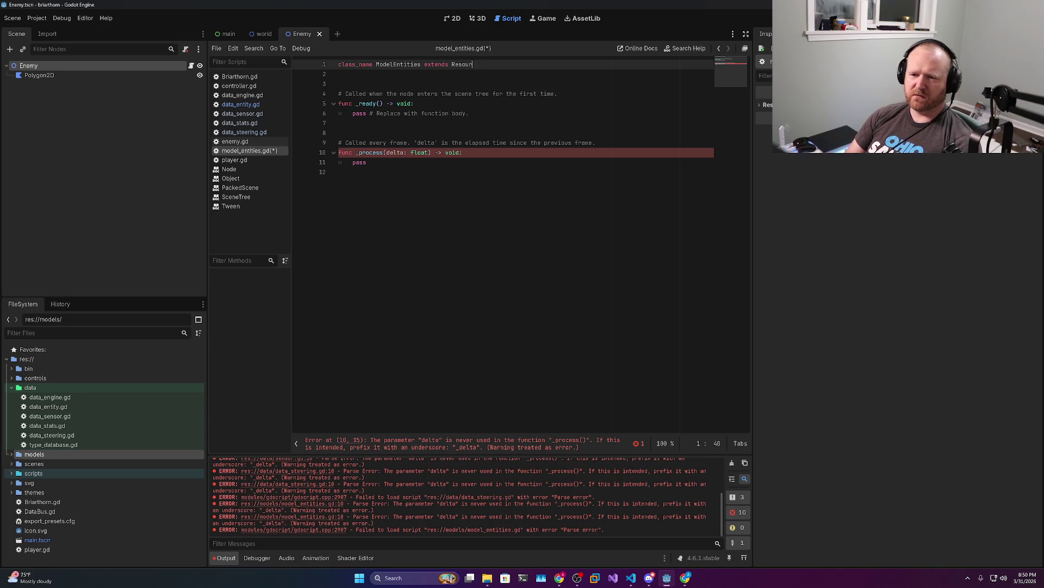
- Replace the template _ready and _process functions with var _data:Array[DataEntity] and save
click(338, 94)
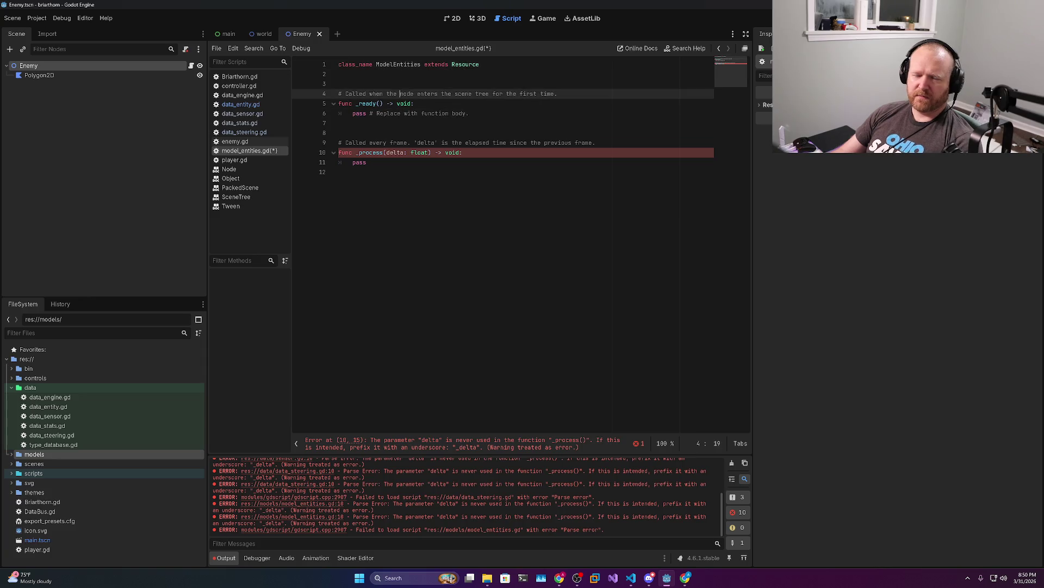
key(ctrl+shift+k)
key(ctrl+shift+k)
key(ctrl+shift+k)
key(ctrl+shift+k)
key(ctrl+shift+k)
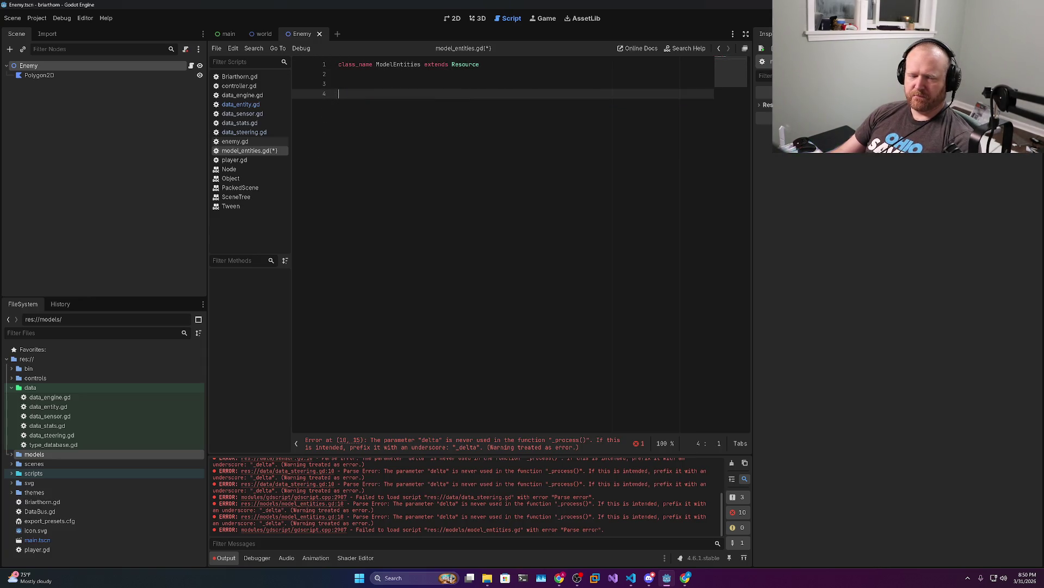
key(Up)
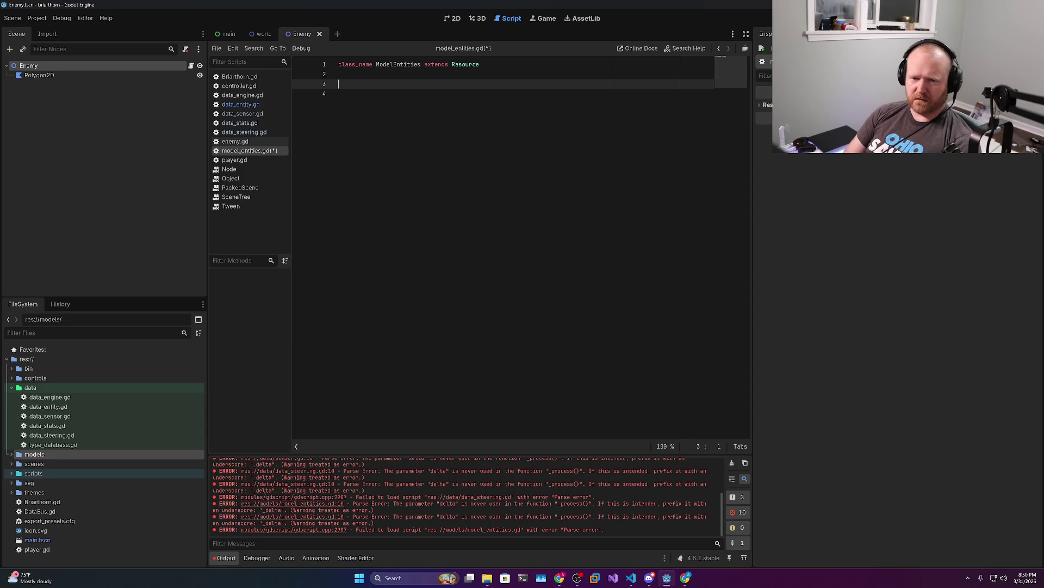
text(var _data)
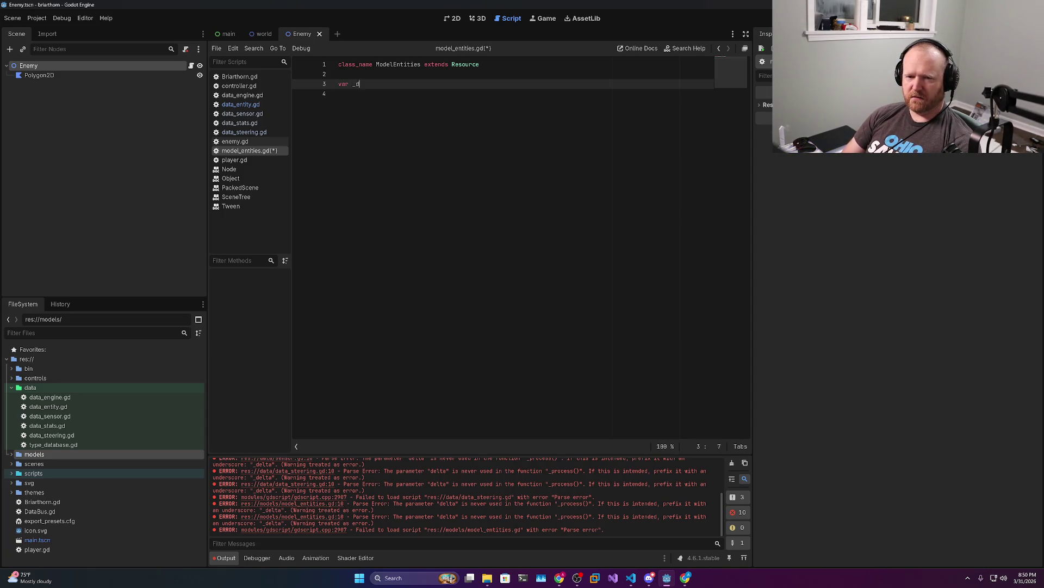
text([)
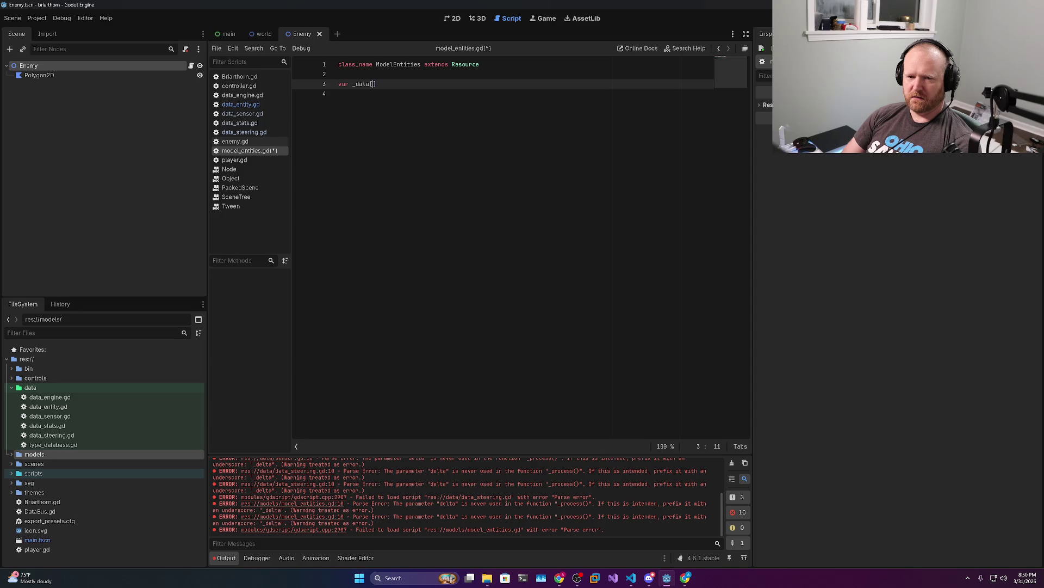
text(Array)
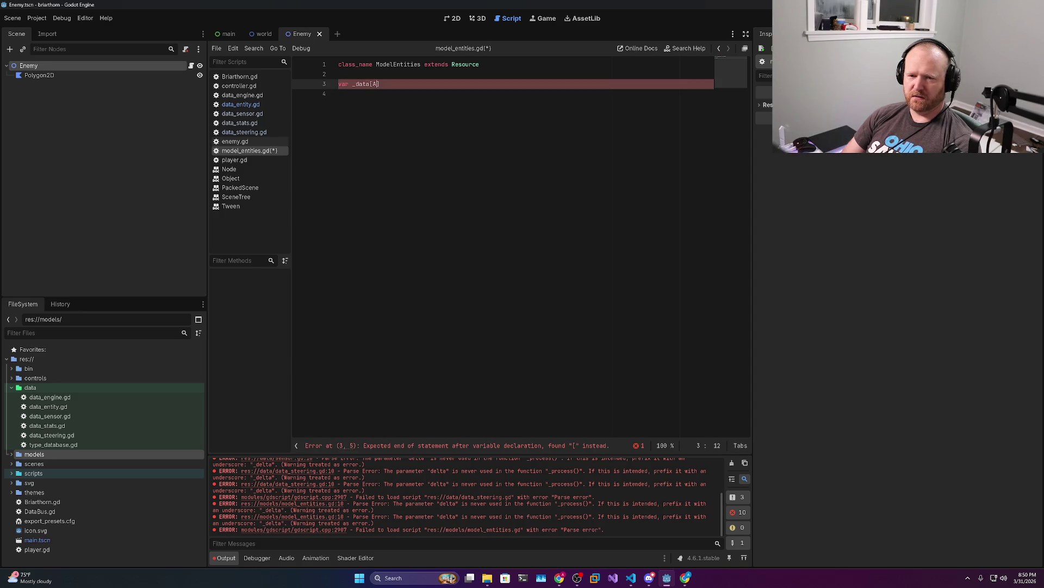
text(])
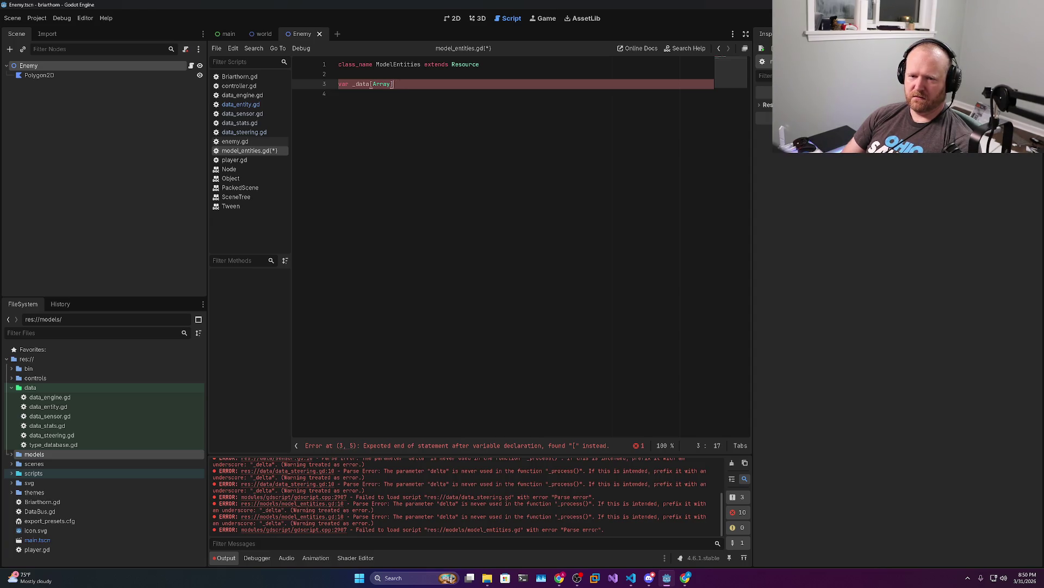
key(BackSpace)
key(BackSpace)
key(BackSpace)
text(:)
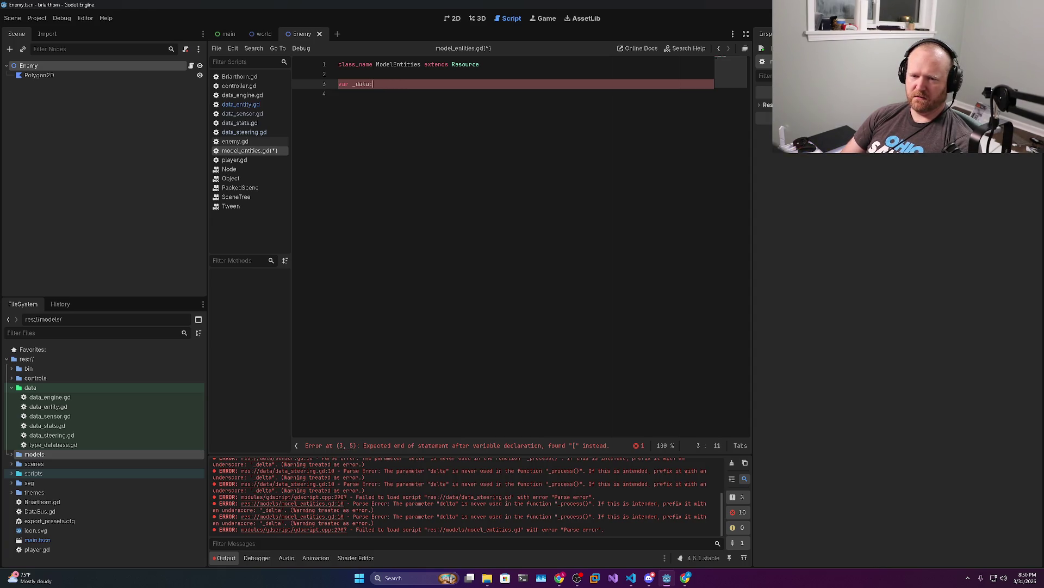
text(Array)
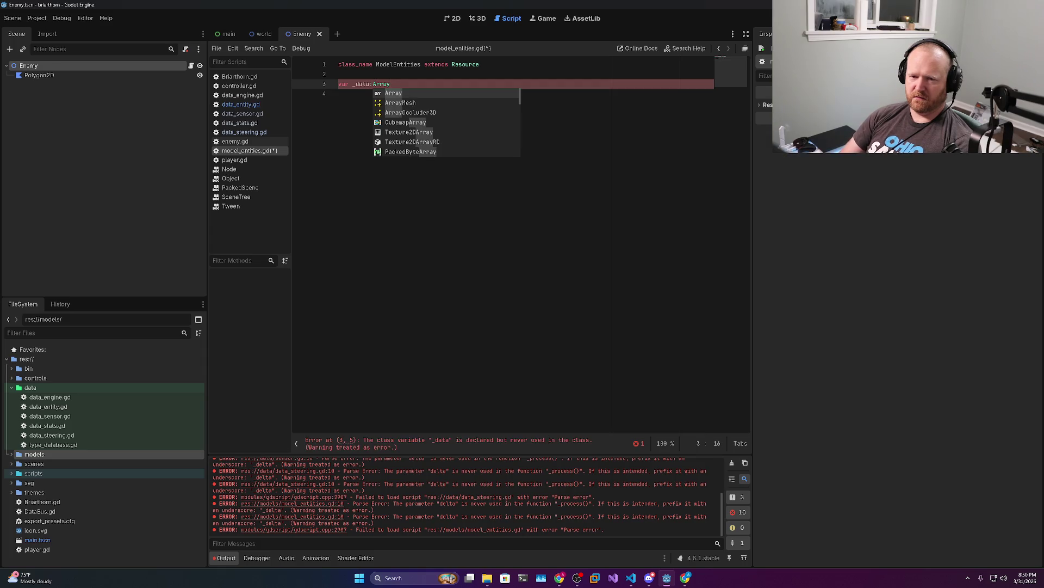
text([)
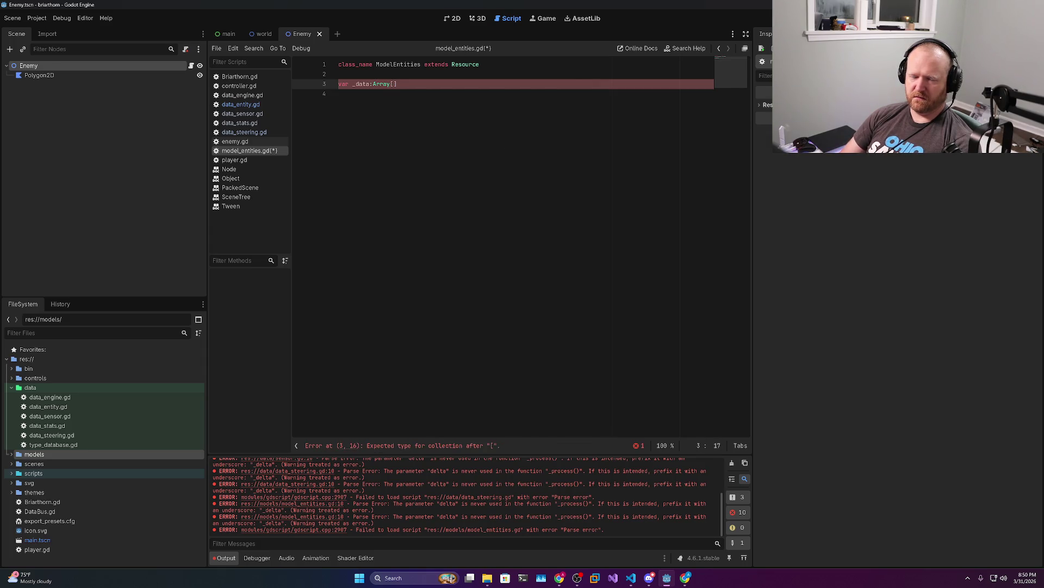
text(DataEntity)
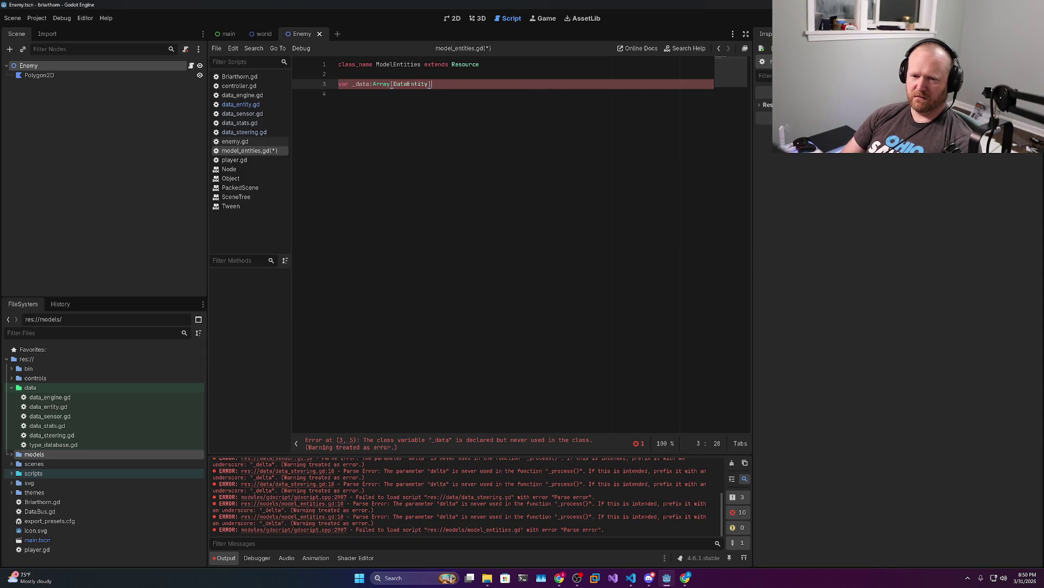
key(Return)
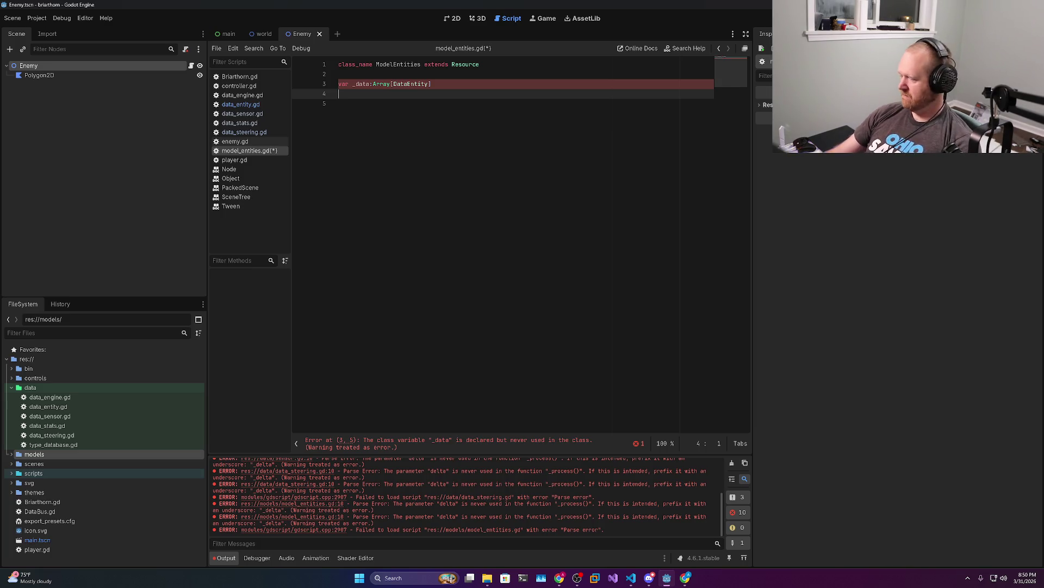
key(ctrl+s)
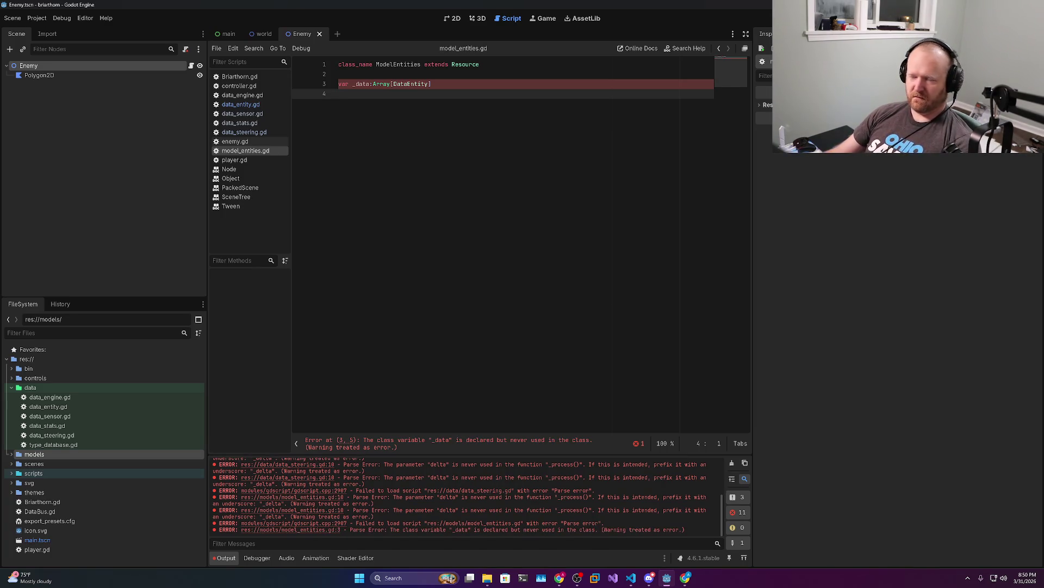
key(alt+Tab)
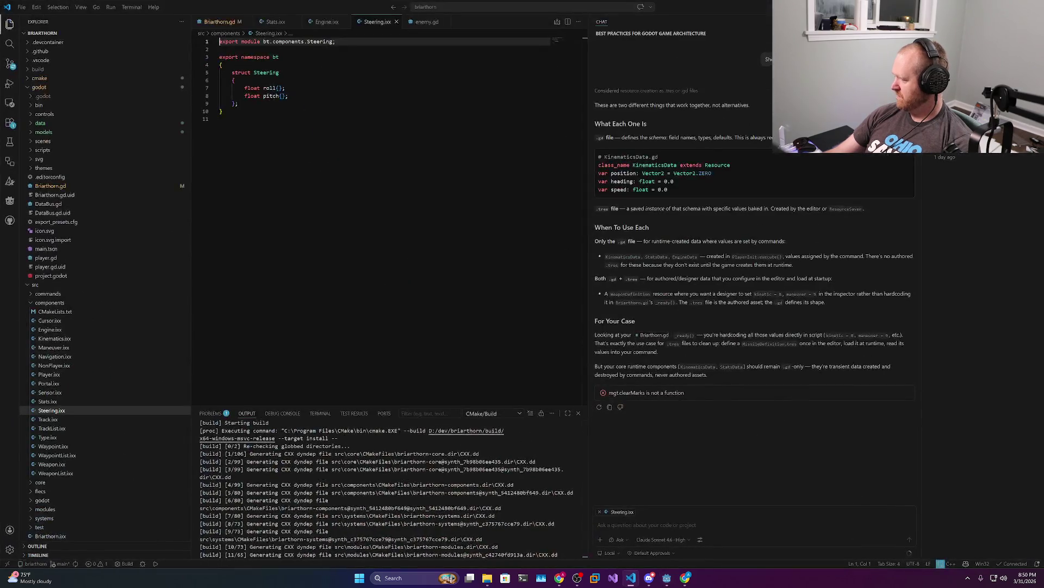
- Search 'godot arrays' in Chrome, open the Array docs, and select the Array[int] example
key(alt+Tab)
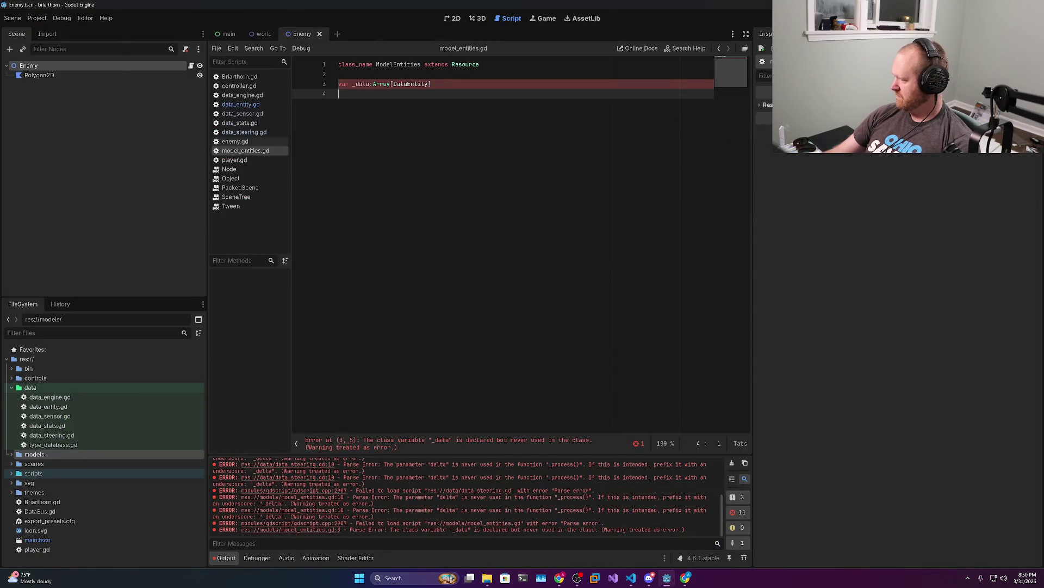
key(alt+Tab)
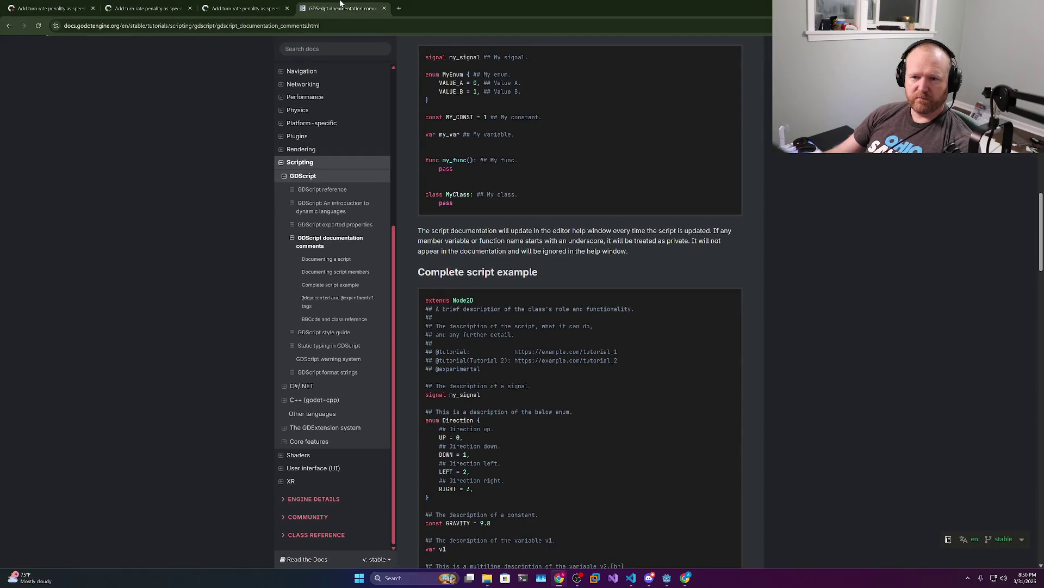
key(ctrl+l)
text(godot )
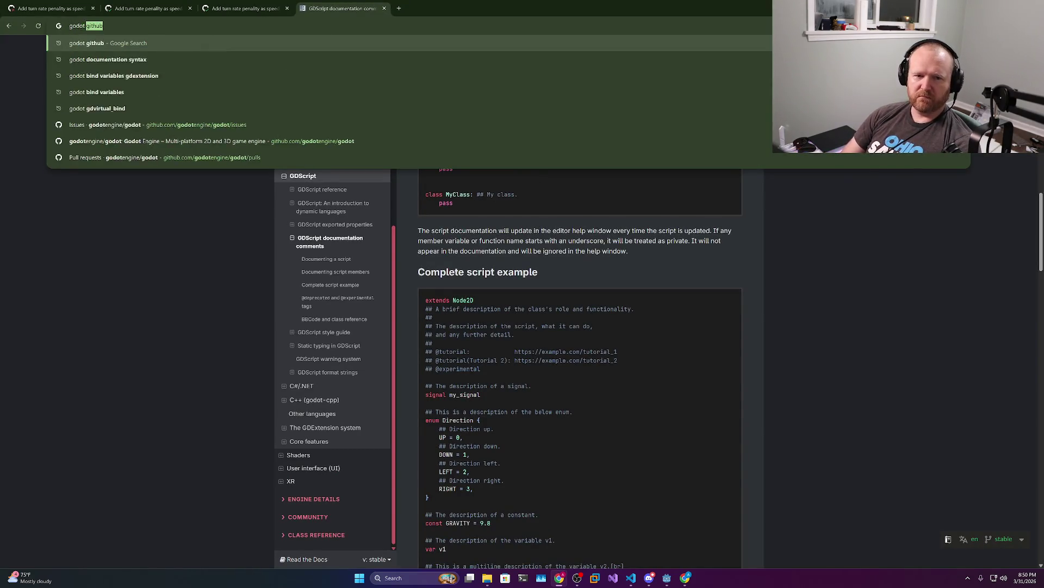
text(arrays)
key(Return)
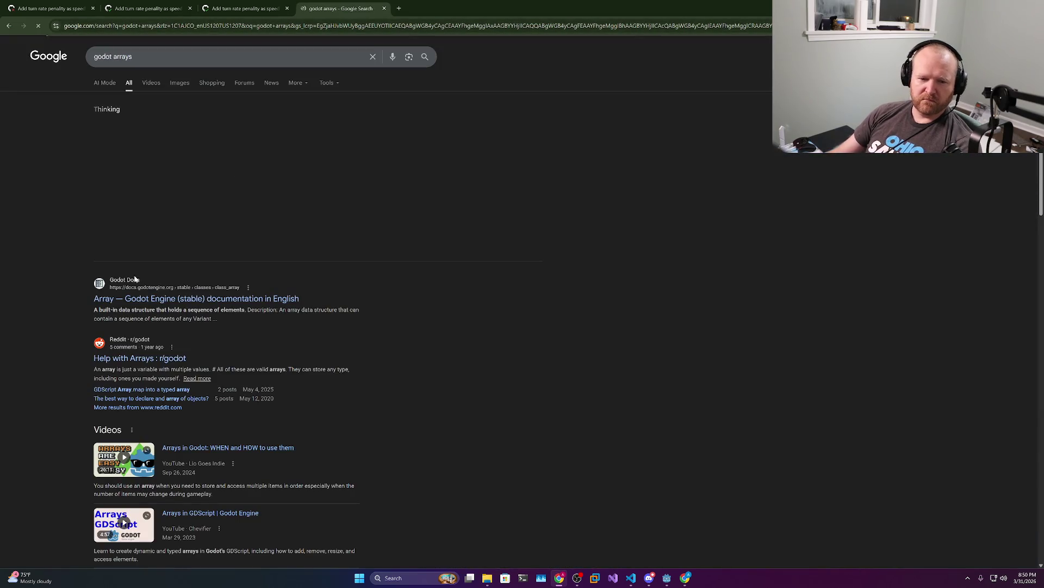
click(144, 298)
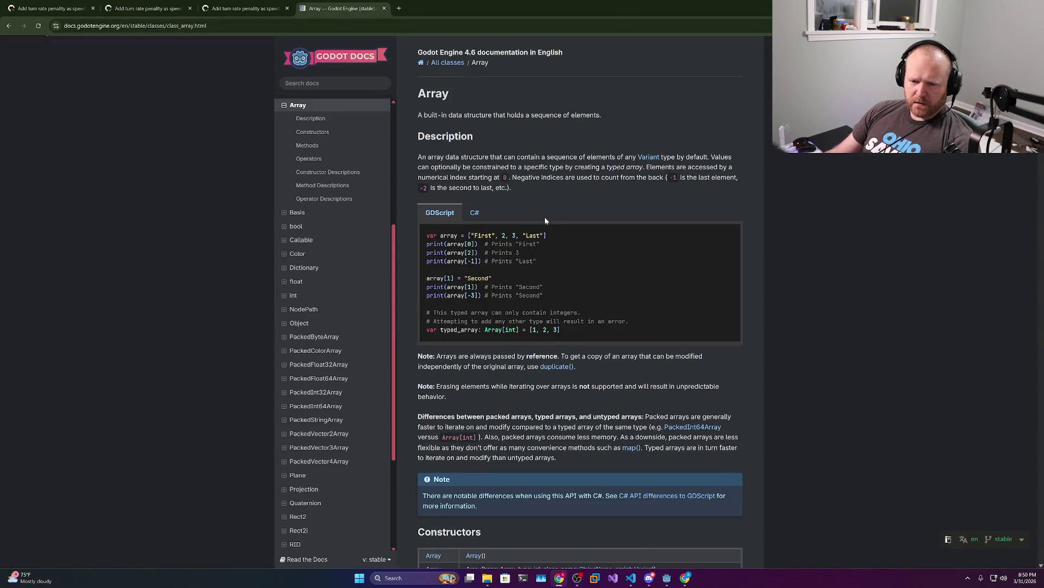
mouse_move(728, 234)
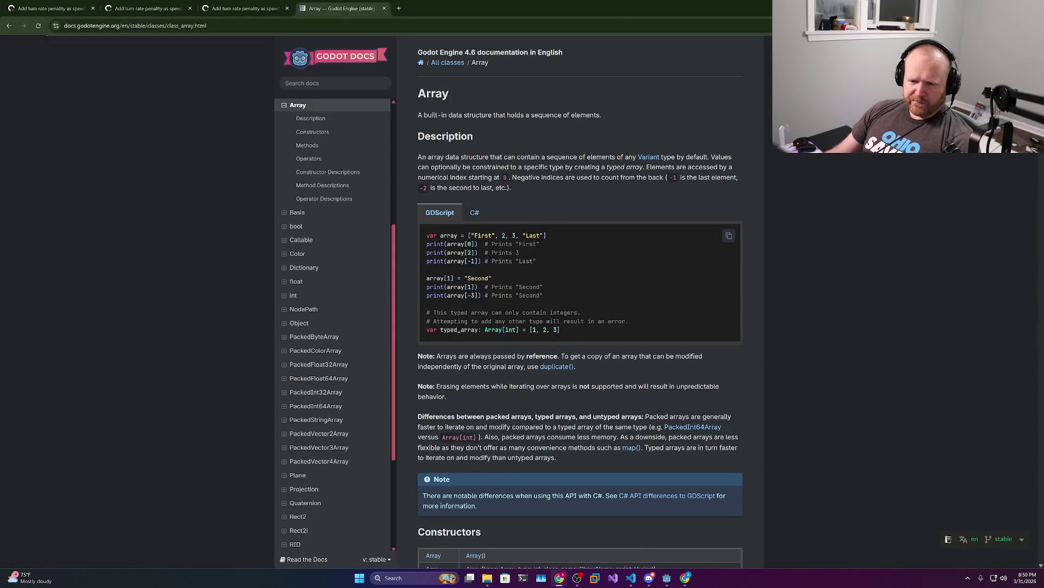
double_click(510, 329)
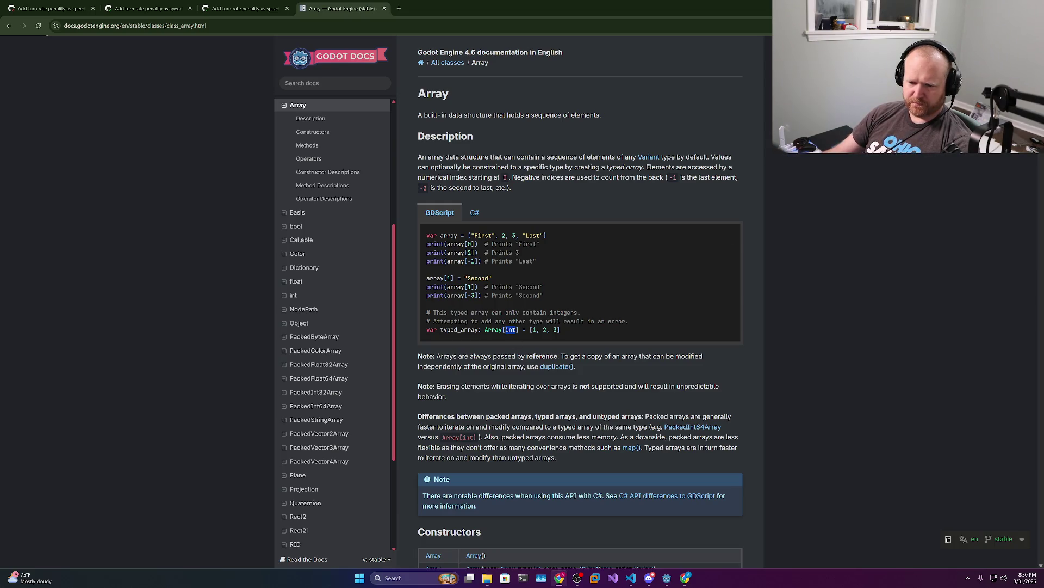
drag(523, 329, 485, 330)
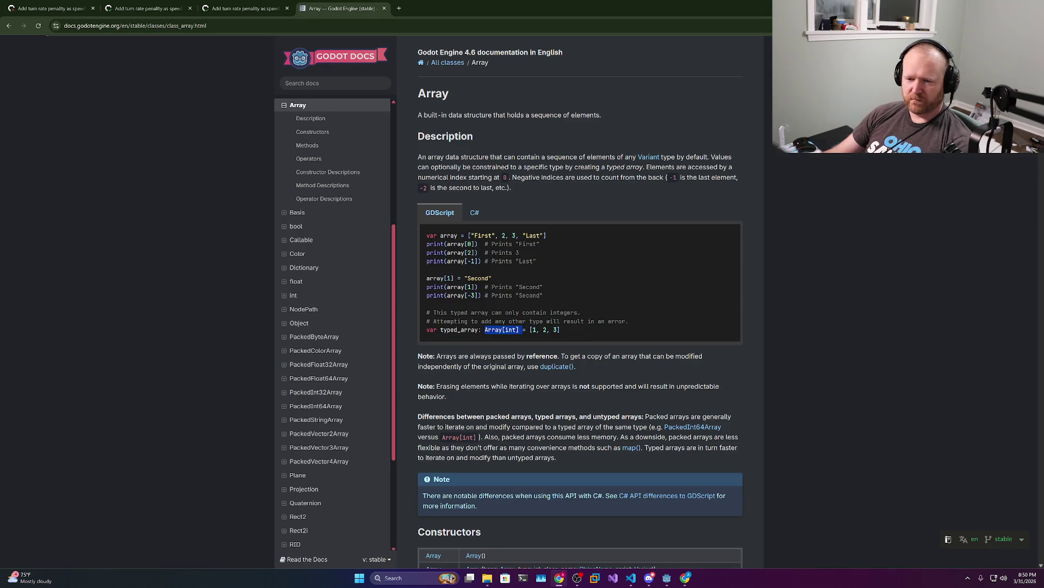
key(alt+Tab)
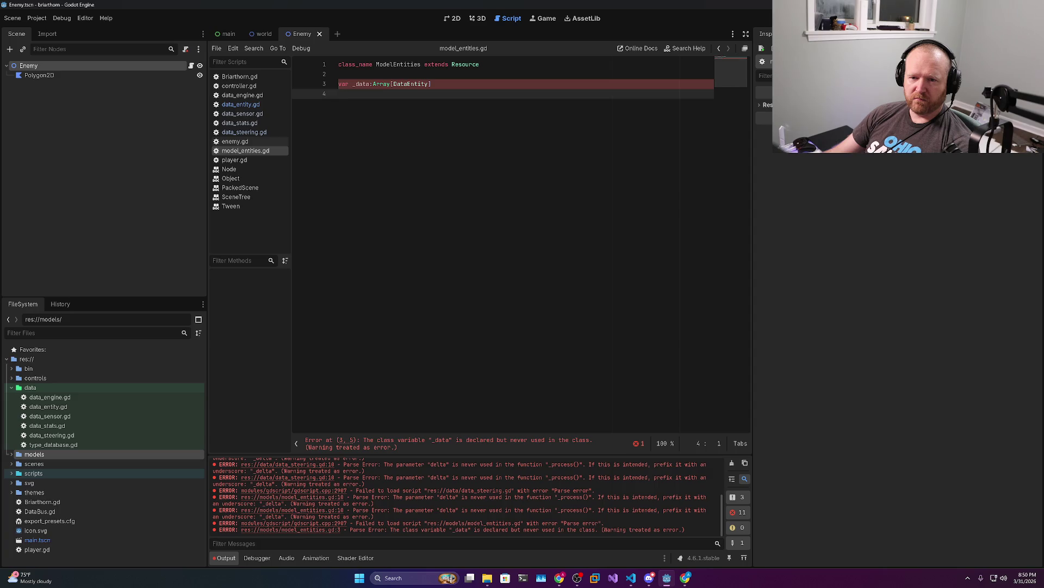
- Append = [] to the _data declaration on line 3 and save the script
mouse_move(381, 84)
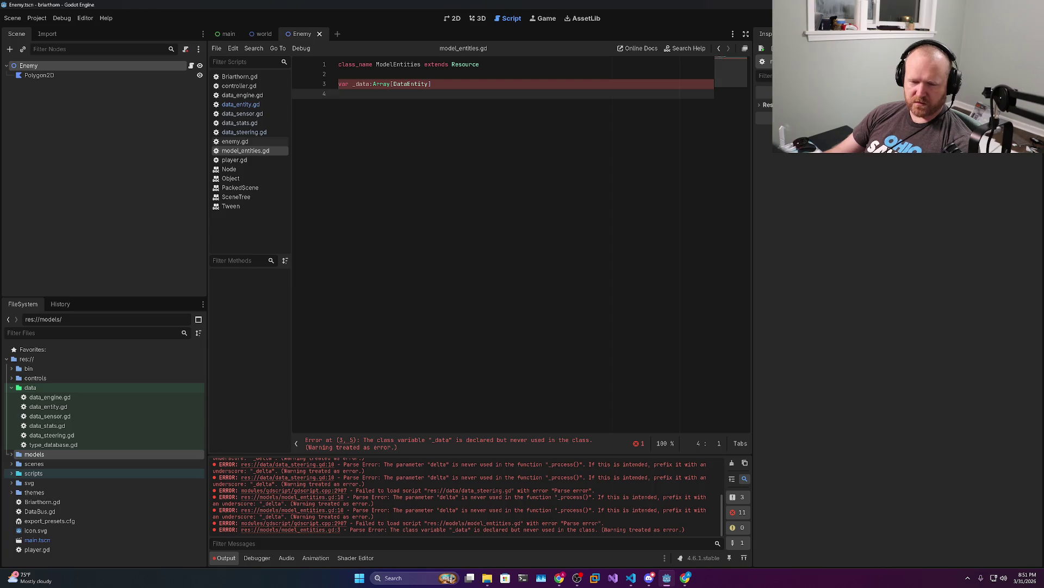
click(433, 84)
text(= [])
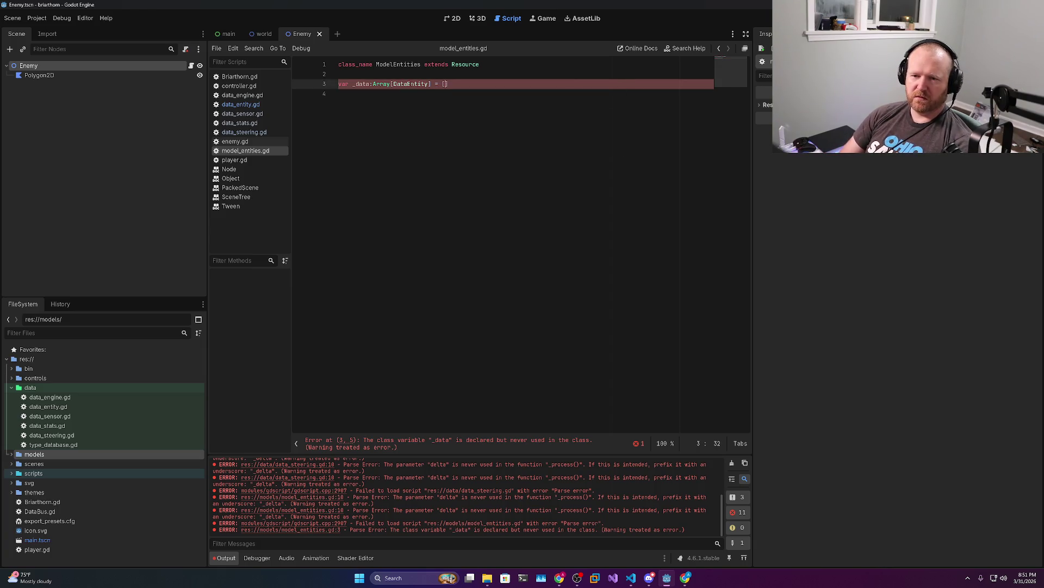
key(Return)
key(ctrl+s)
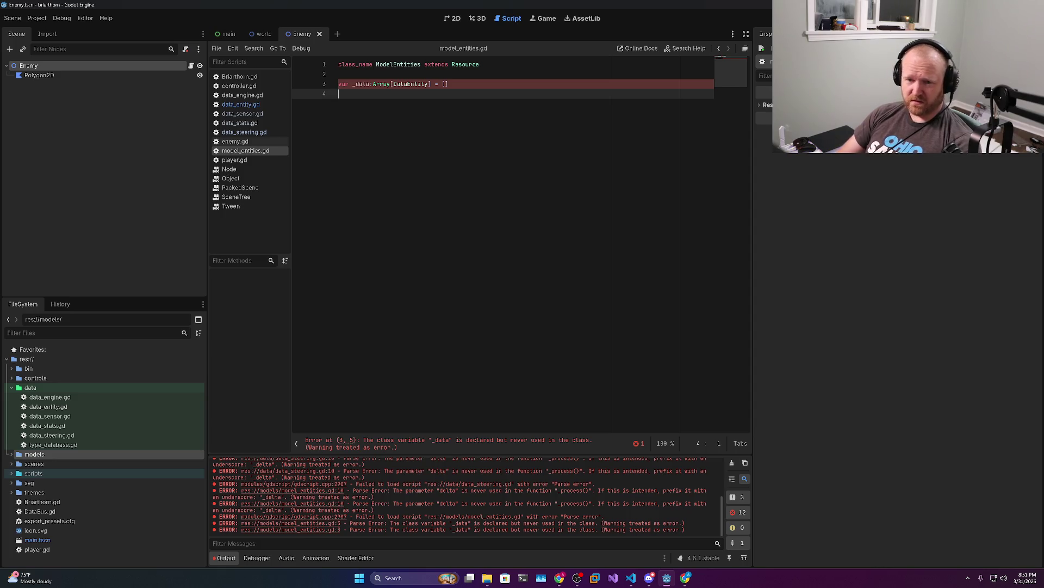
- Remove and retype the underscore in _data, then add a blank line at the end
click(355, 83)
key(BackSpace)
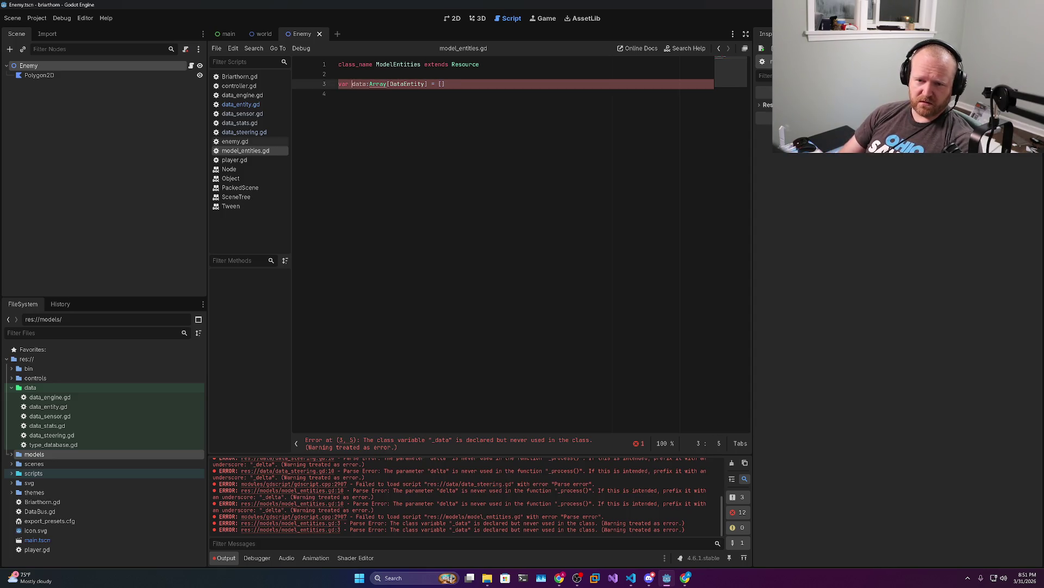
click(339, 94)
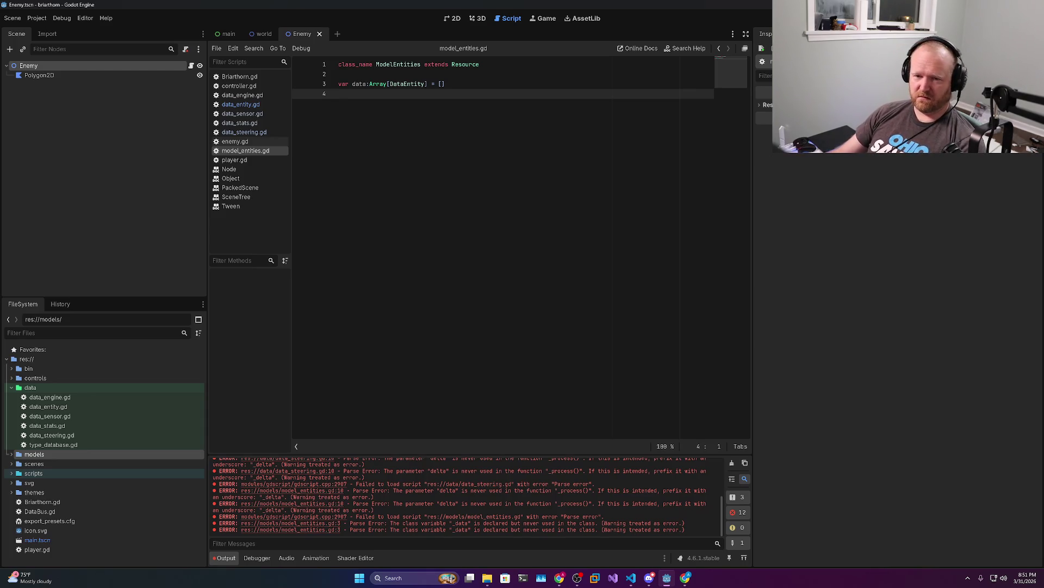
click(352, 84)
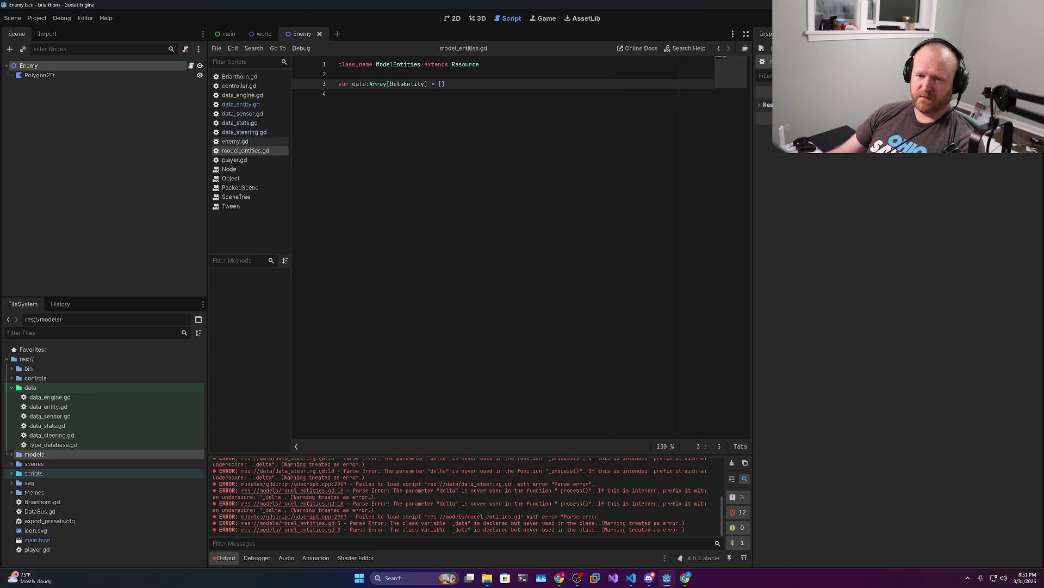
text(_)
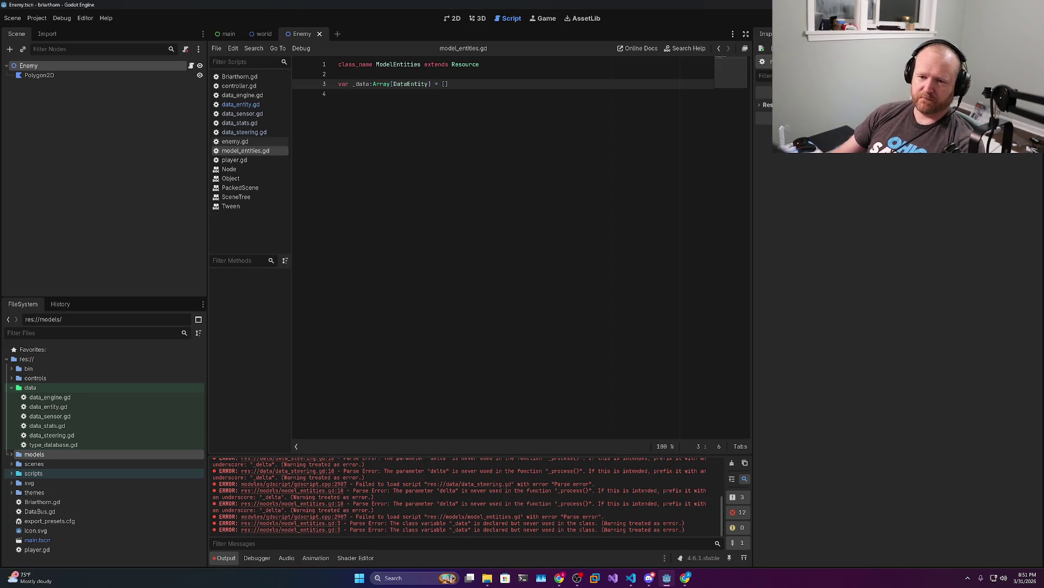
key(Down)
key(Return)
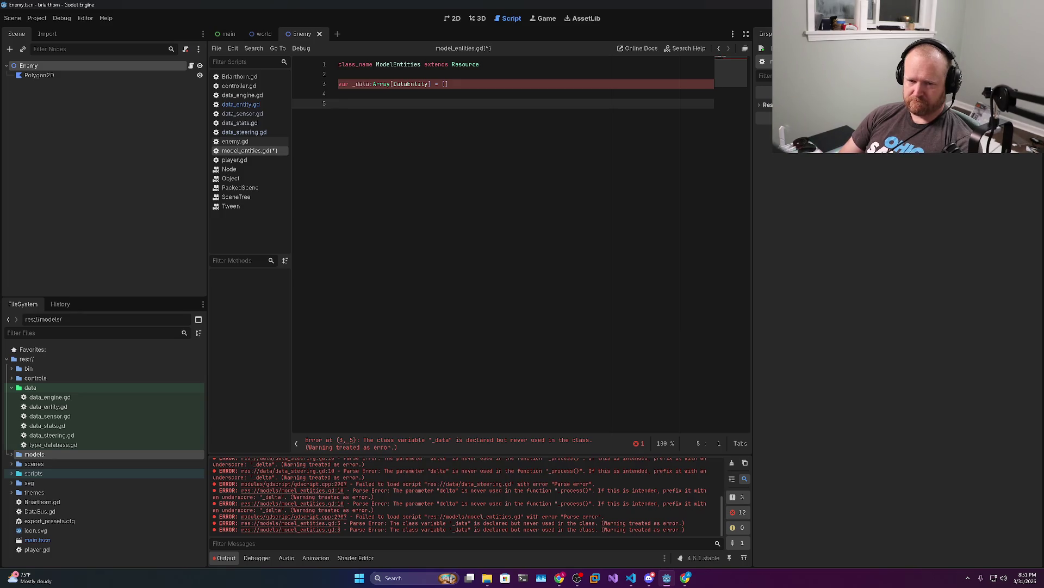
- Write next_id() -> int returning _data.size(), then begin func get_position(x: int) -> Vector2
text(func )
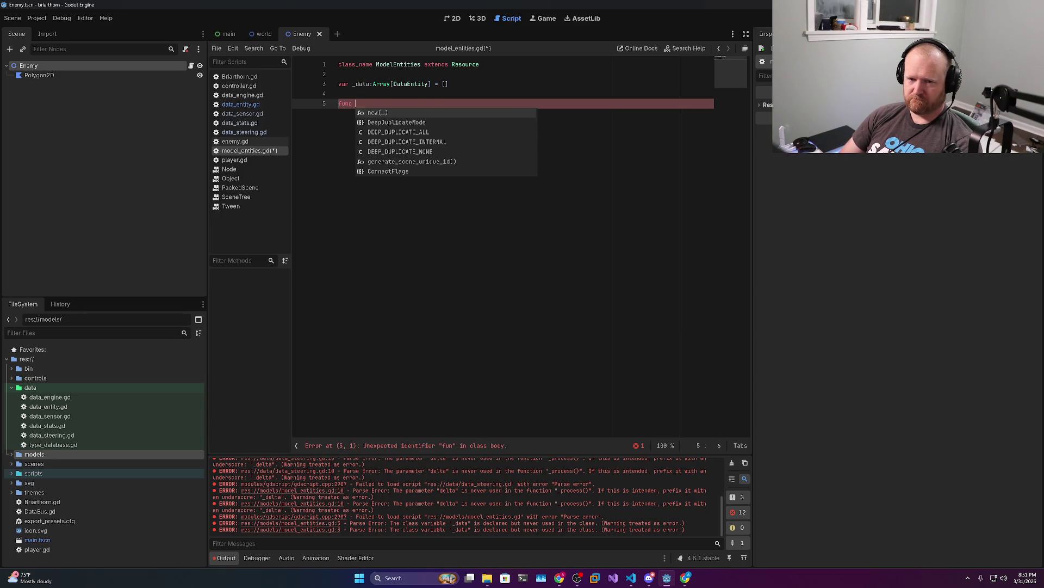
text(next_id)
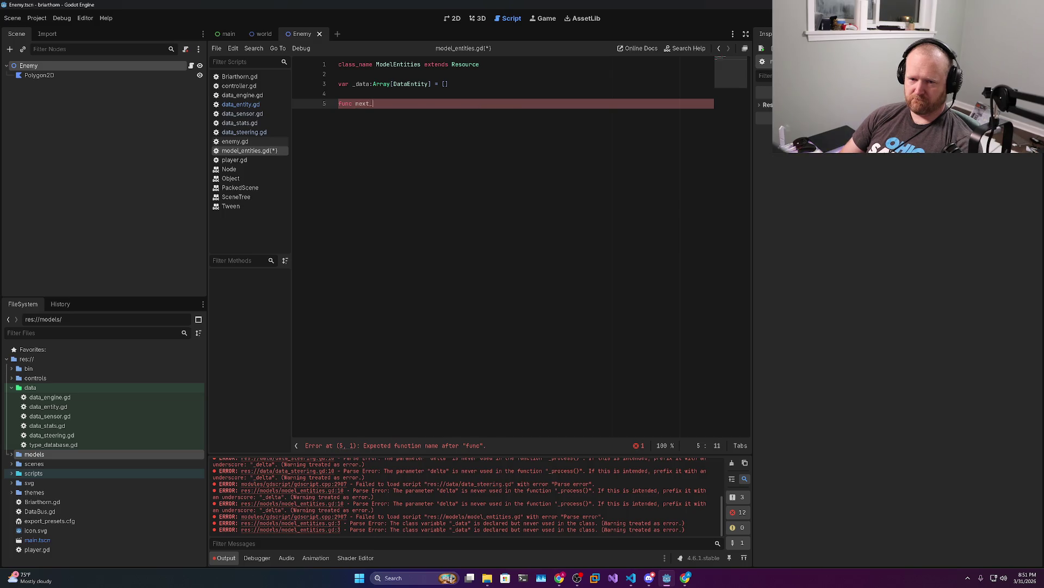
text(())
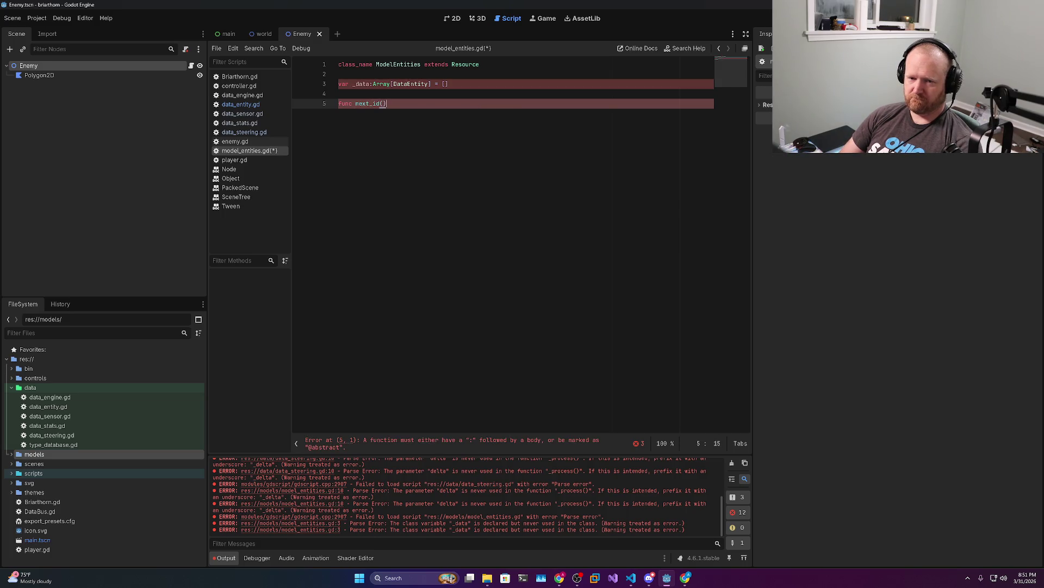
text( -> int:)
key(Return)
text(return _dat)
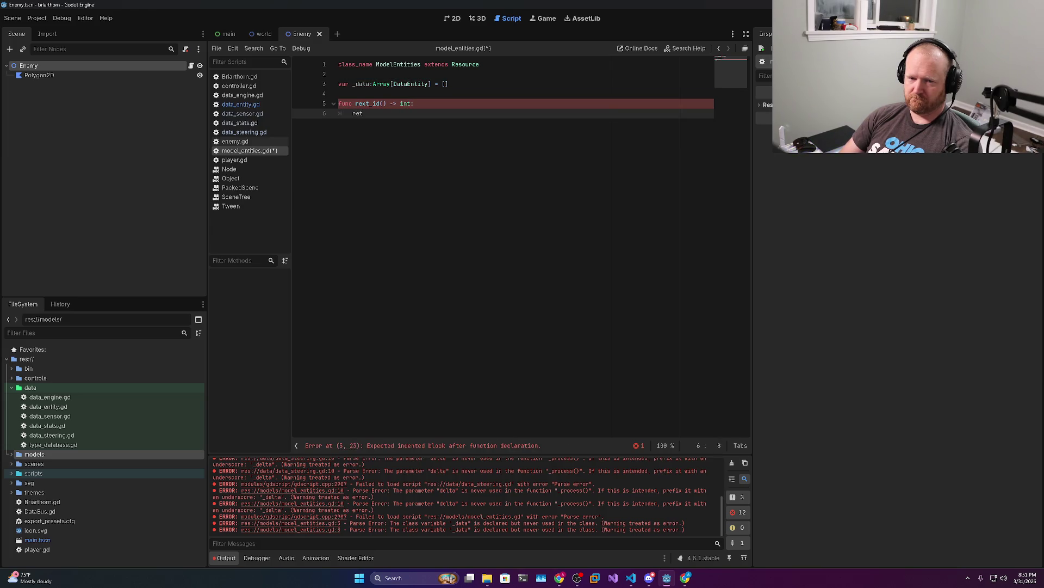
text(a.)
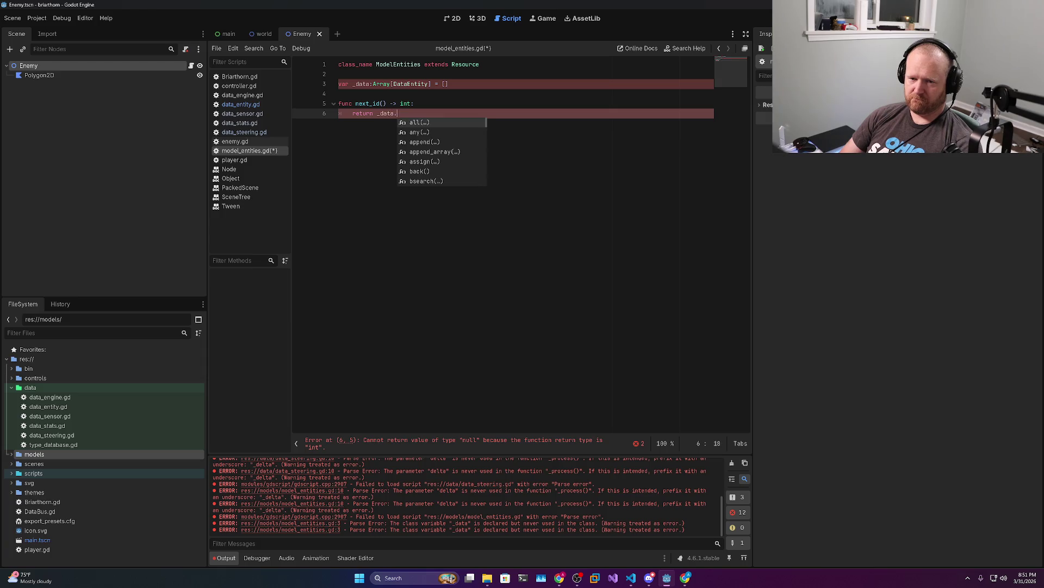
text(si)
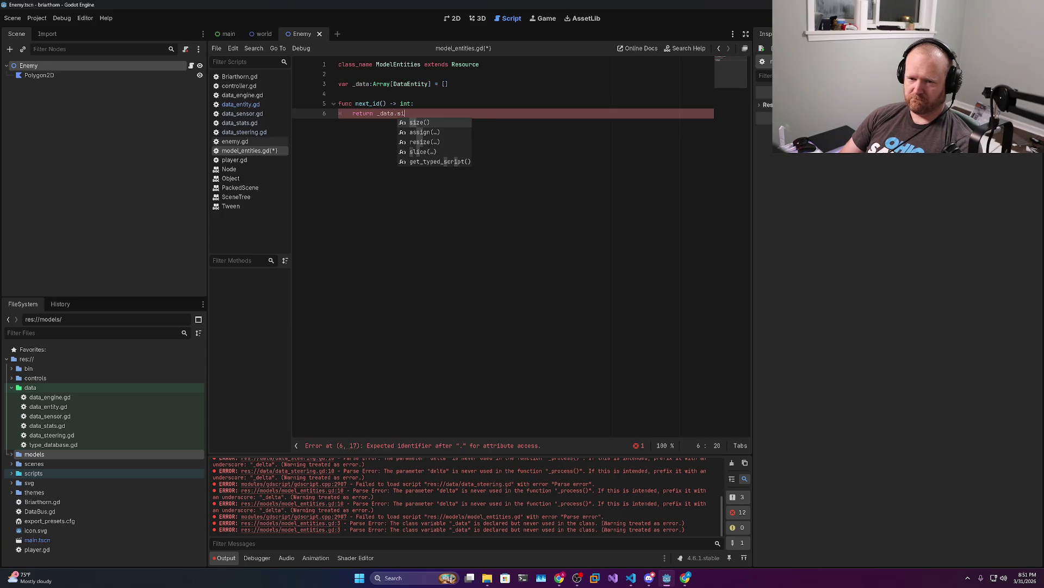
key(Return)
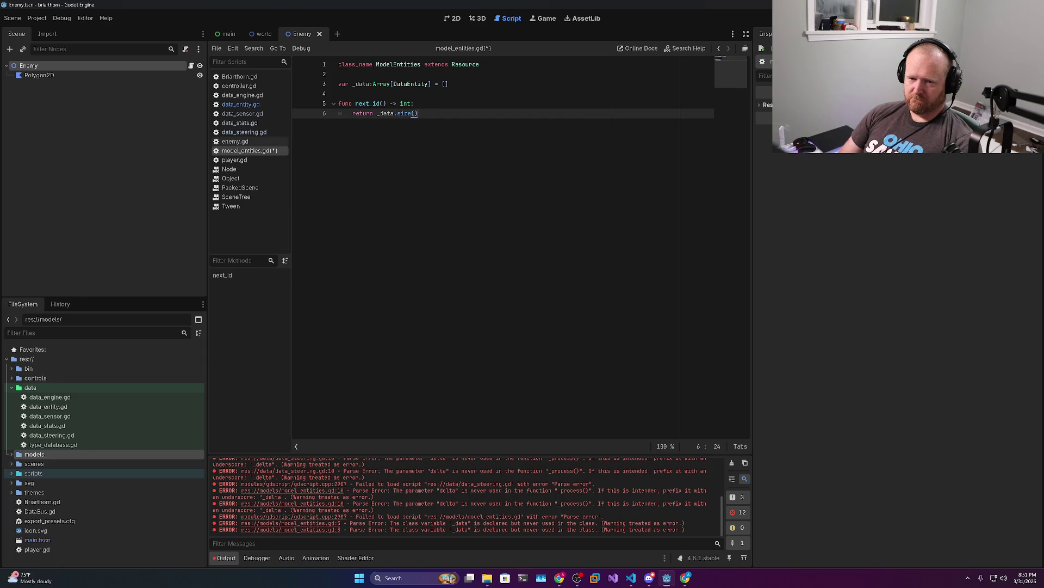
key(Return)
key(Return)
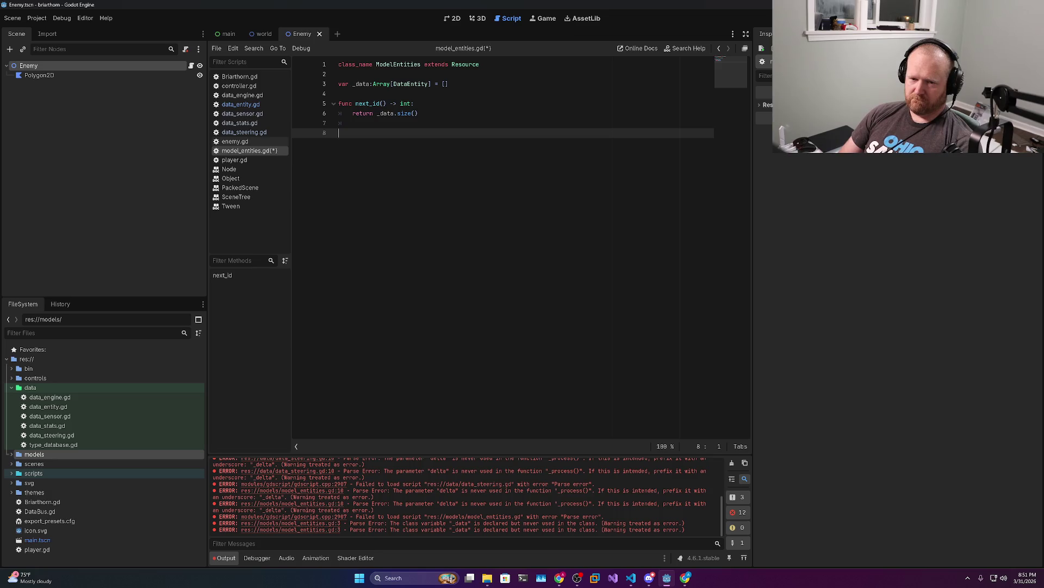
key(BackSpace)
text(func )
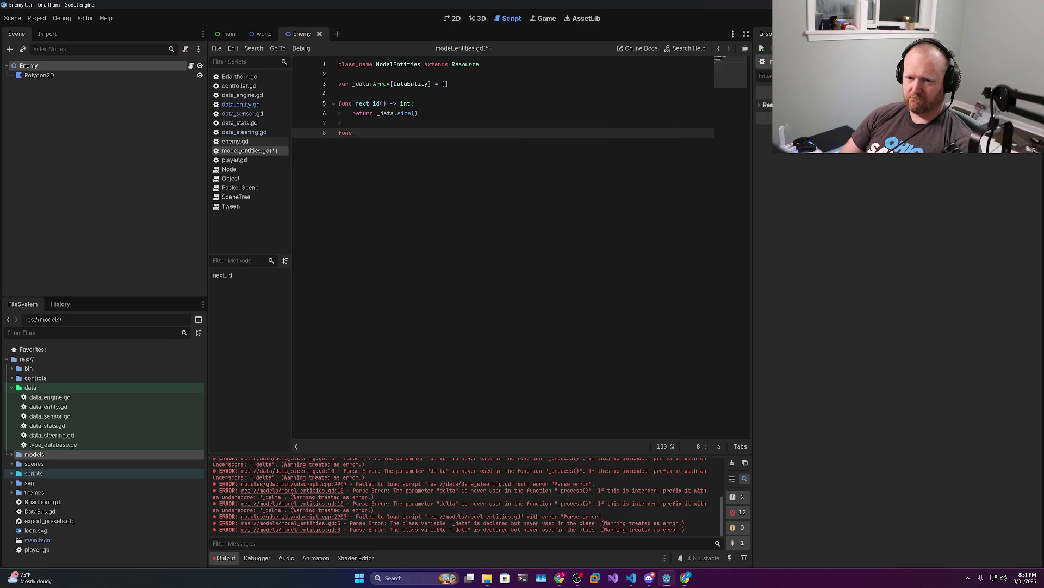
text(get)
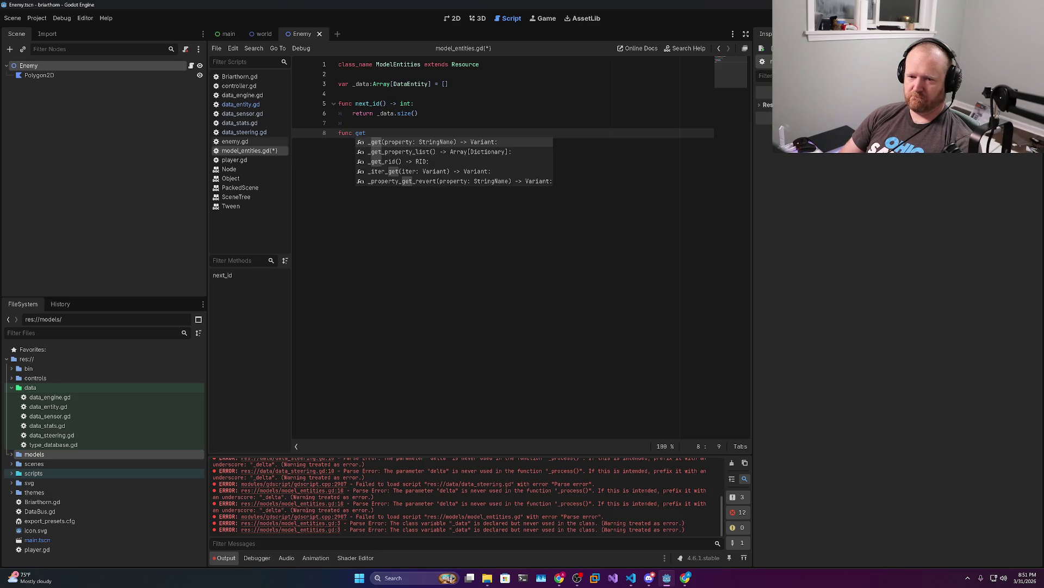
text(_position)
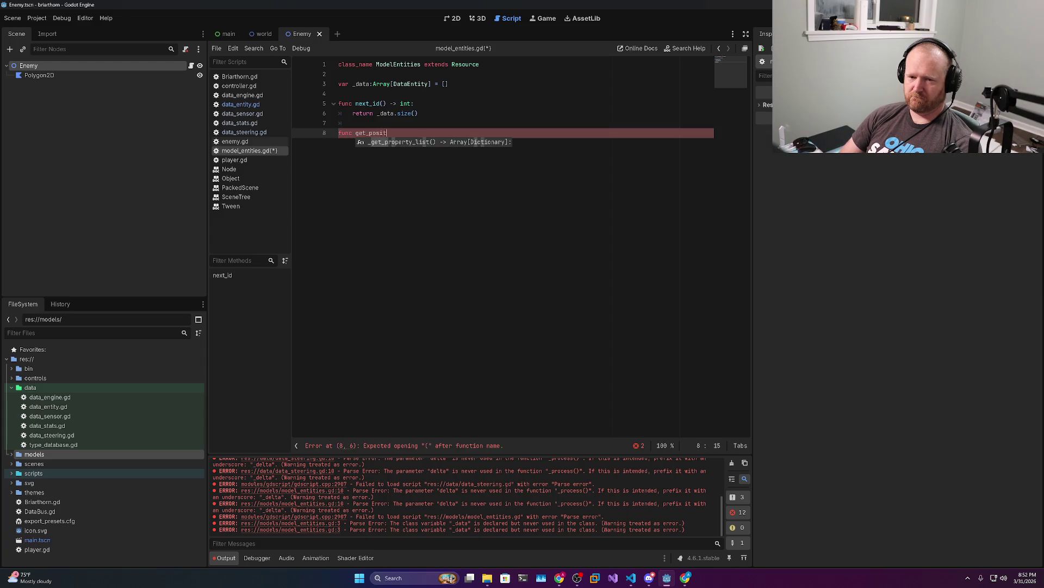
text(()
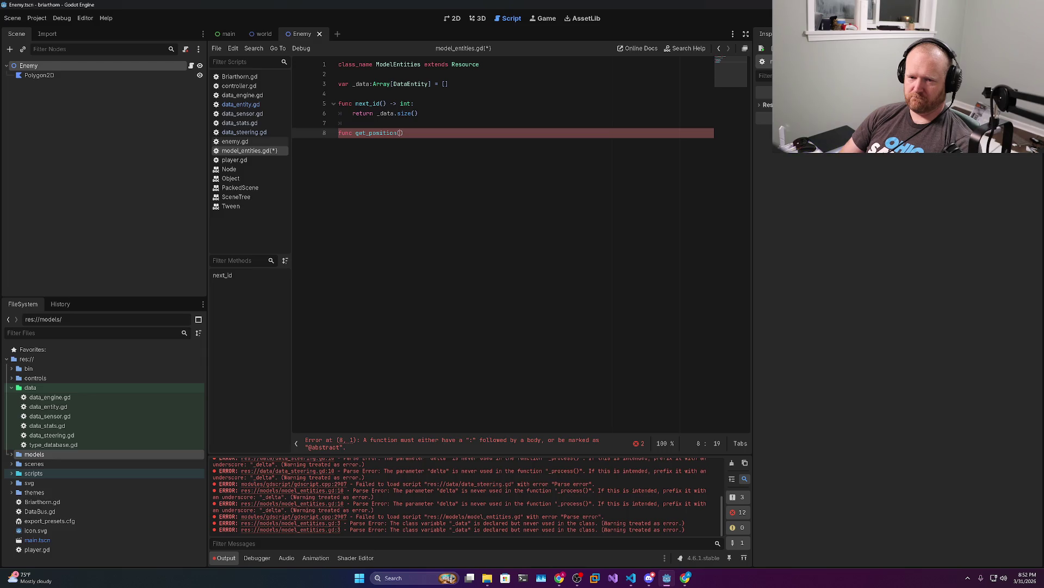
text(x: int))
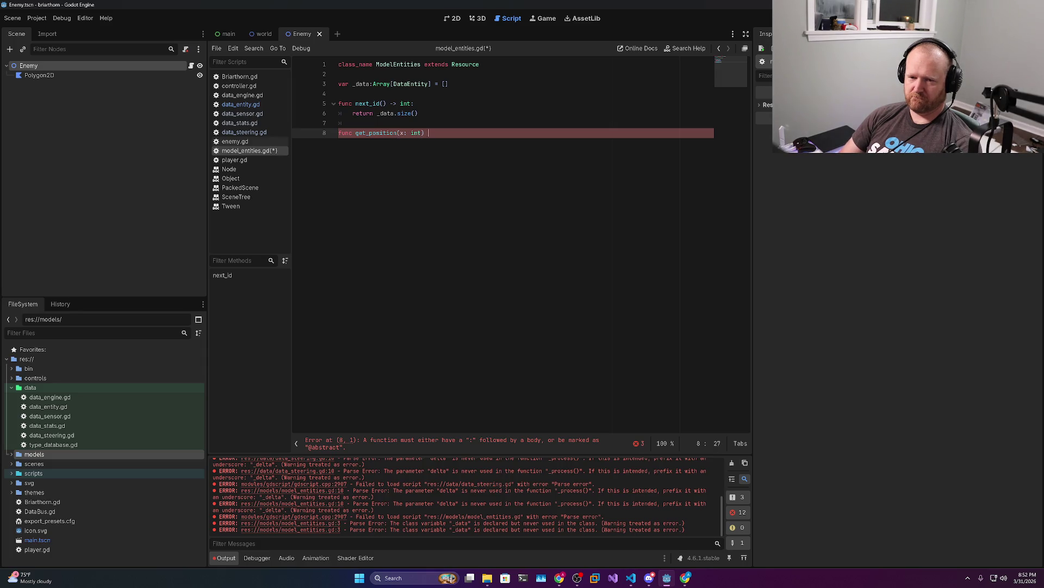
text( -> Vector2)
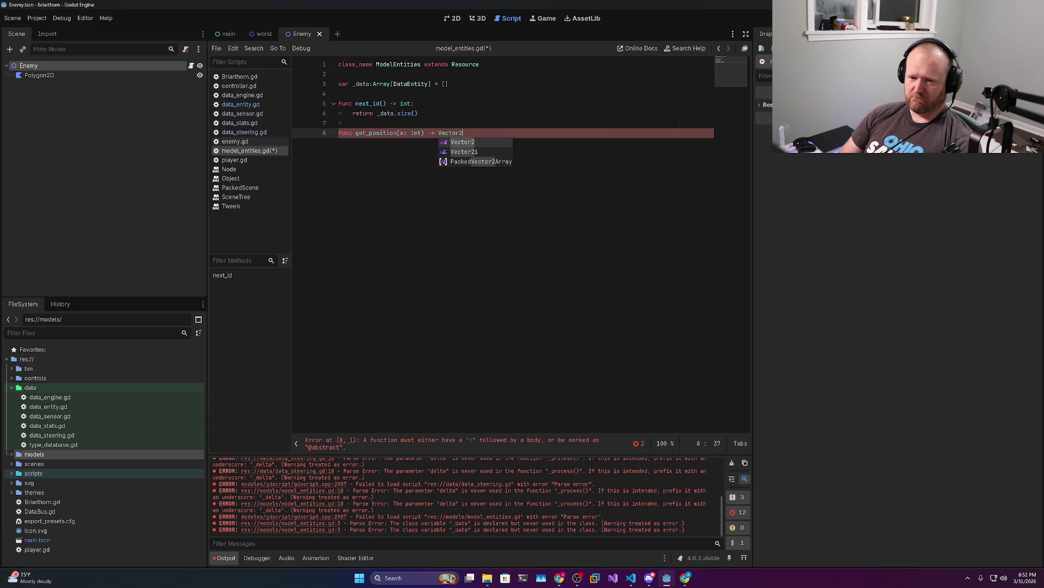
text(:)
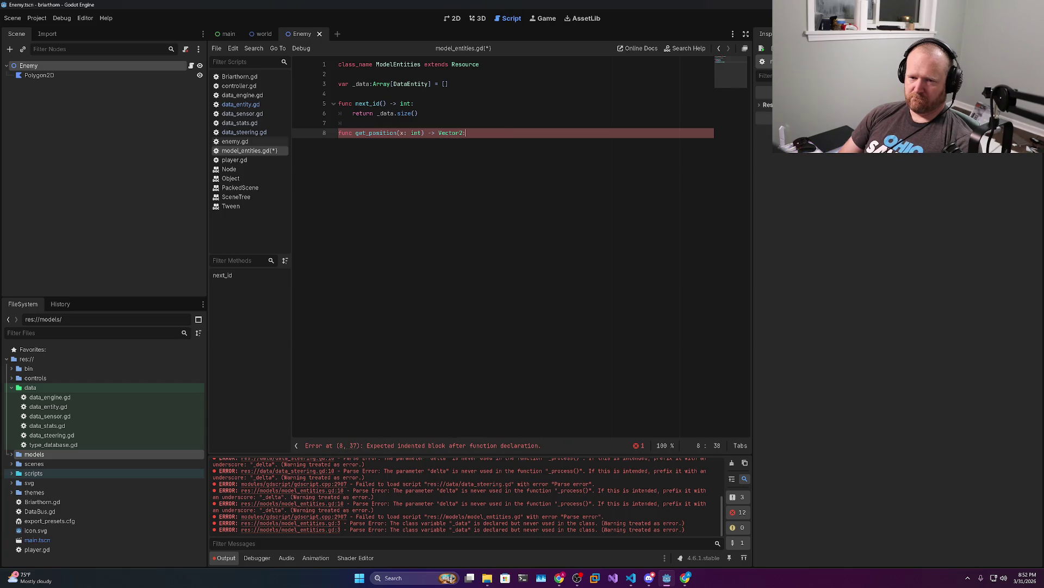
- Give get_position the body return _data[x].position and save model_entities.gd
key(Return)
text(return _d)
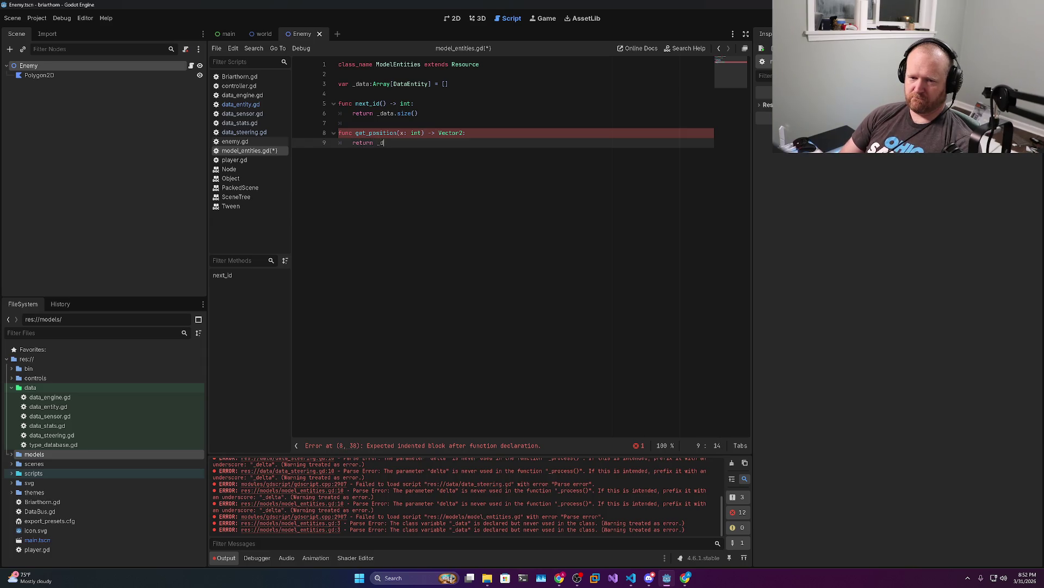
text(ata[x].)
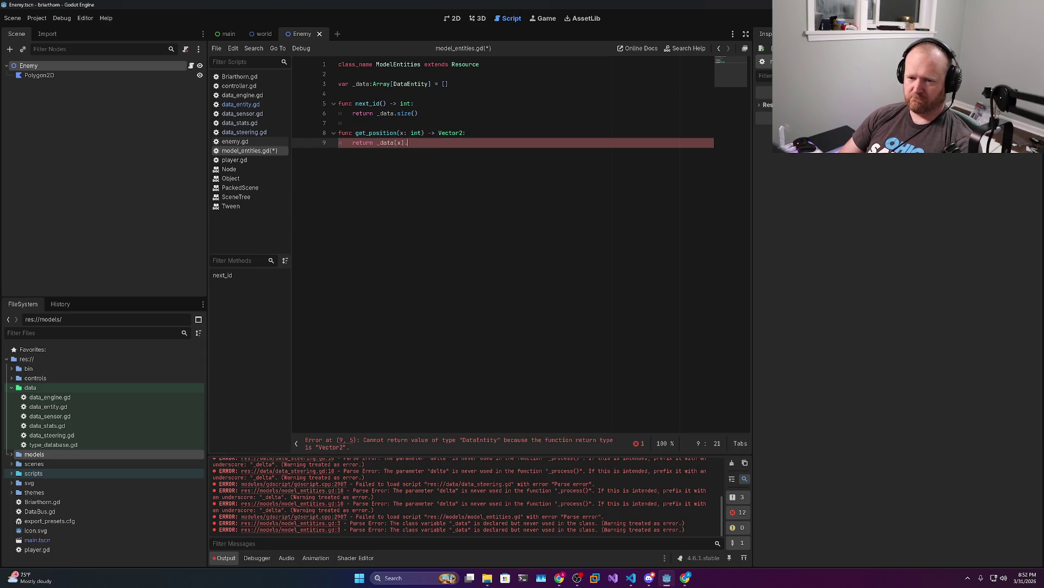
text(position)
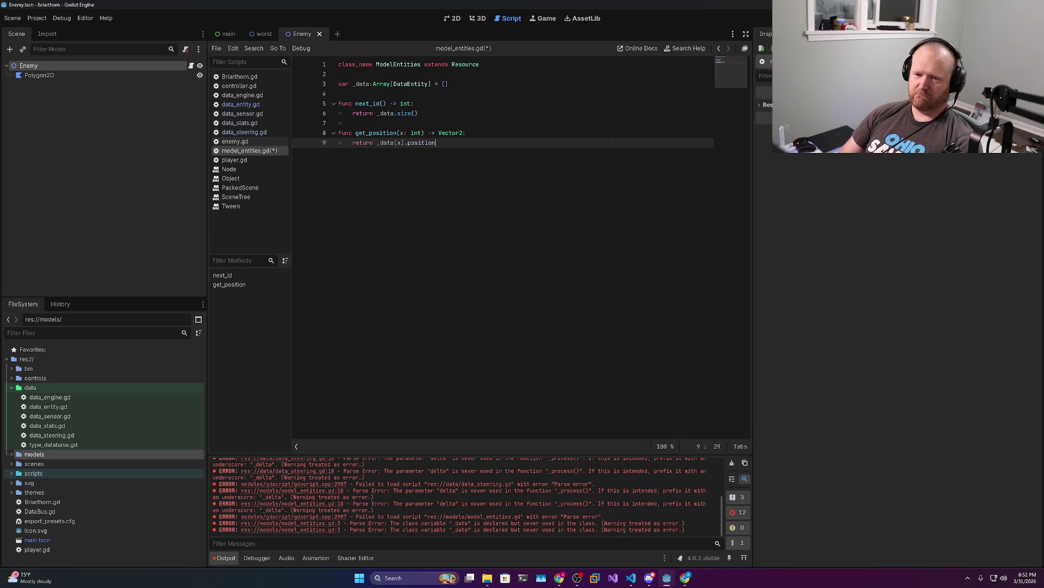
key(Return)
key(Return)
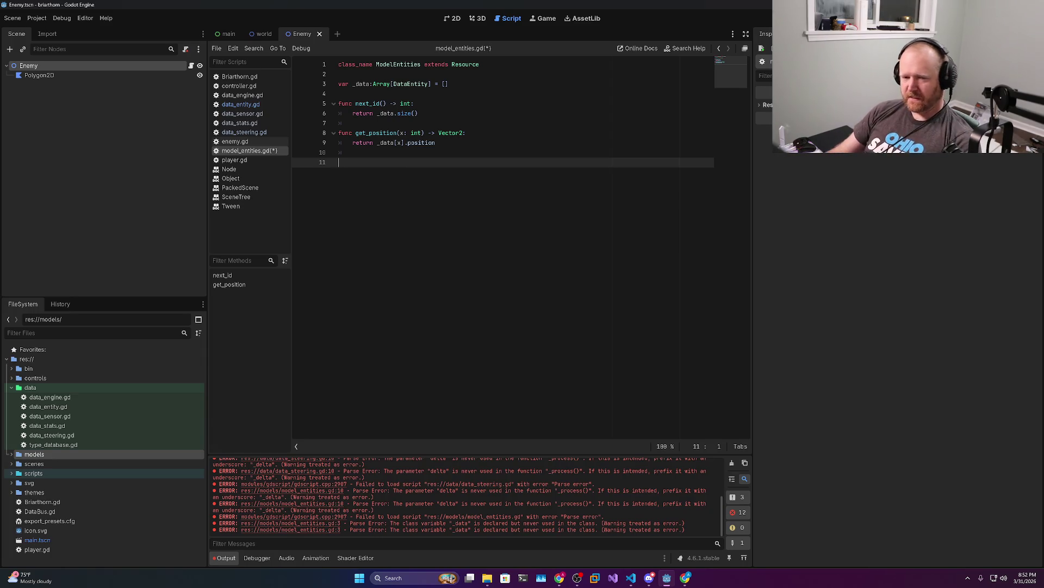
key(ctrl+s)
- Inspect the x: int parameter of get_position, then go to the Array docs in Chrome
click(373, 143)
key(ctrl+Right)
key(ctrl+Right)
key(ctrl+Right)
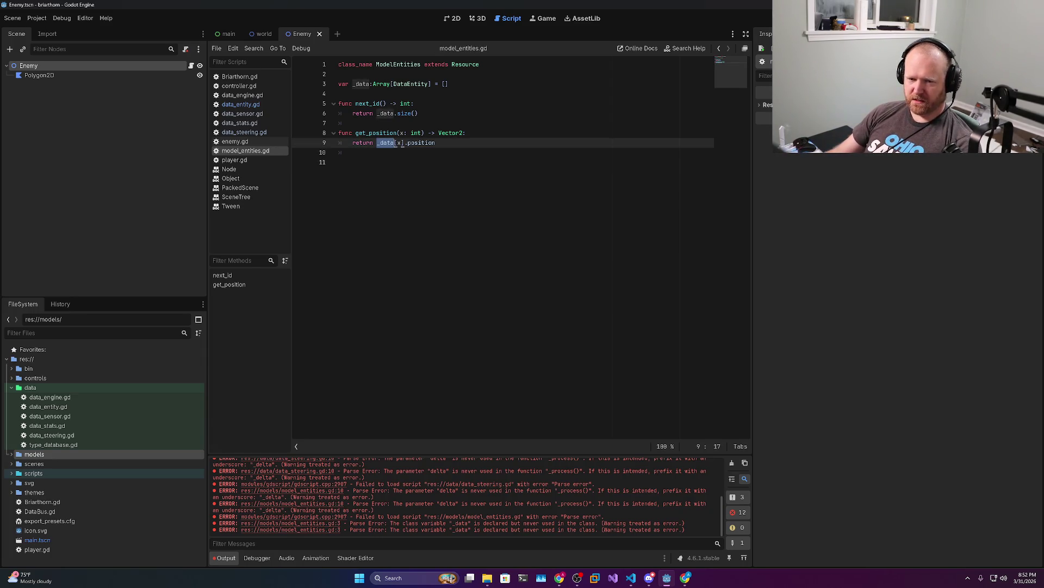
key(Up)
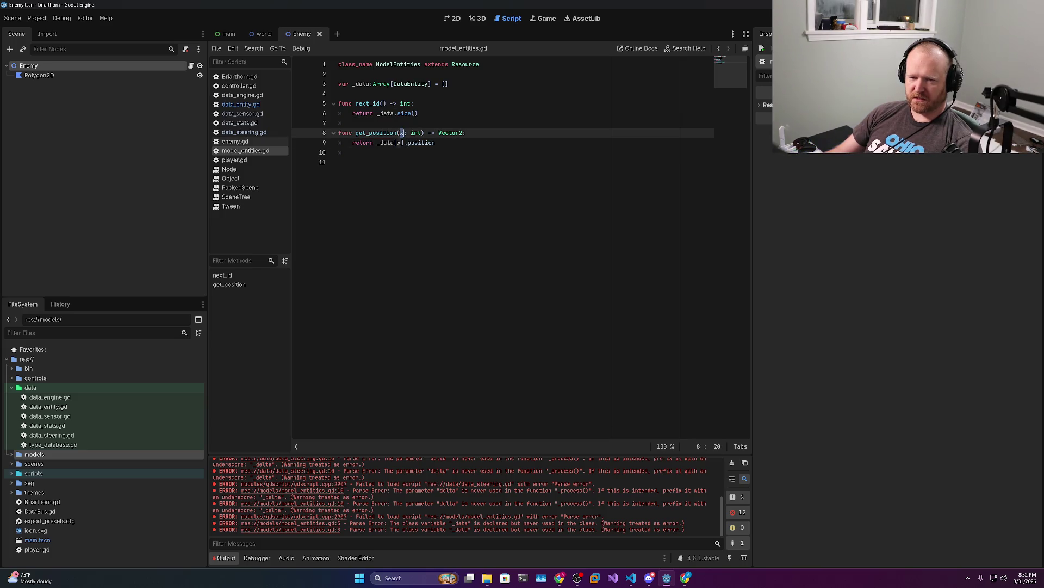
double_click(416, 133)
click(466, 133)
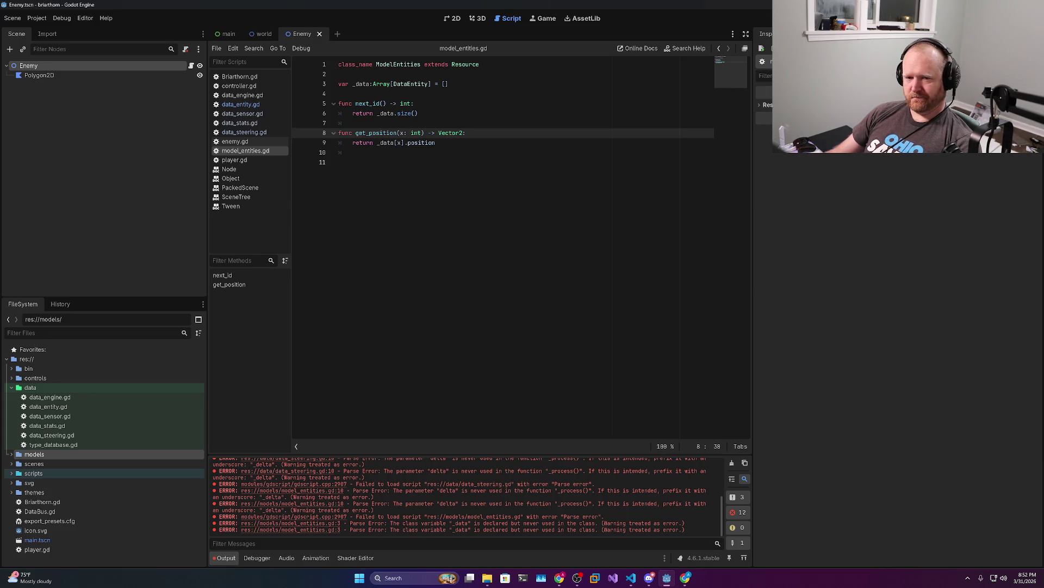
click(565, 579)
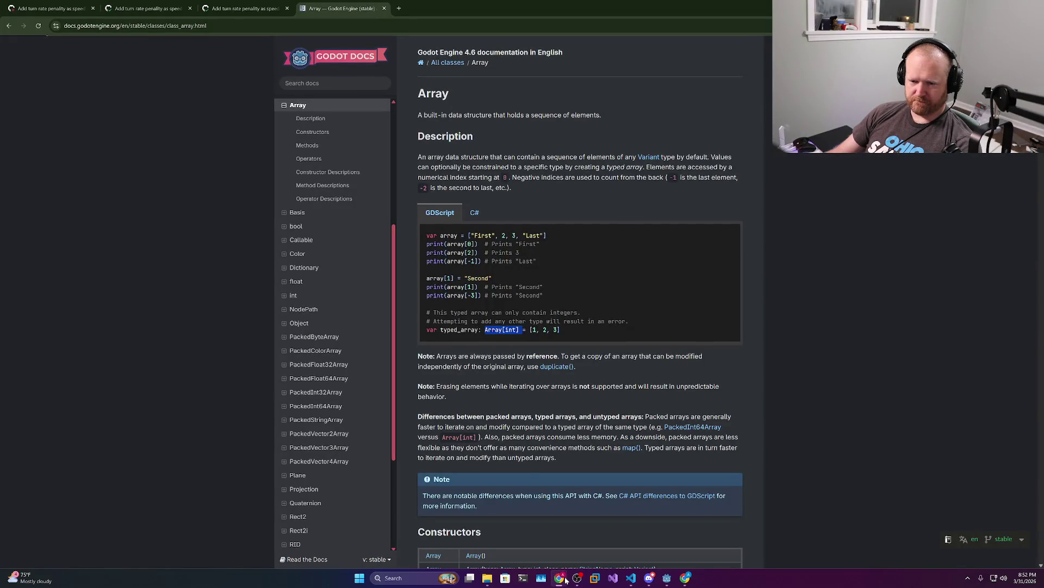
- Highlight the array[-1] and -3 negative-index examples, scroll the Array docs, then open PackedInt64Array
mouse_move(468, 261)
mouse_down()
mouse_move(472, 252)
mouse_move(533, 262)
mouse_up()
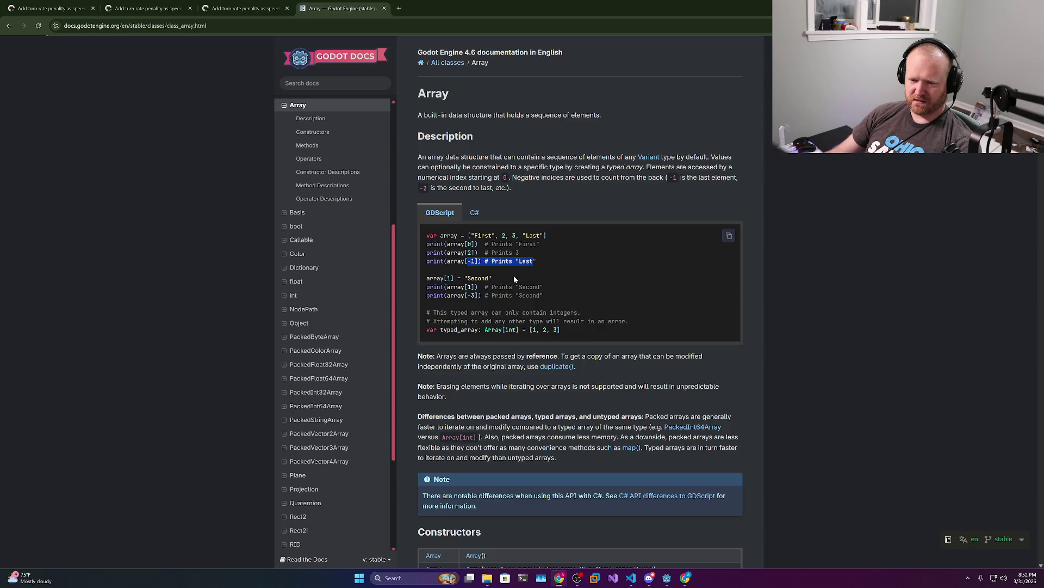
drag(468, 295, 481, 296)
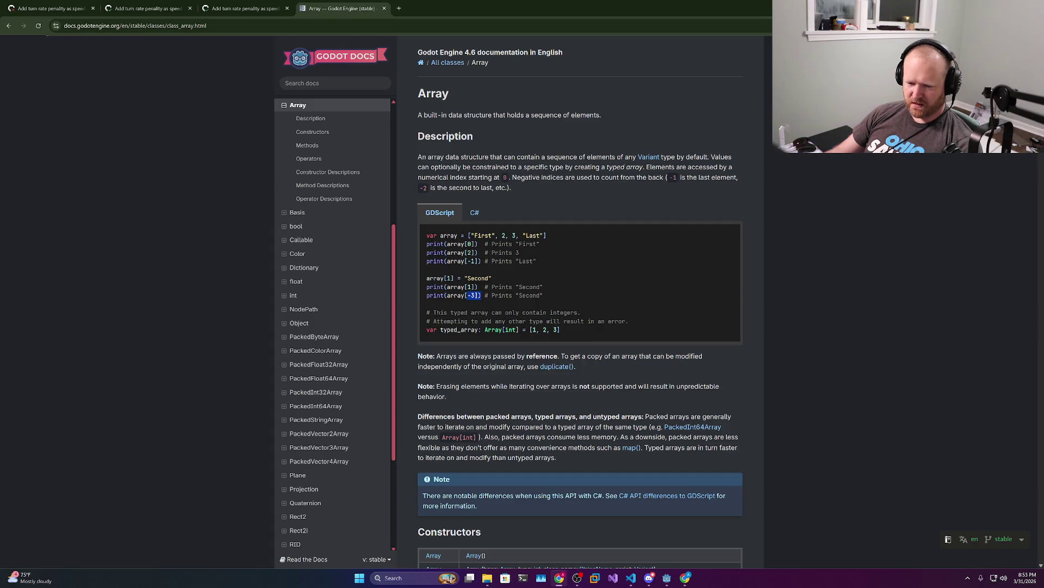
scroll(537, 415, down, 3)
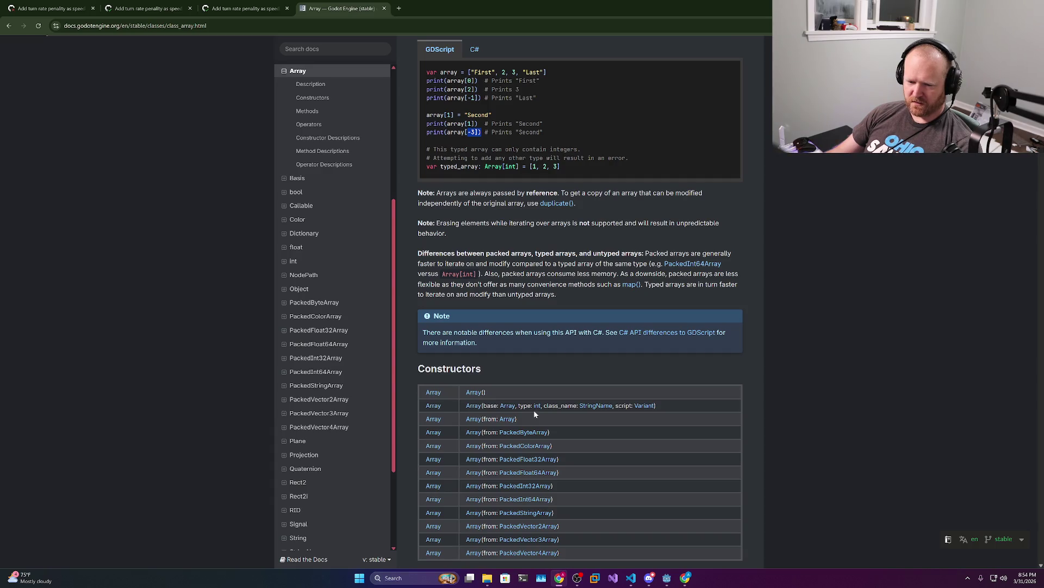
scroll(535, 415, down, 2)
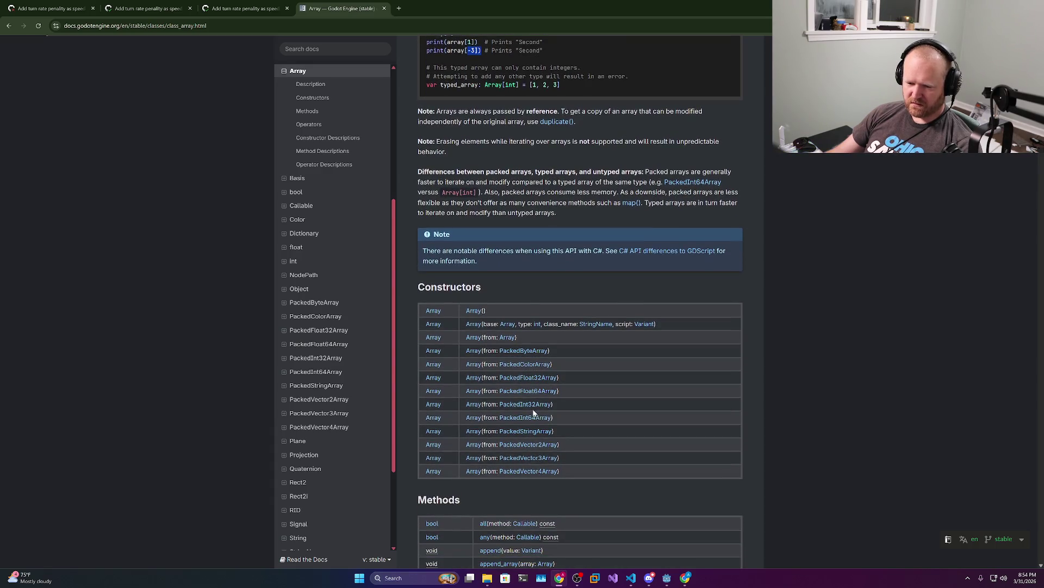
scroll(531, 407, down, 2)
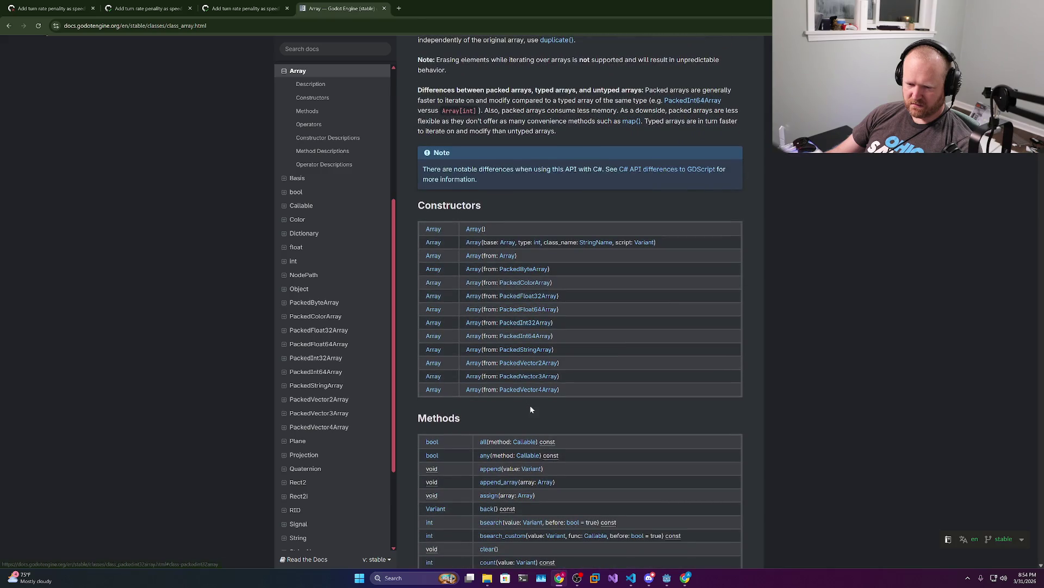
scroll(530, 406, up, 1)
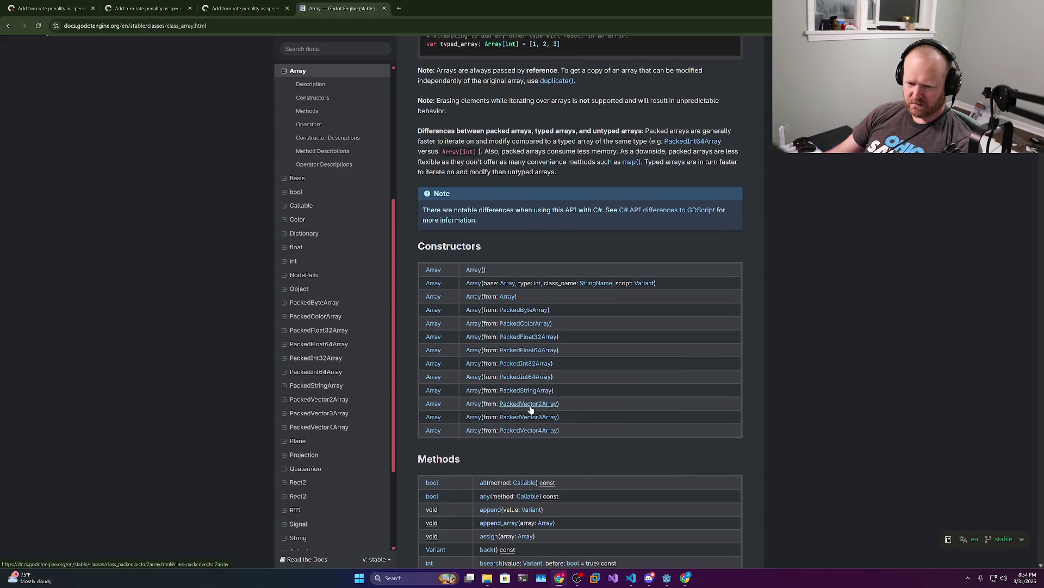
scroll(530, 408, up, 1)
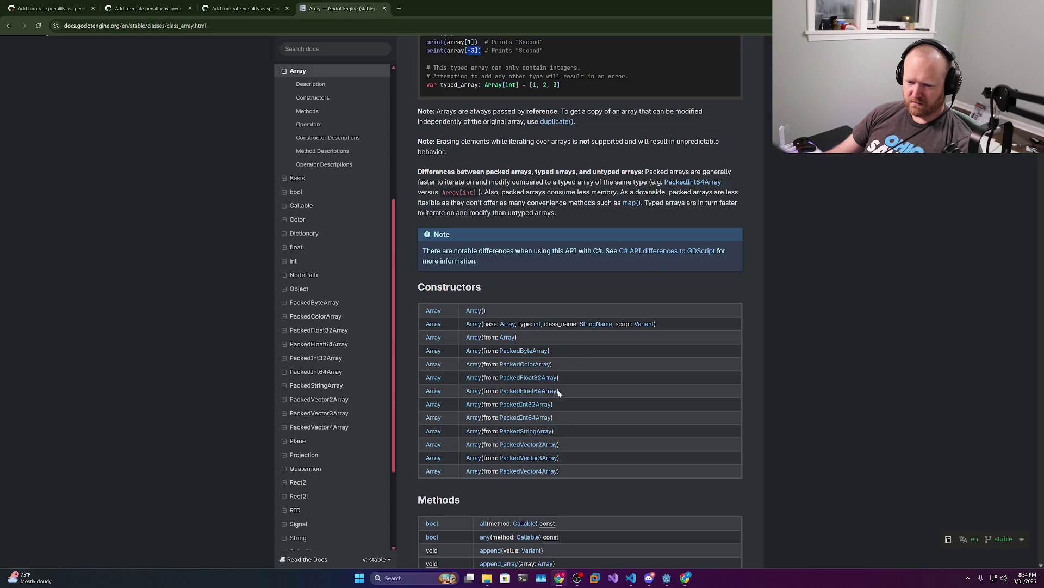
scroll(547, 452, down, 1)
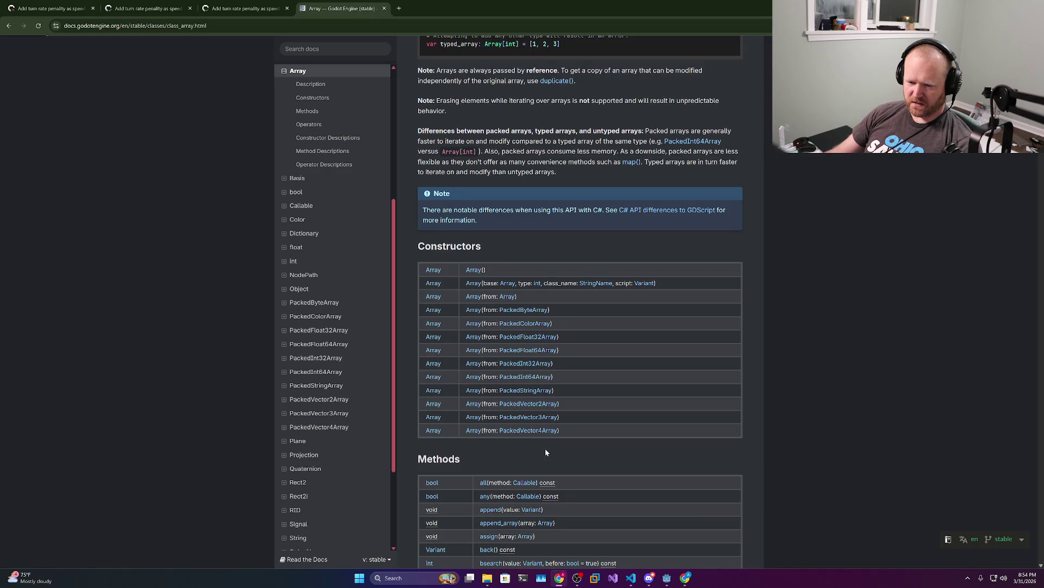
scroll(545, 452, up, 5)
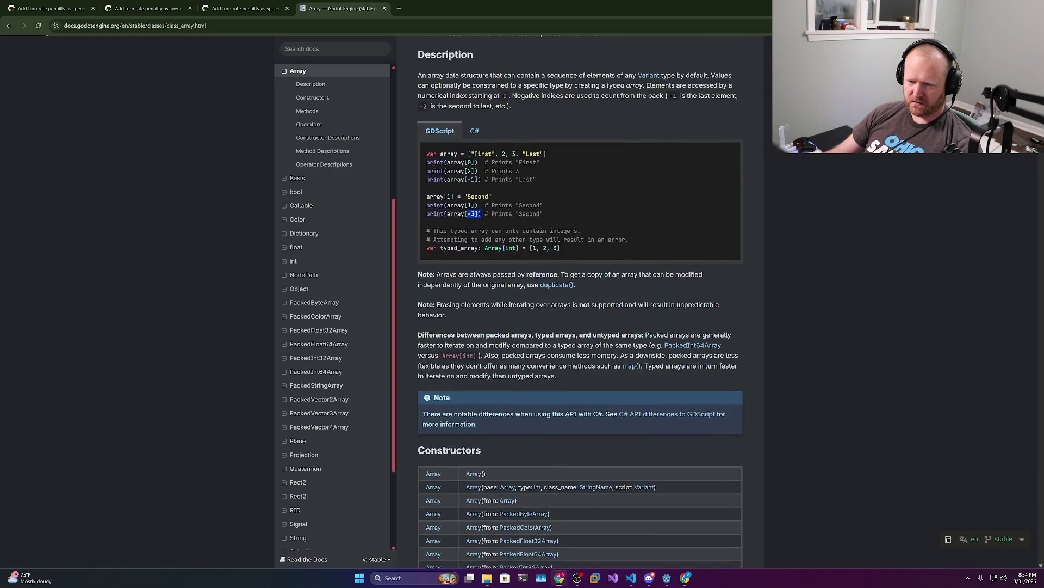
click(683, 344)
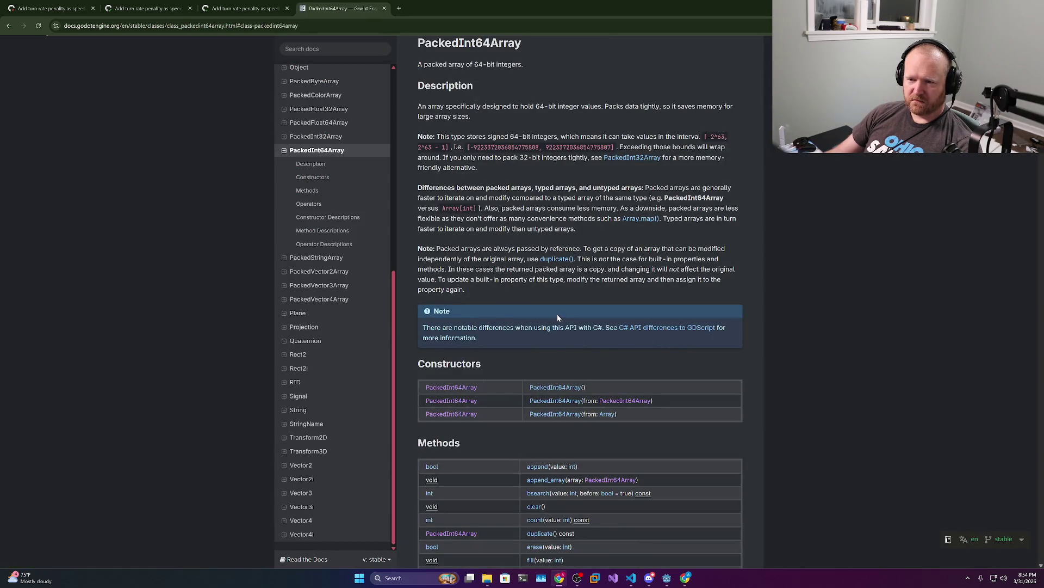
- Skim the PackedInt64Array methods, go back to the Array page, and return to Godot
scroll(547, 357, down, 3)
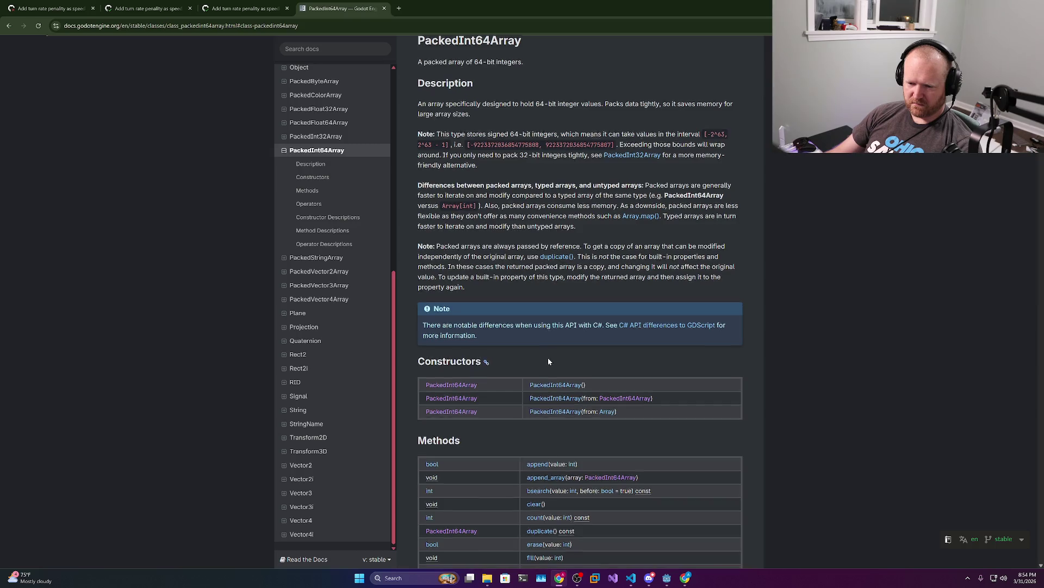
scroll(522, 348, down, 3)
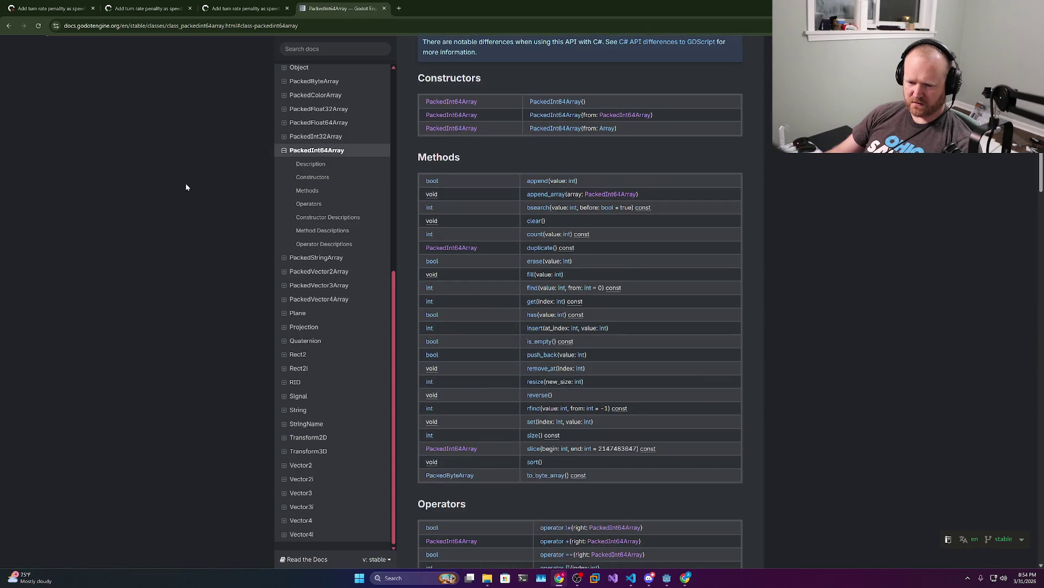
click(9, 25)
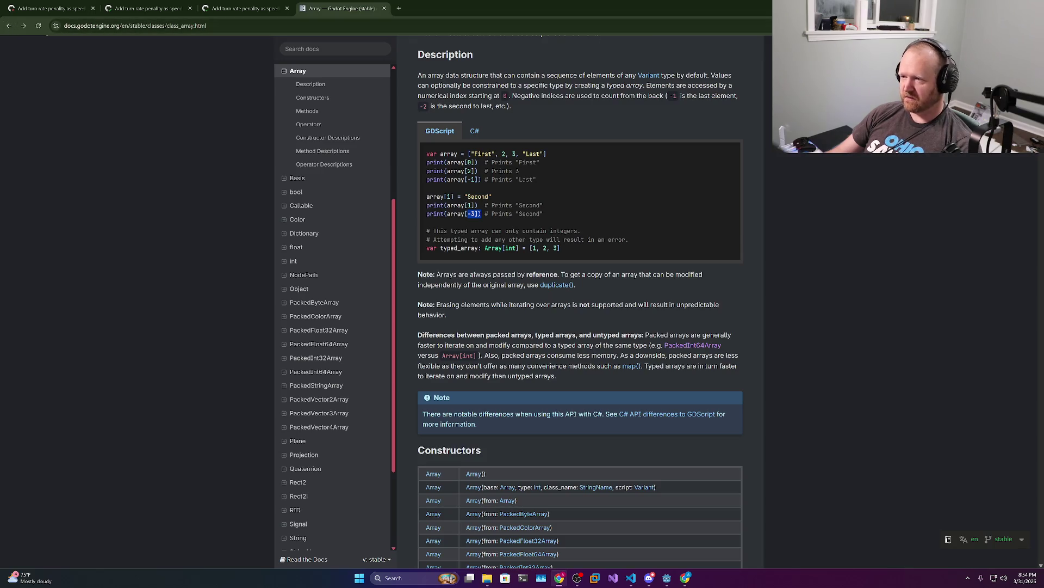
key(alt+Tab)
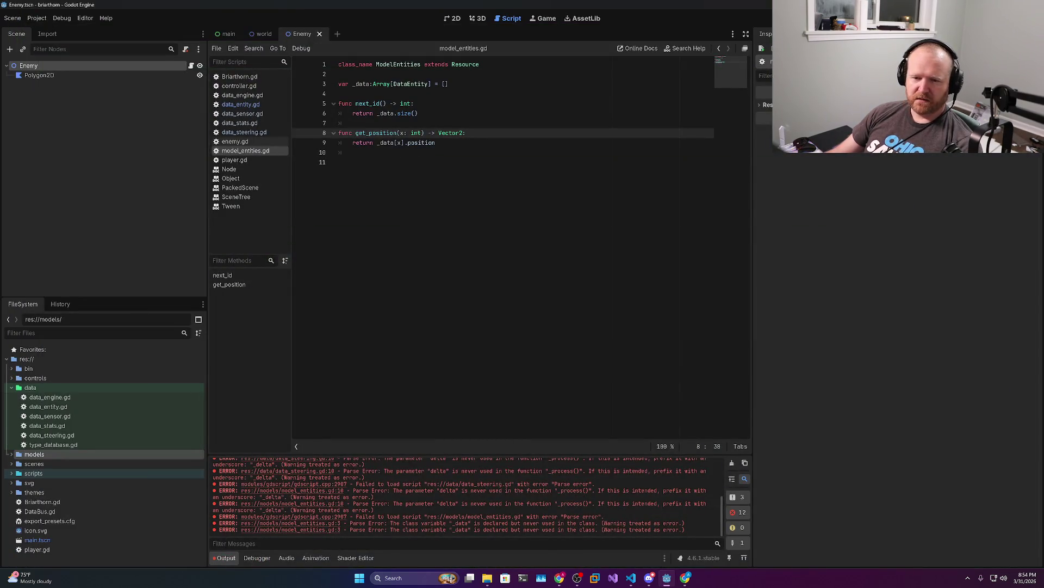
- Add and remove blank lines after next_id in model_entities.gd, then open data_engine.gd
click(339, 162)
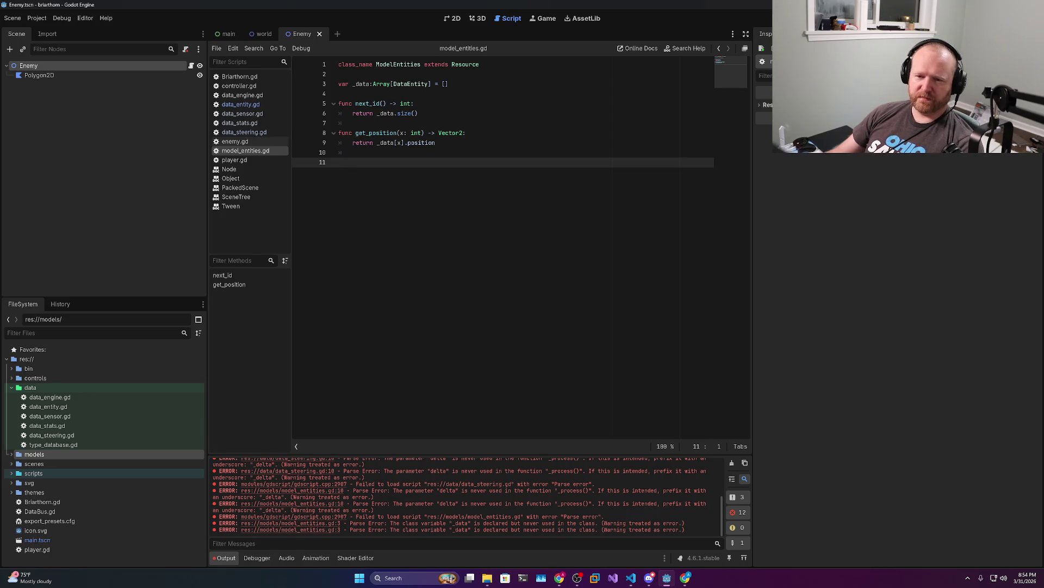
double_click(368, 103)
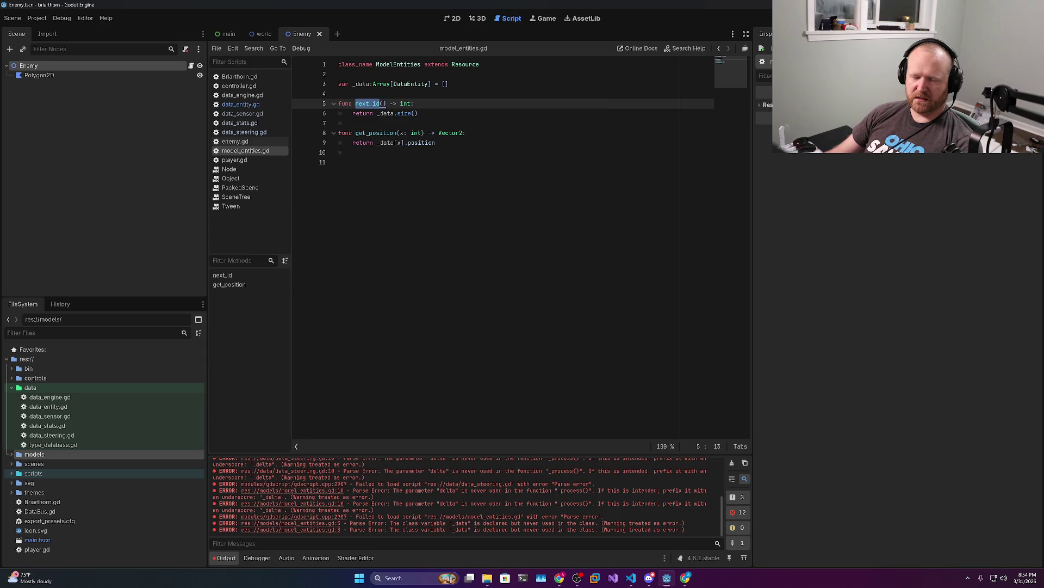
click(418, 113)
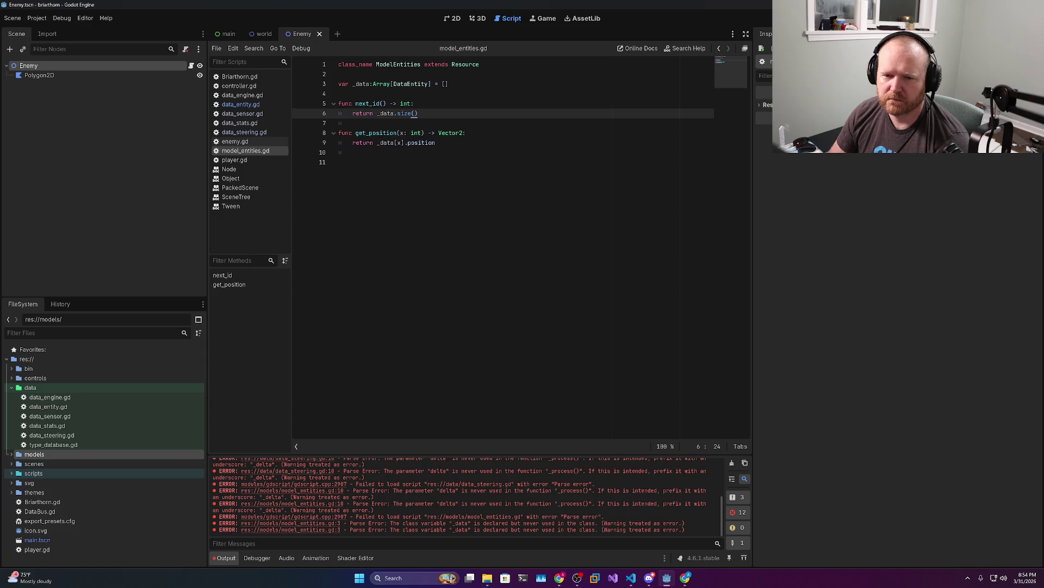
key(Return)
key(Return)
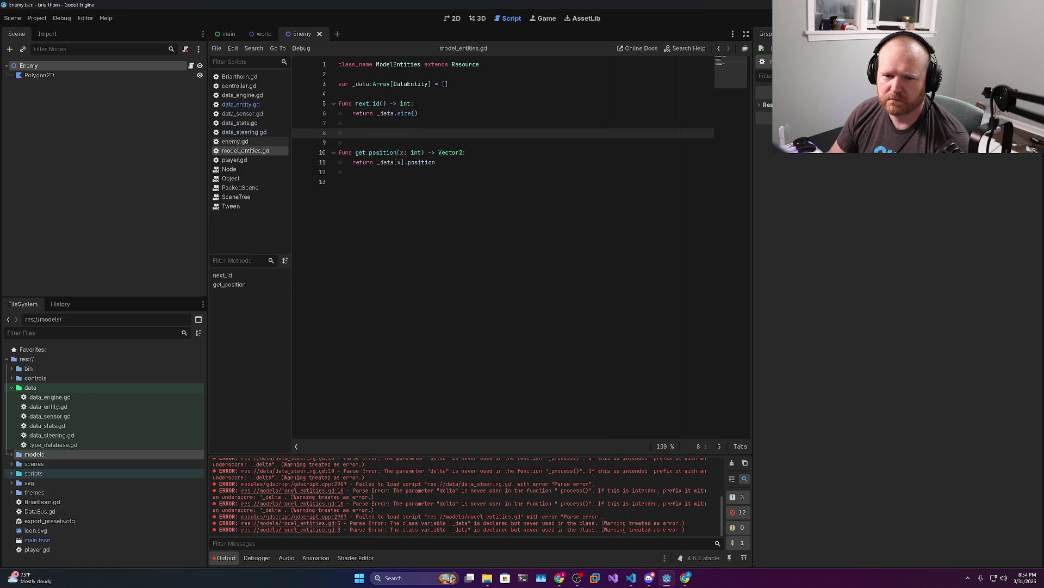
key(BackSpace)
key(BackSpace)
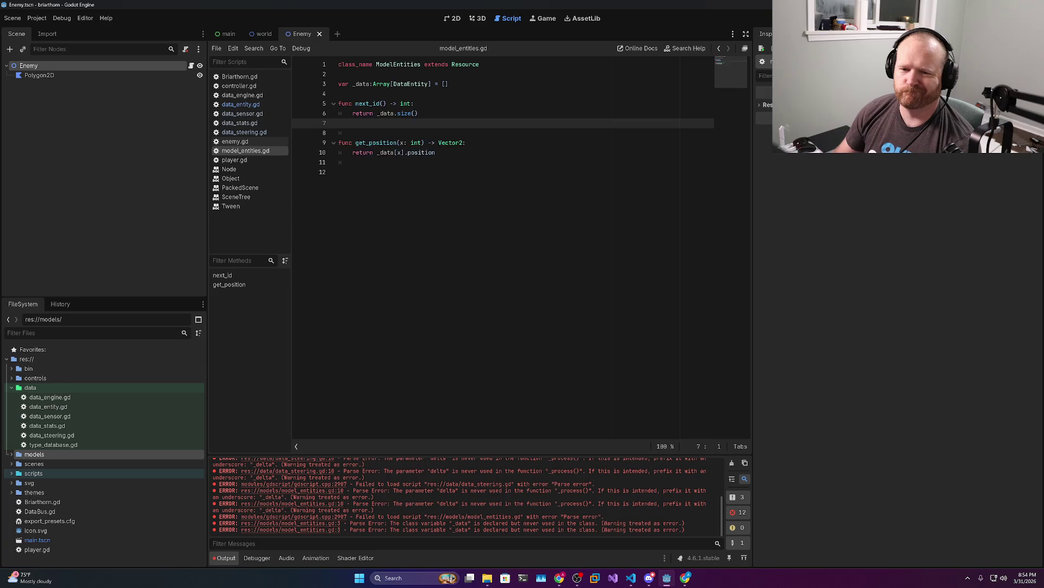
key(BackSpace)
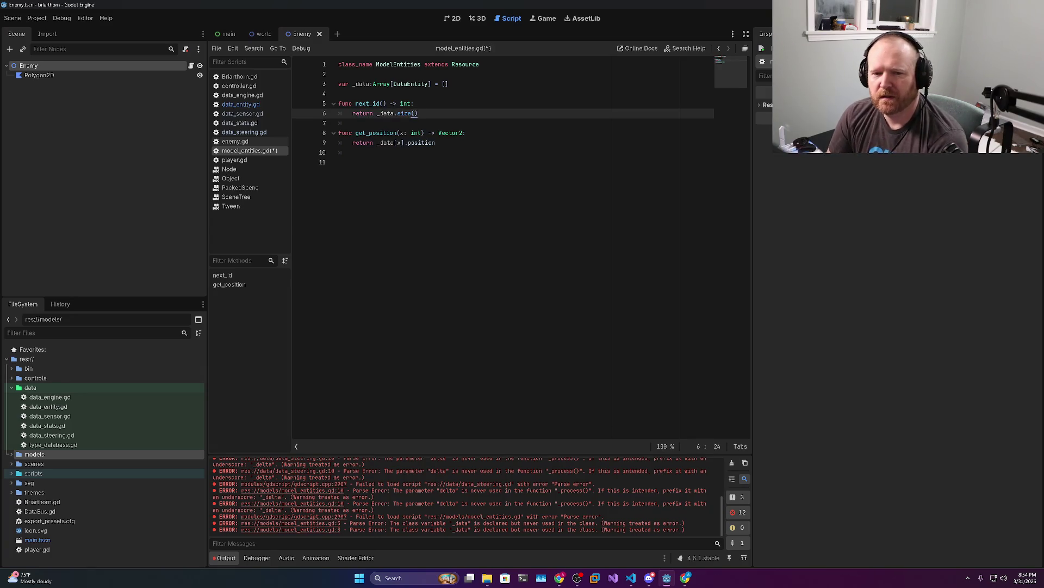
click(233, 101)
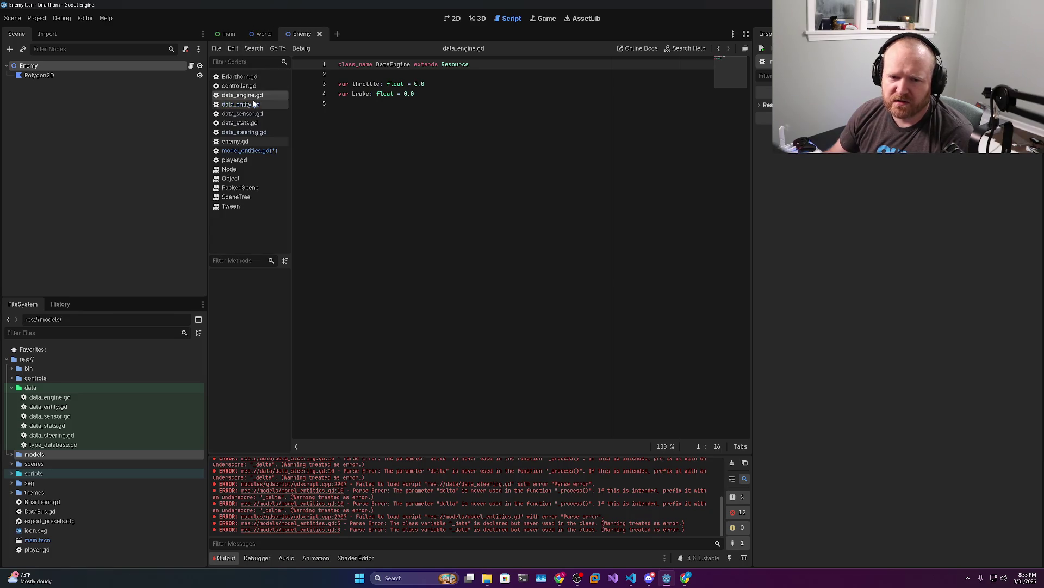
- Review data_entity.gd's fields and return to the world scene tab
click(251, 105)
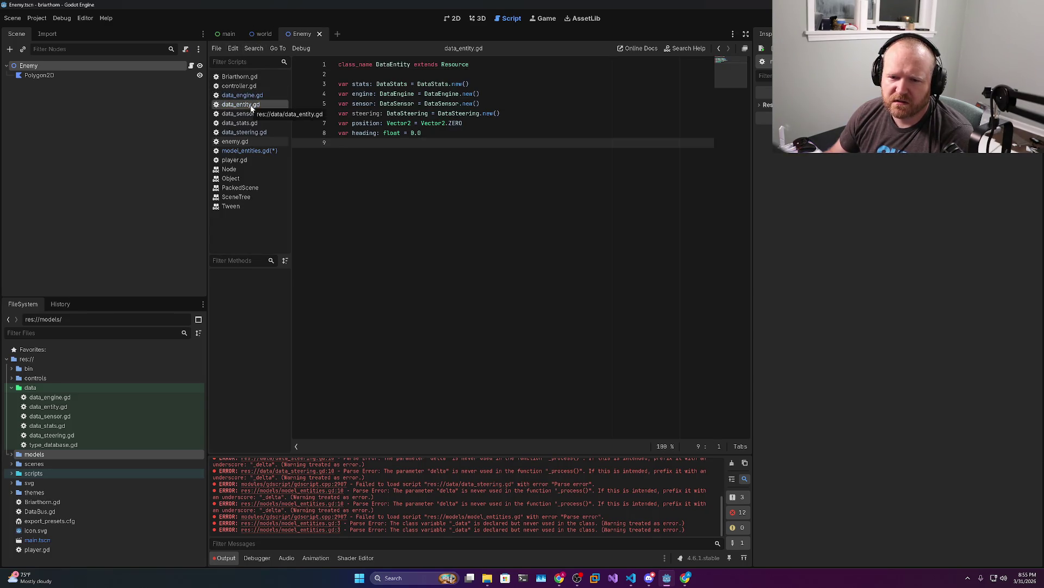
click(259, 37)
click(312, 35)
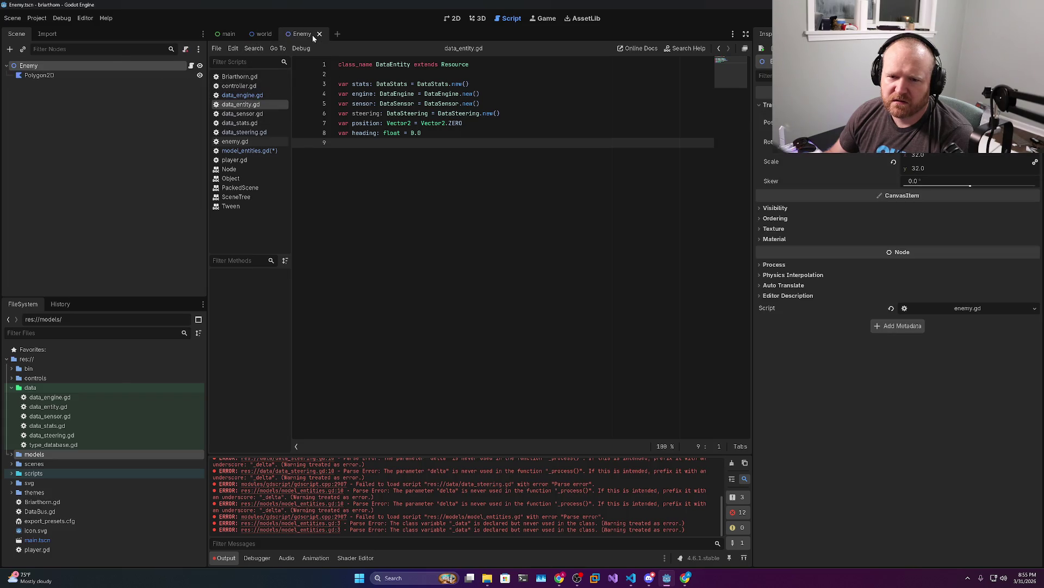
click(233, 35)
click(264, 34)
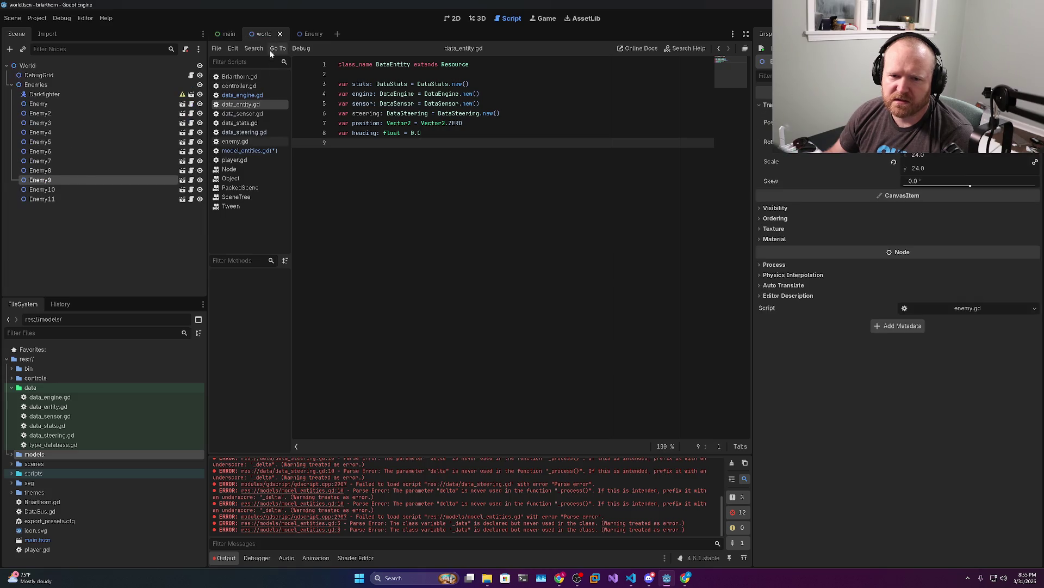
click(242, 95)
- Reopen model_entities.gd to check get_position's x parameter, then open Briarthorn.gd
click(249, 151)
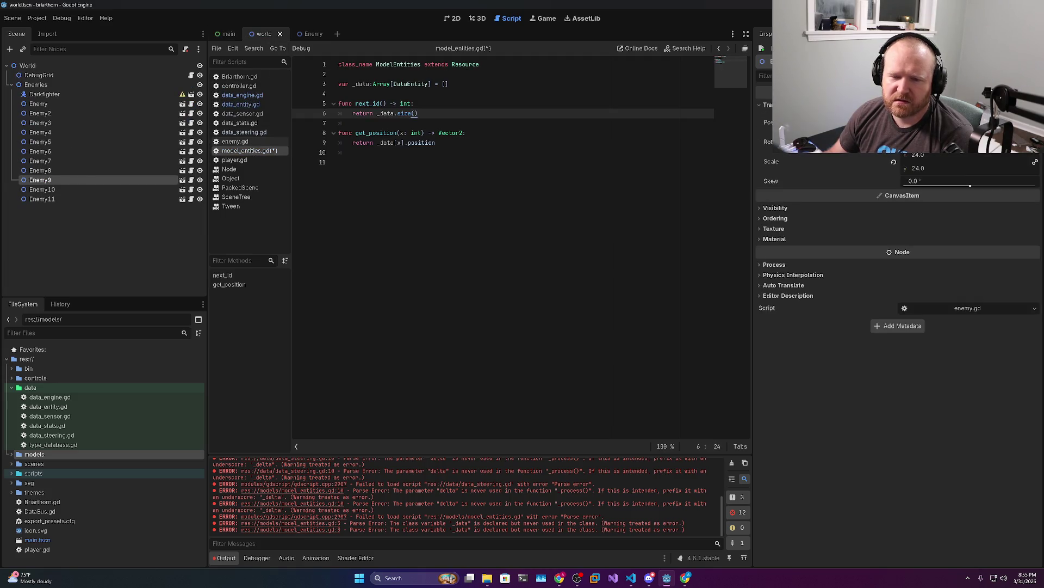
click(348, 152)
key(Tab)
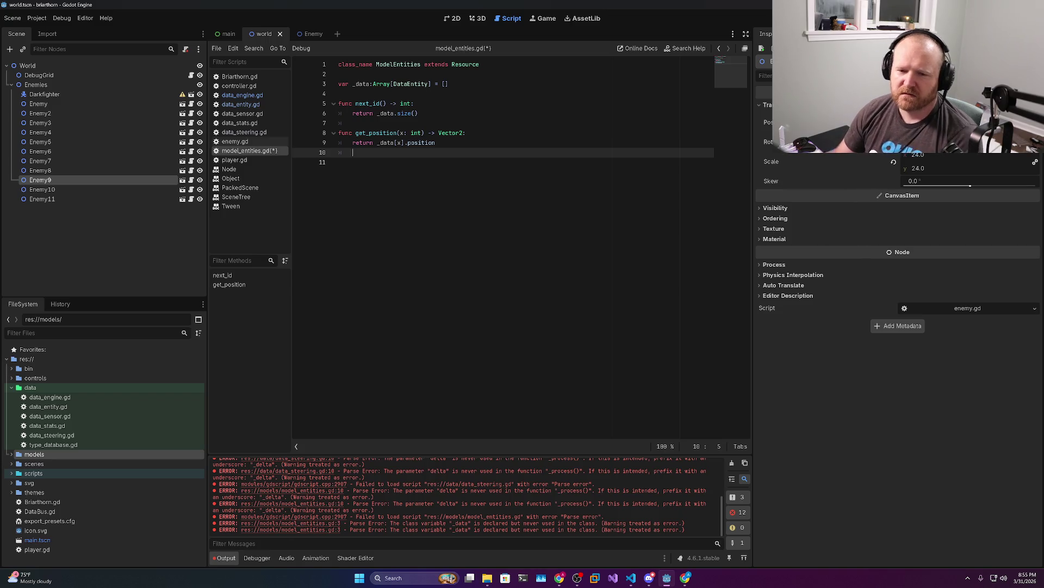
text(=)
key(BackSpace)
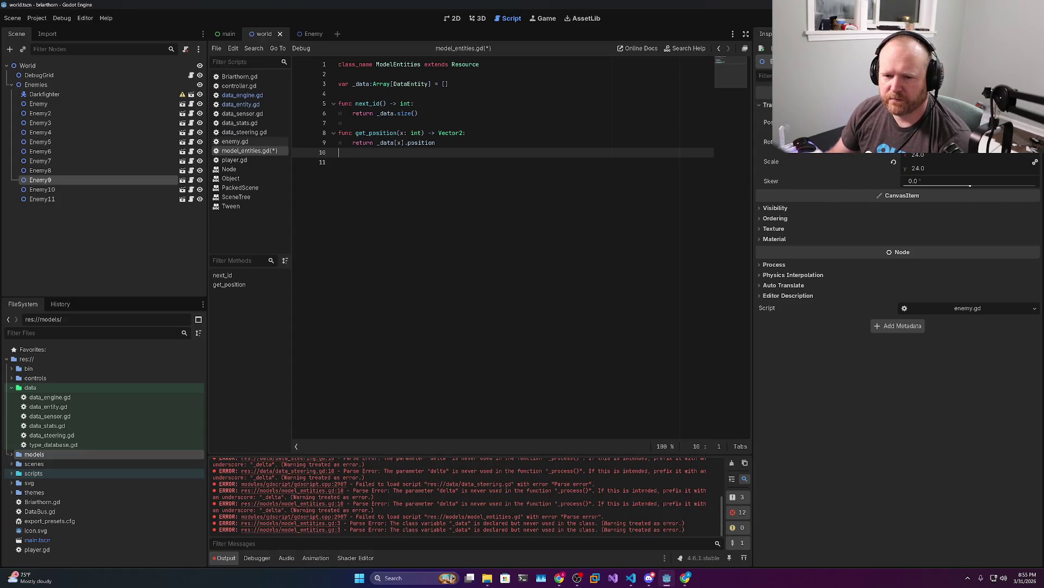
click(403, 133)
click(339, 152)
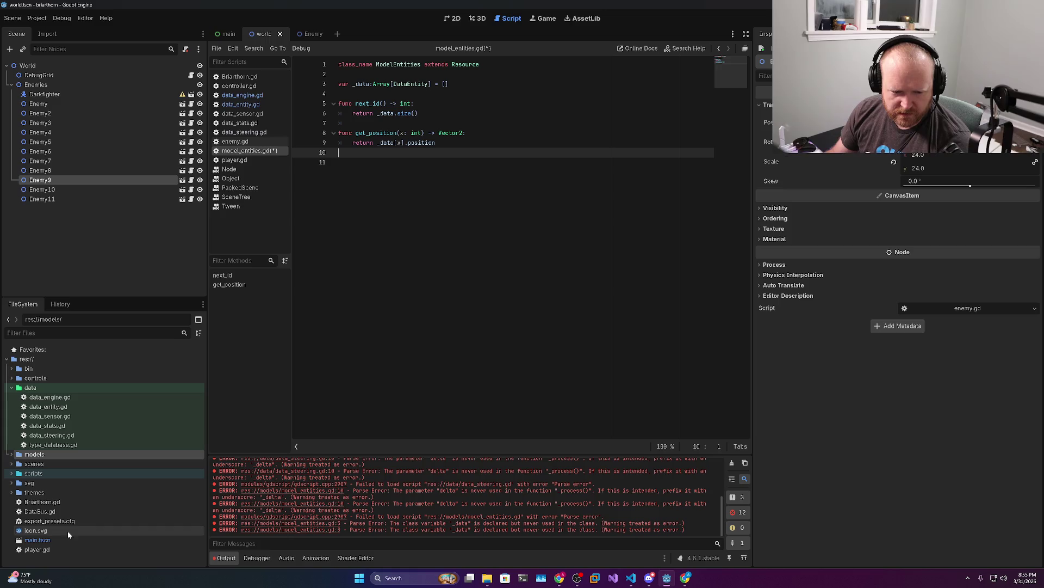
double_click(38, 503)
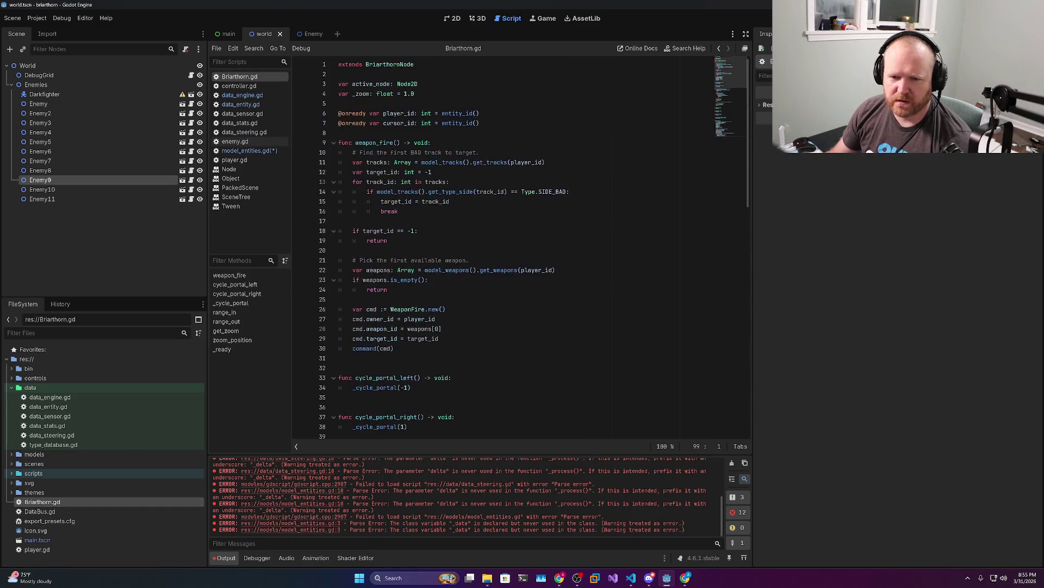
click(489, 123)
key(Return)
key(Return)
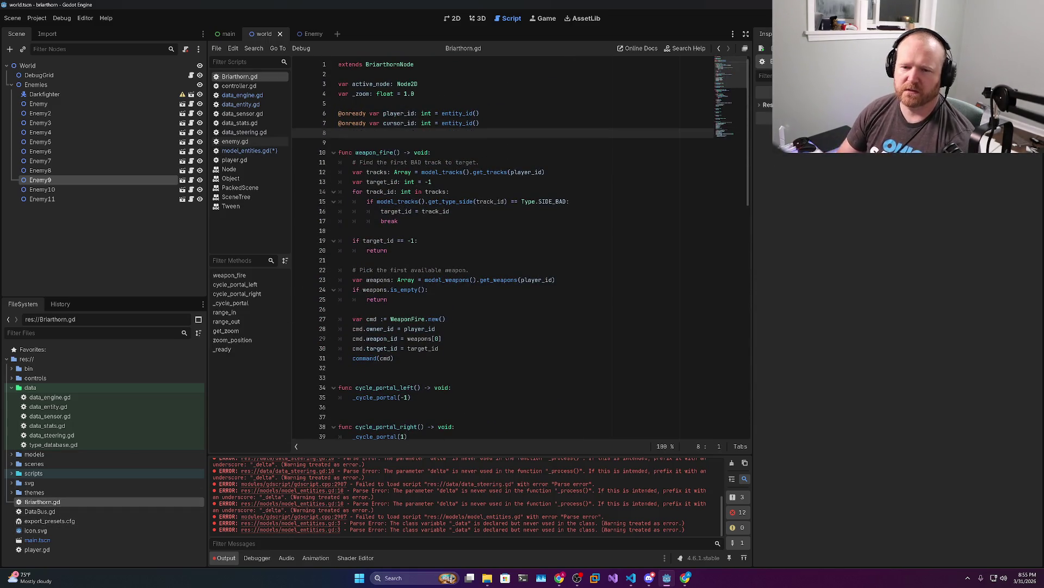
text(# Models)
key(Return)
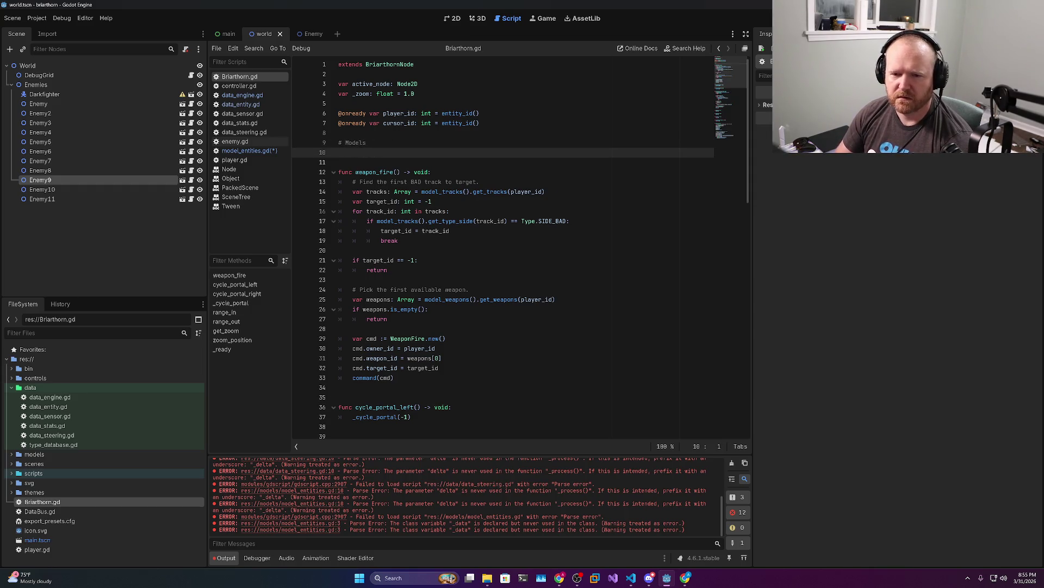
- Declare model_entities as a ModelEntities initialised with ModelEntities.new(), and save
text(ModelEn)
key(Return)
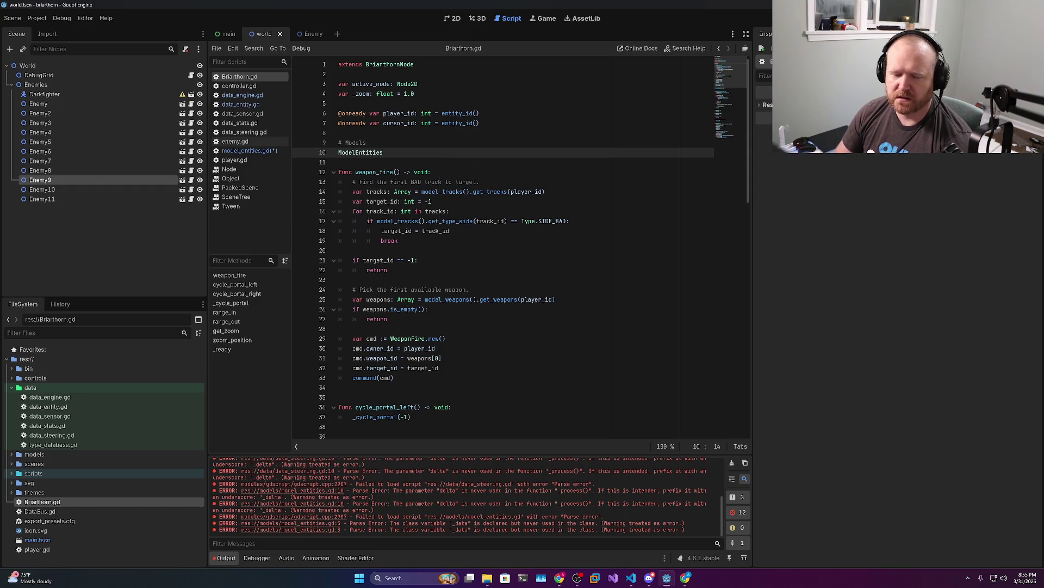
key(BackSpace)
key(BackSpace)
key(BackSpace)
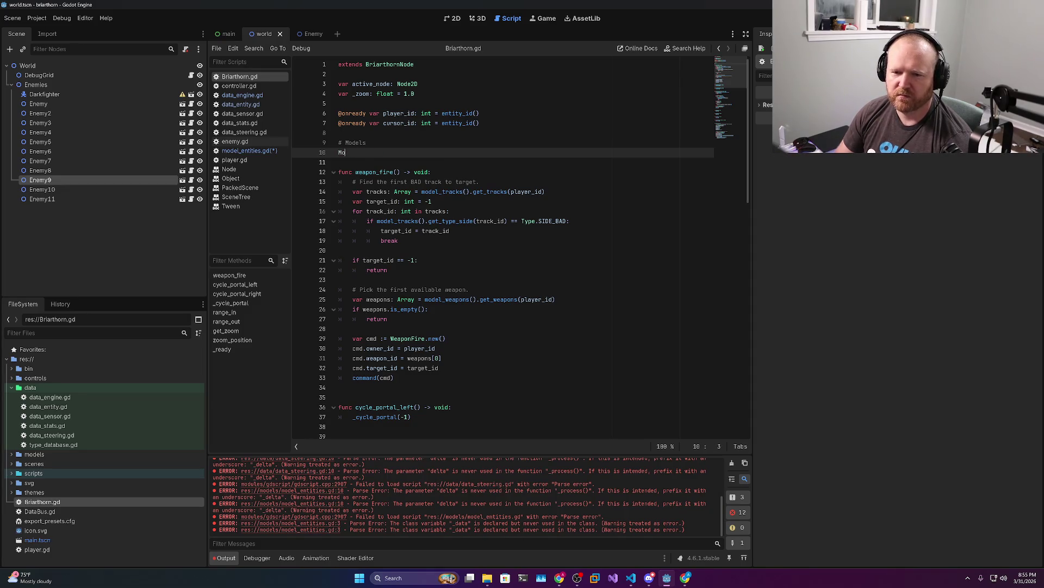
text(var model_entities)
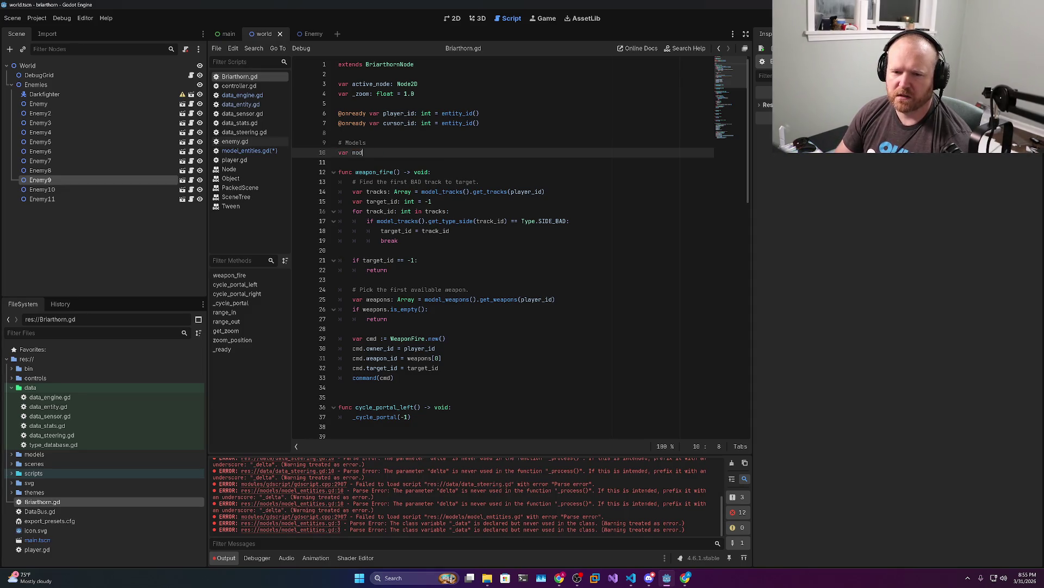
text(: Mod)
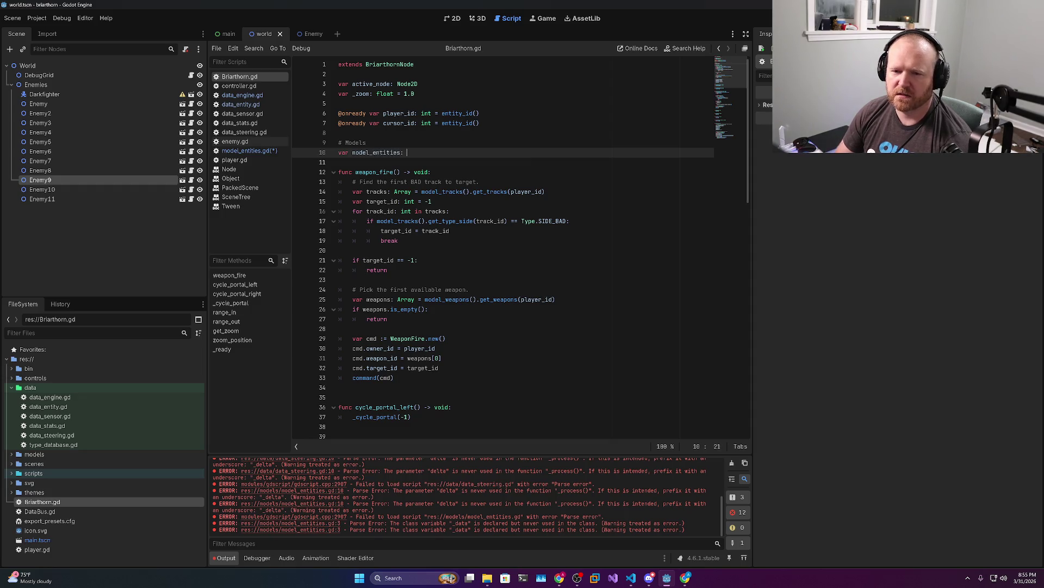
key(Return)
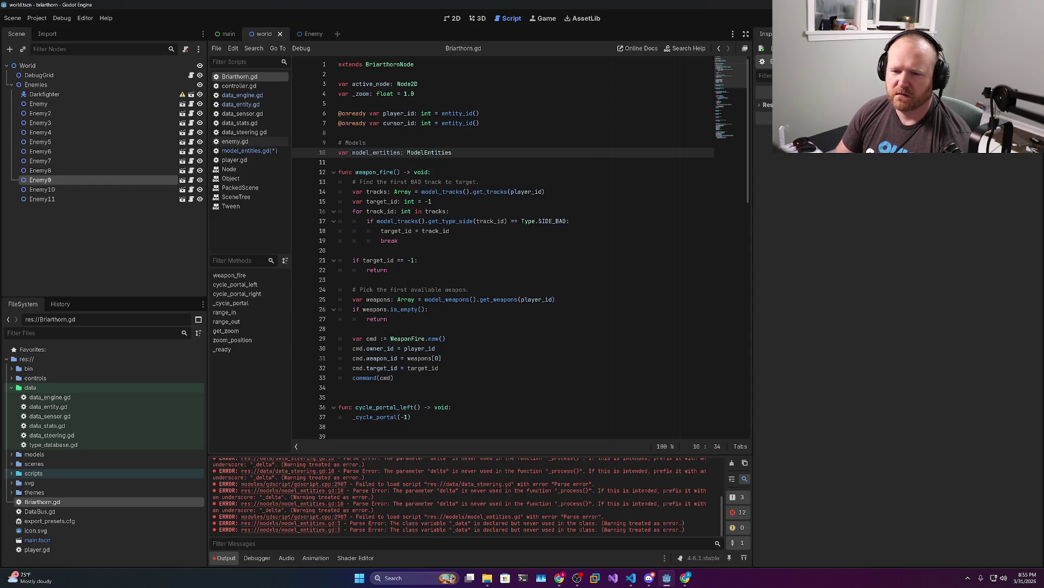
text(Mod)
key(Return)
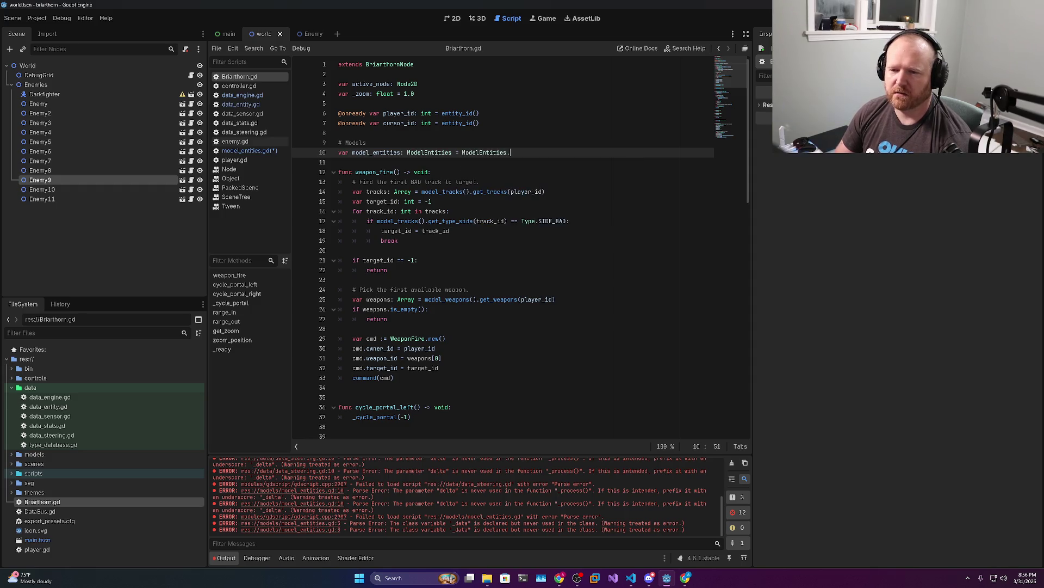
text(.new())
key(ctrl+s)
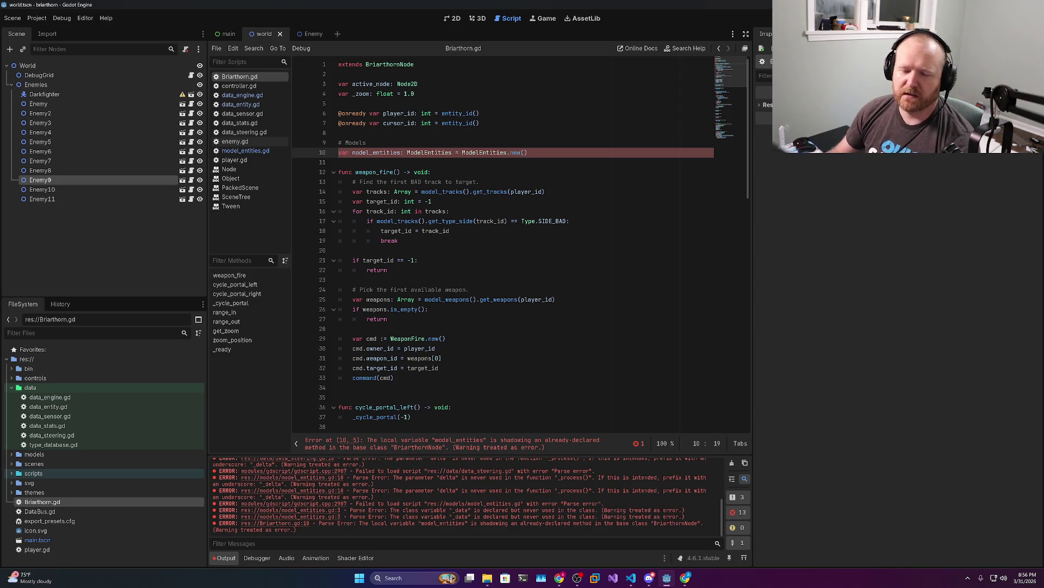
- Rename the variable to model_entities_ and save the script
text(_)
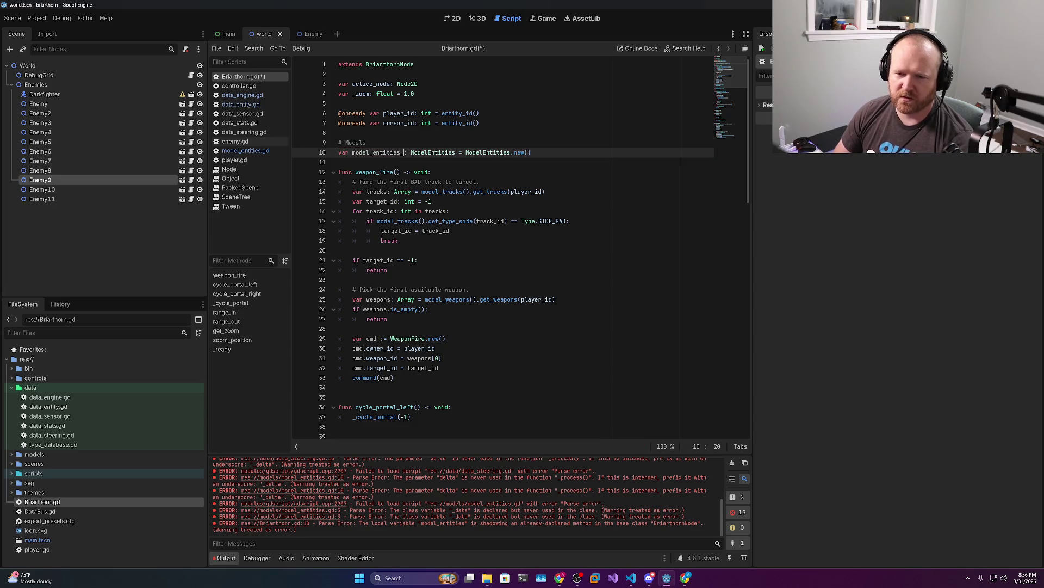
key(ctrl+s)
scroll(519, 247, down, 10)
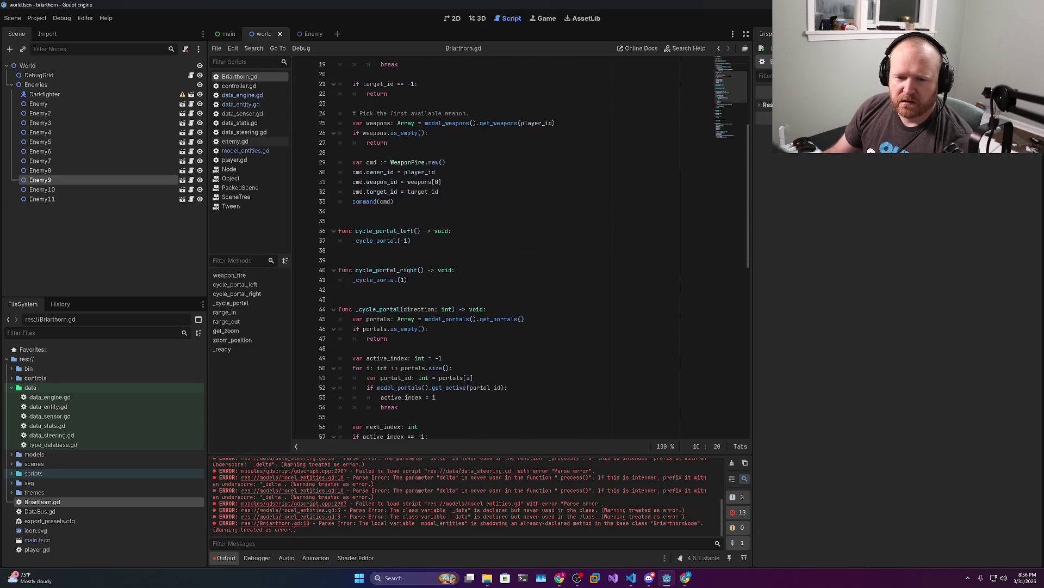
scroll(520, 247, down, 8)
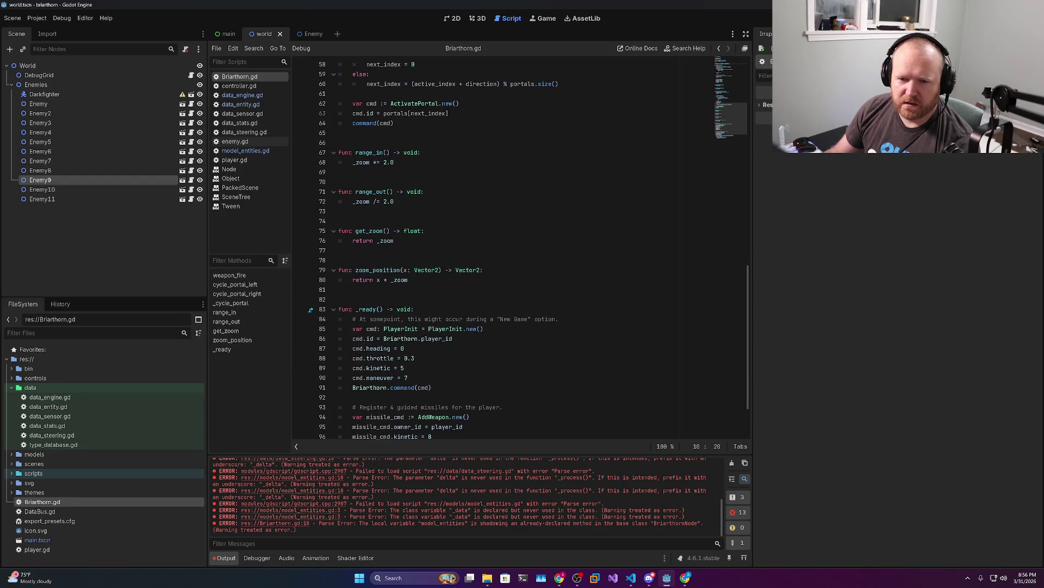
scroll(520, 247, down, 2)
- Add a model_entities_.get_position(0) call as the first line of _ready
click(415, 245)
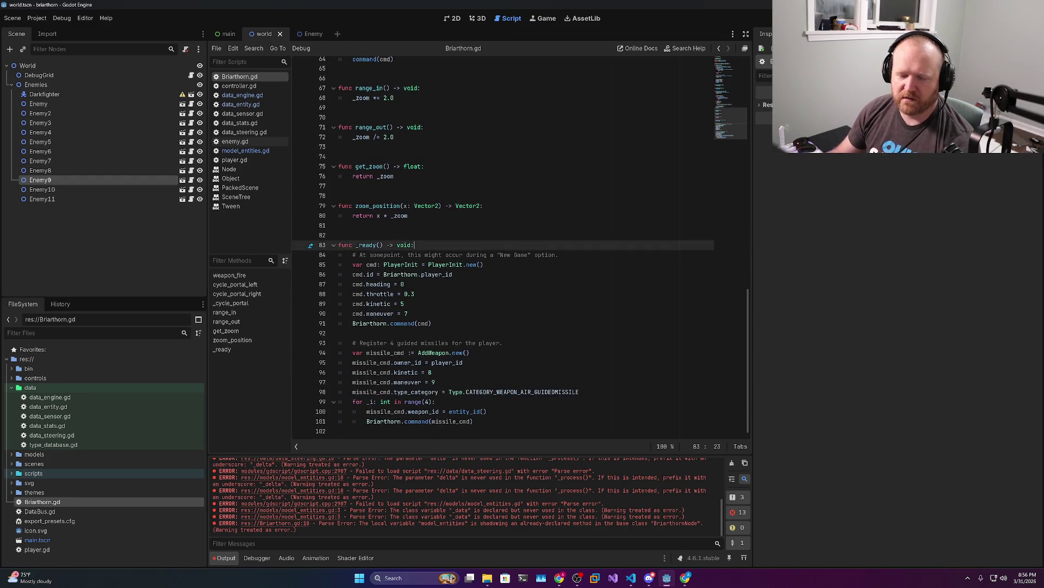
key(Return)
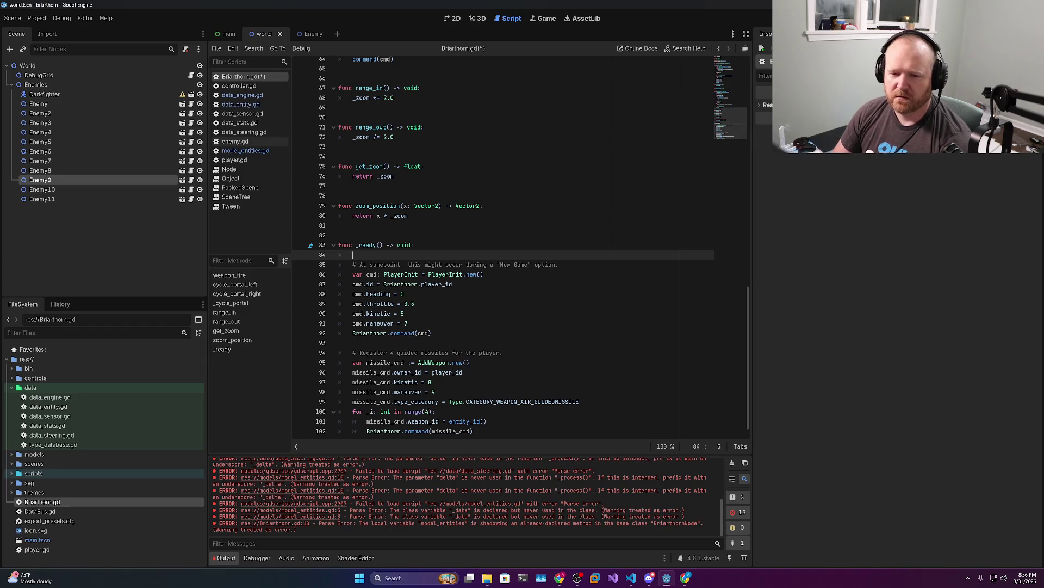
text(model_entities_)
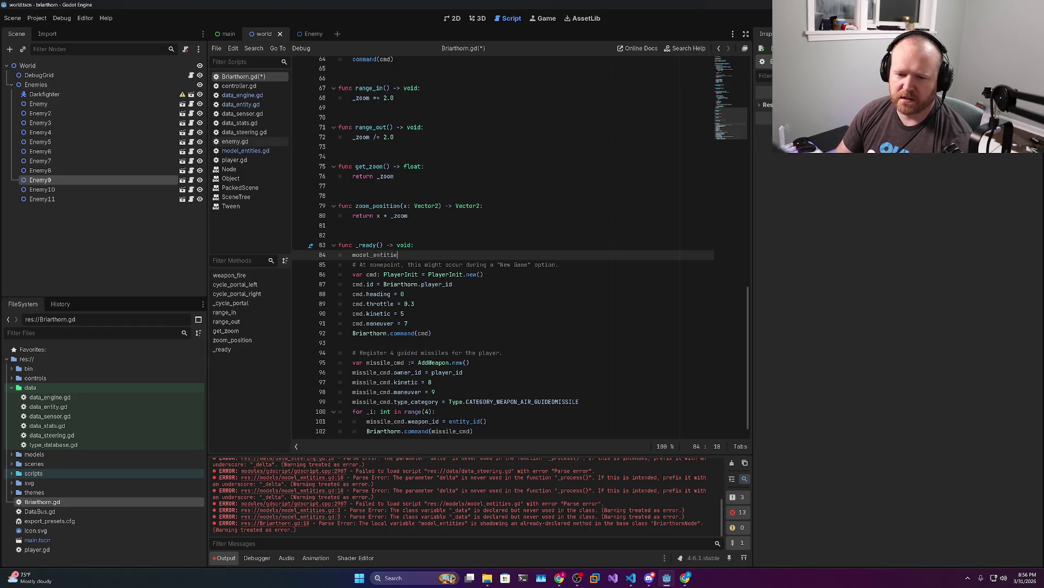
text(.ge)
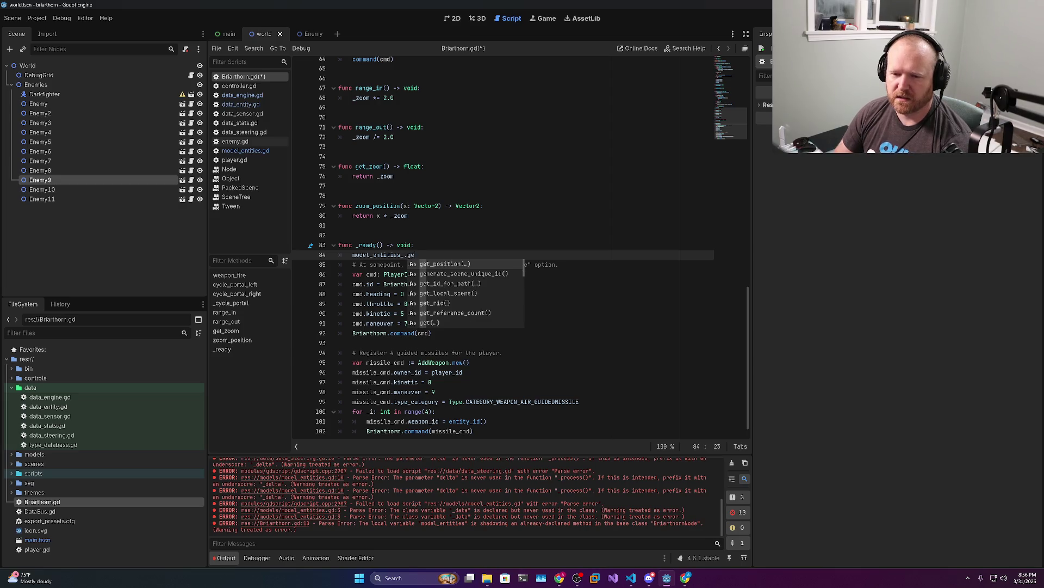
key(Return)
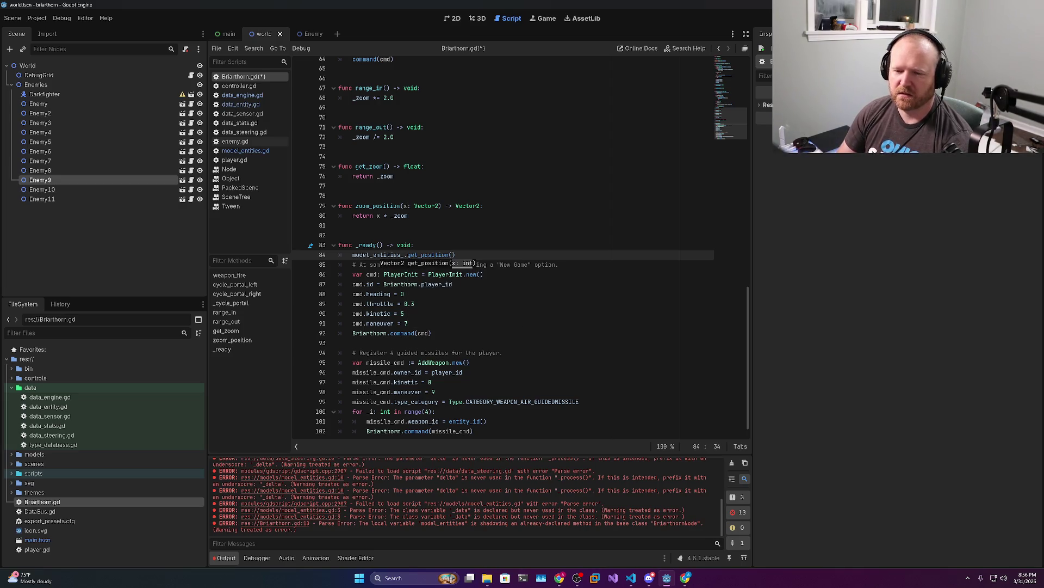
text(0))
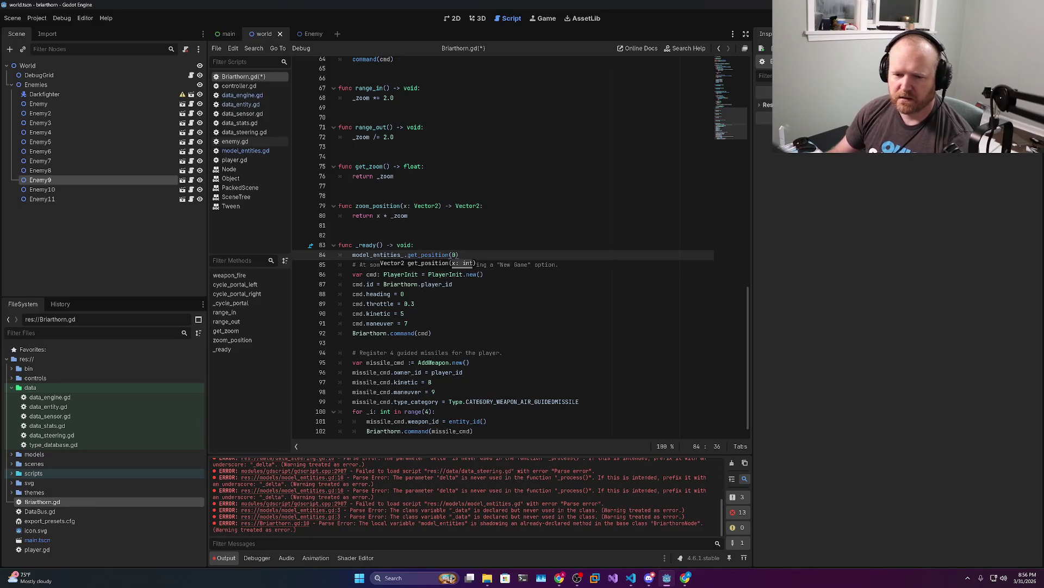
- Turn that line into a '_ :=' discard of the call's return value and save
key(Home)
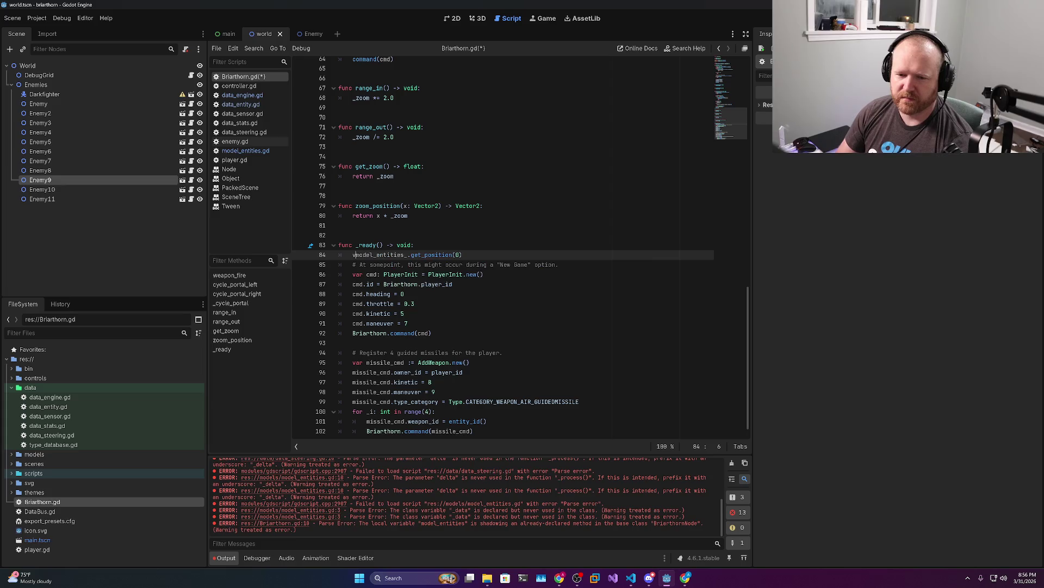
text(var _)
key(Escape)
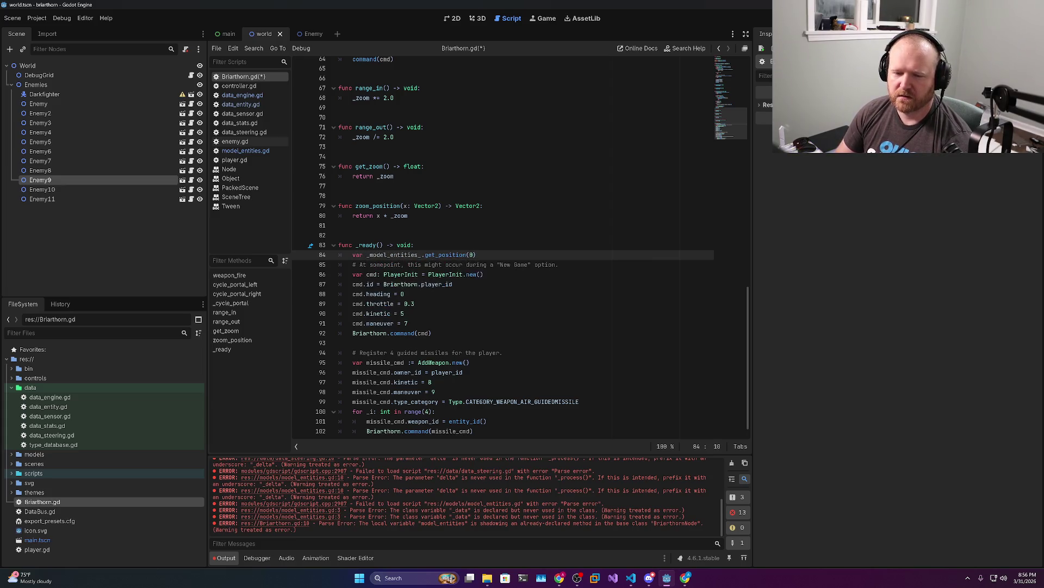
text(: =)
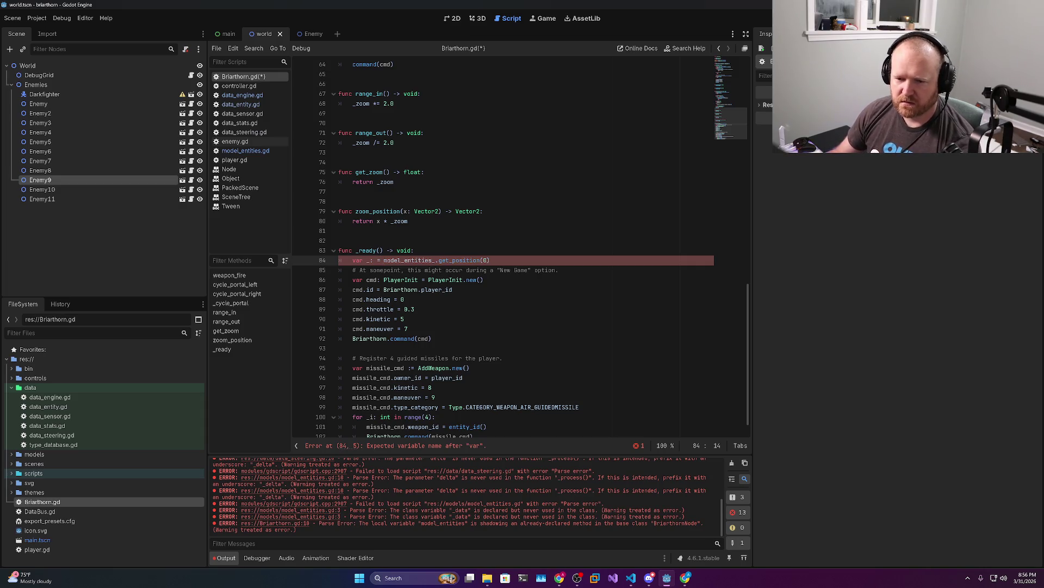
click(370, 260)
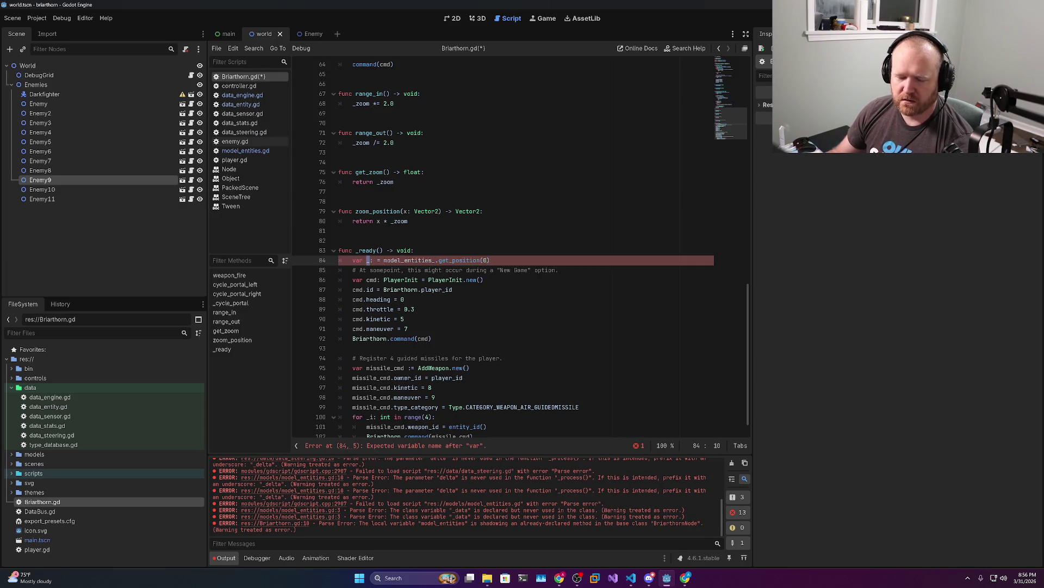
key(Right)
key(BackSpace)
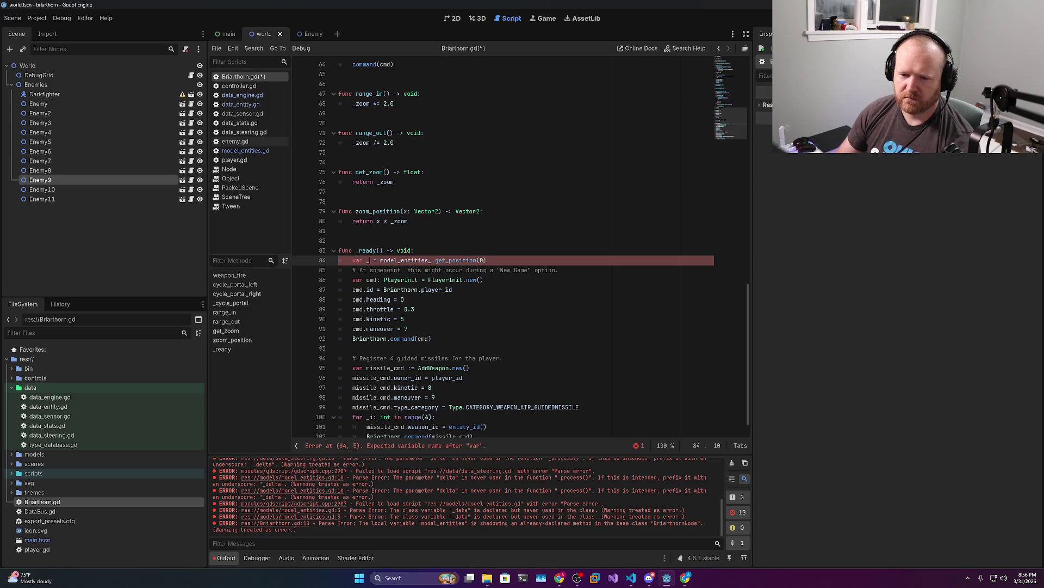
key(BackSpace)
key(BackSpace)
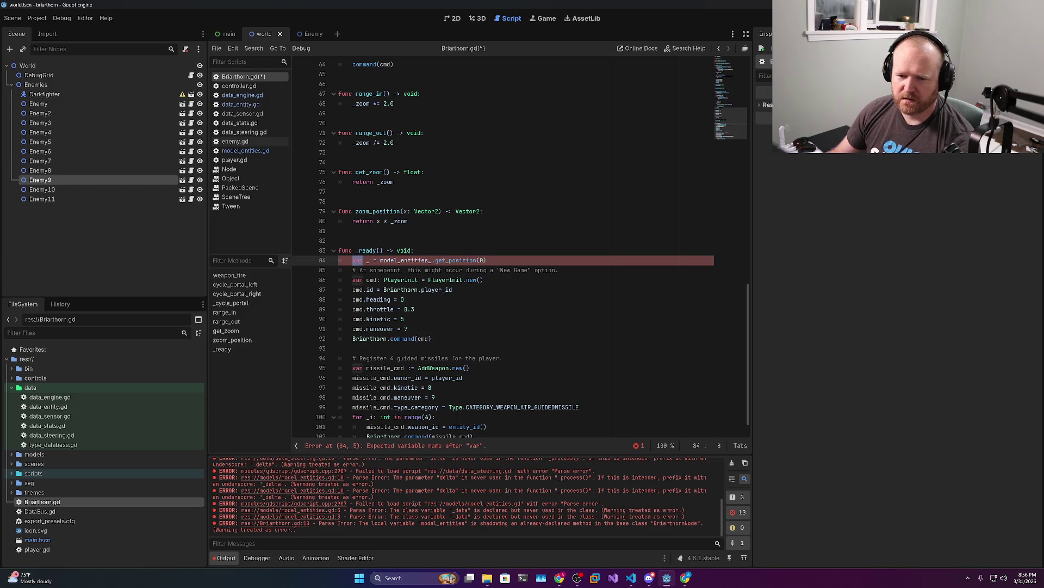
key(Delete)
key(Delete)
key(ctrl+s)
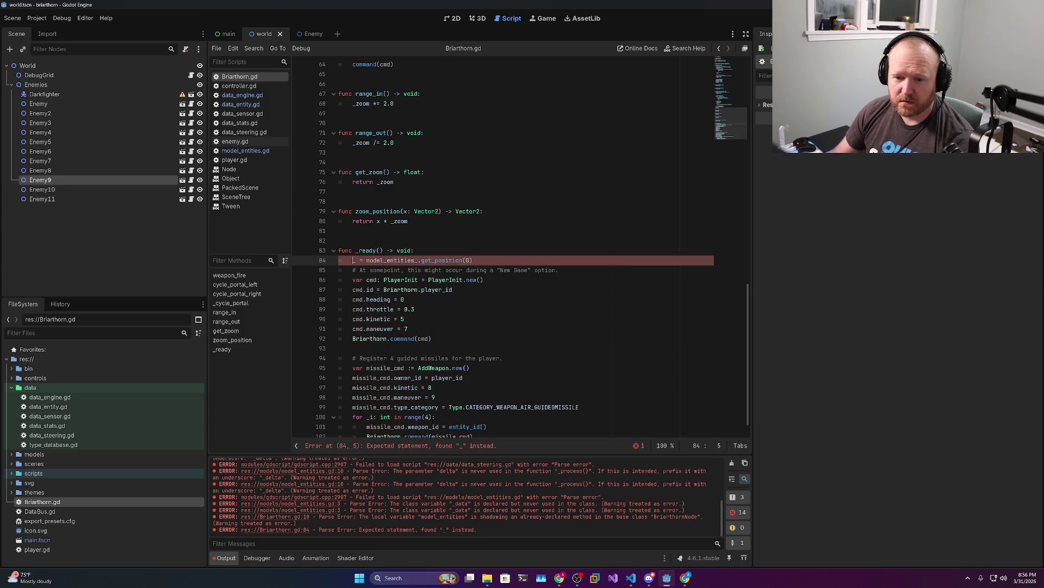
text(:)
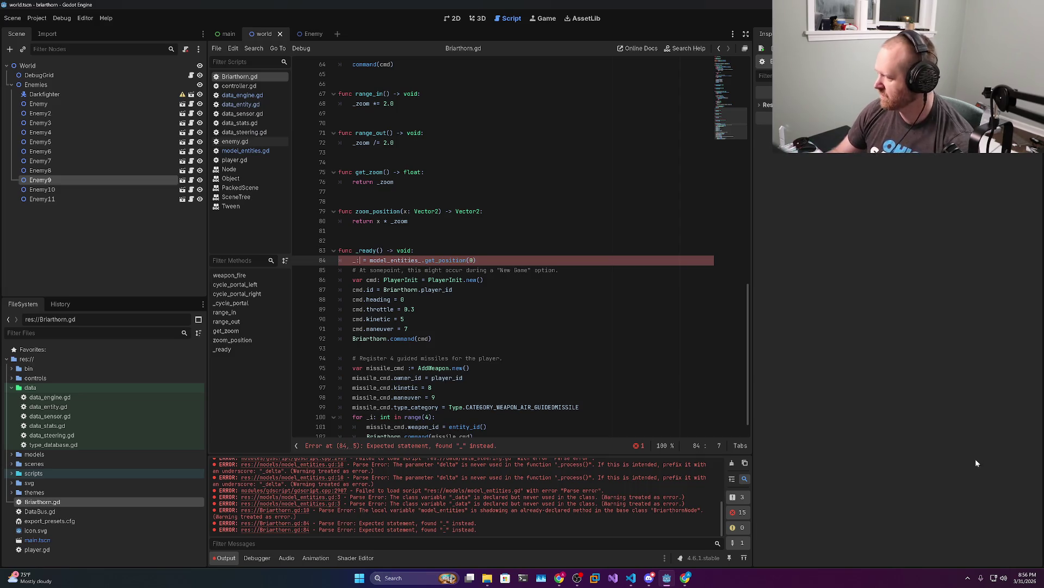
- Search the web for 'godot ignore return value' in a new browser tab
click(561, 579)
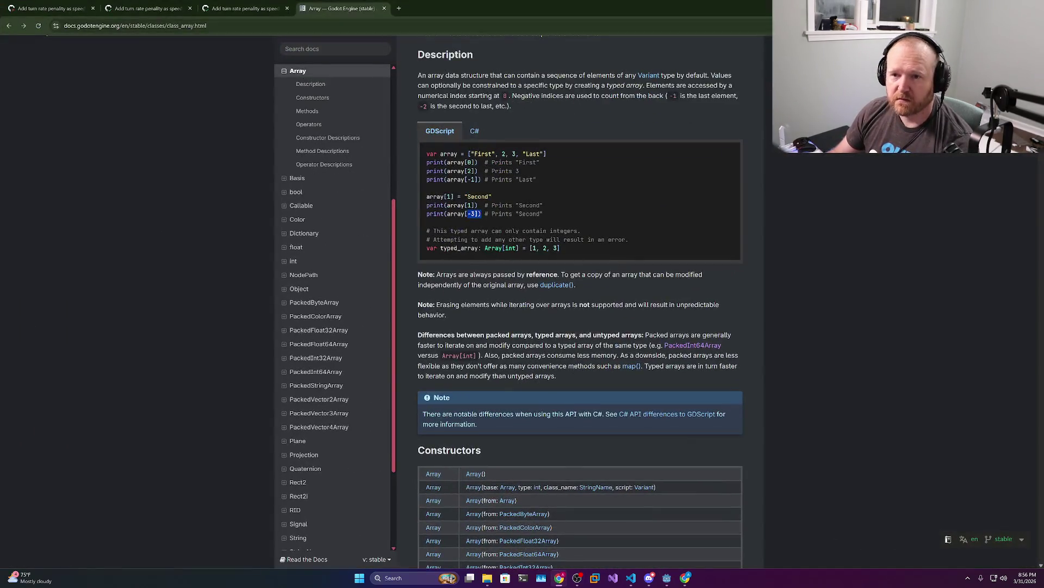
click(400, 9)
text(godot ignore retur)
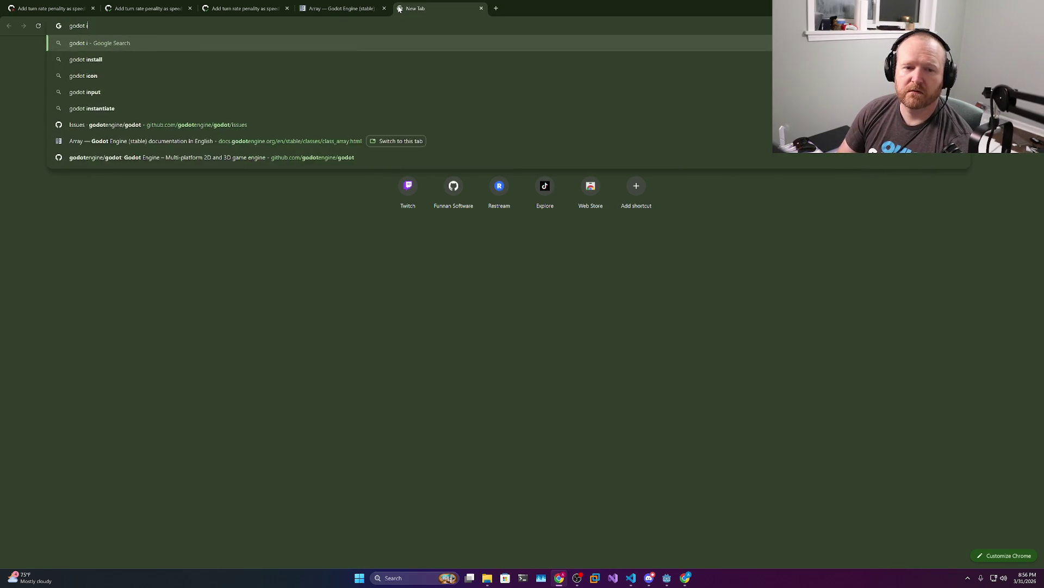
text(n value)
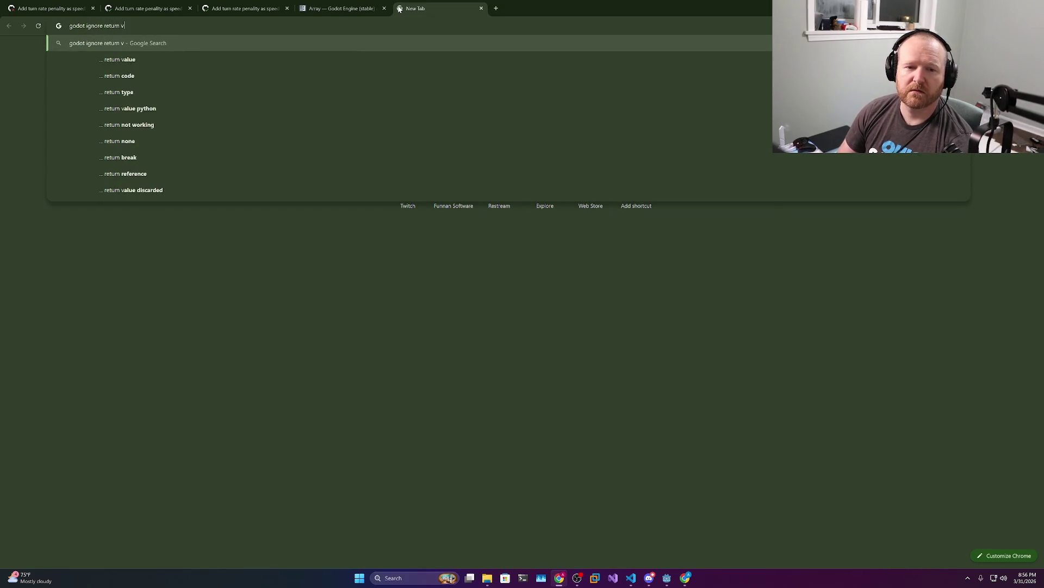
key(Return)
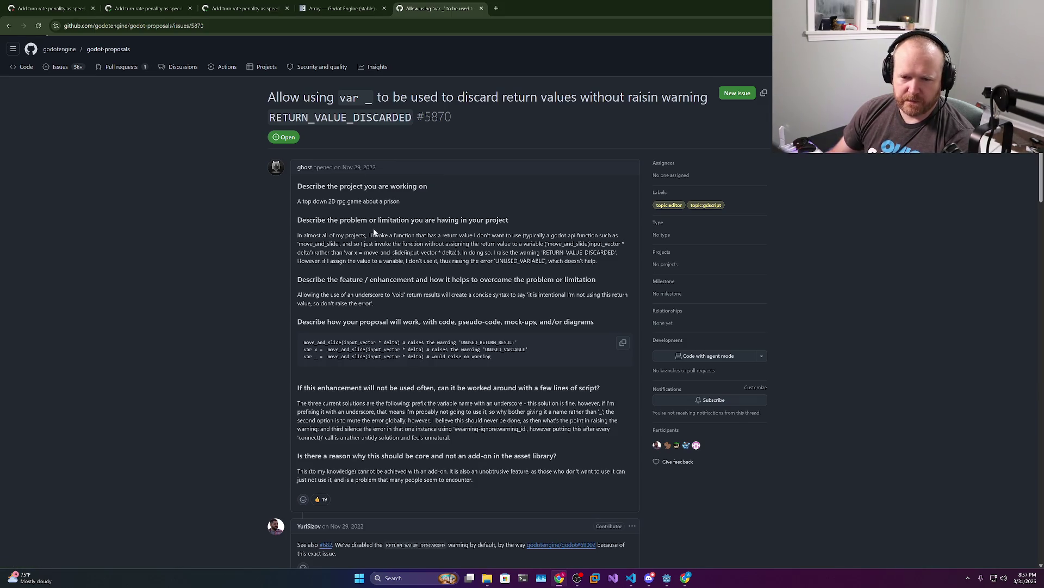
- Read godot-proposals issue #5870 on discarding return values, then return to Godot
scroll(322, 327, down, 1)
drag(315, 316, 325, 316)
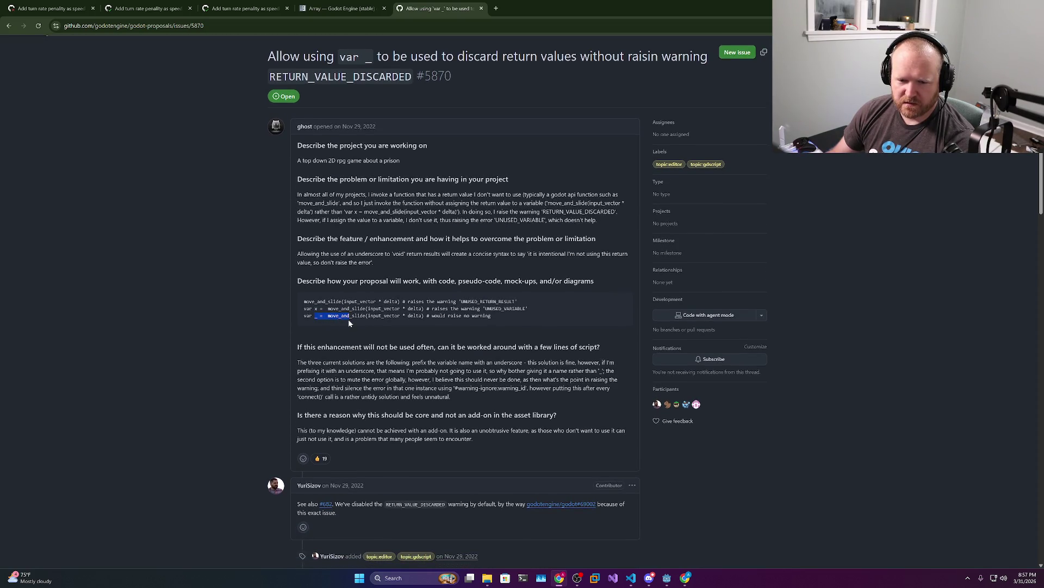
scroll(348, 323, down, 5)
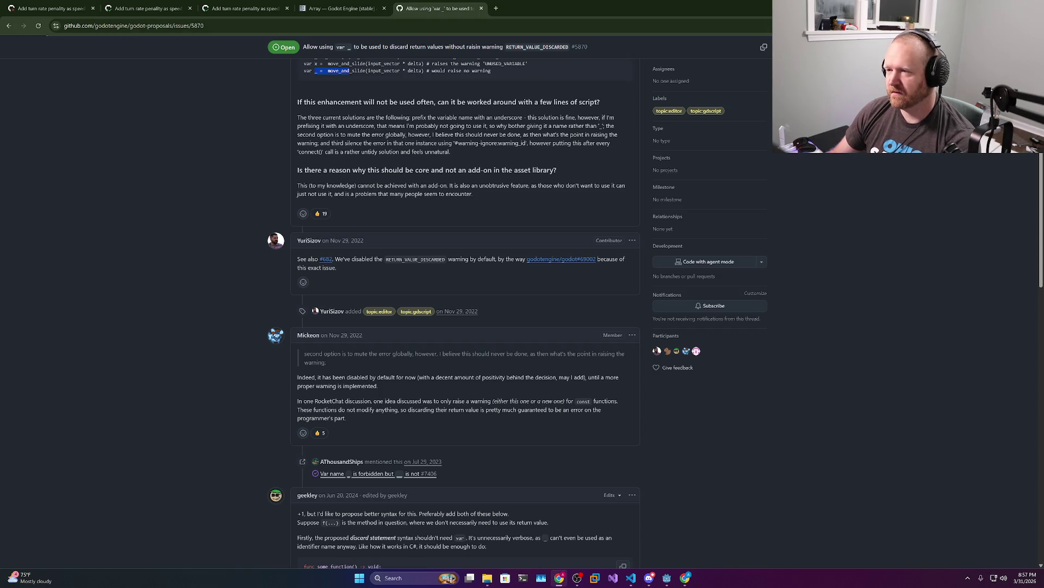
key(alt+Tab)
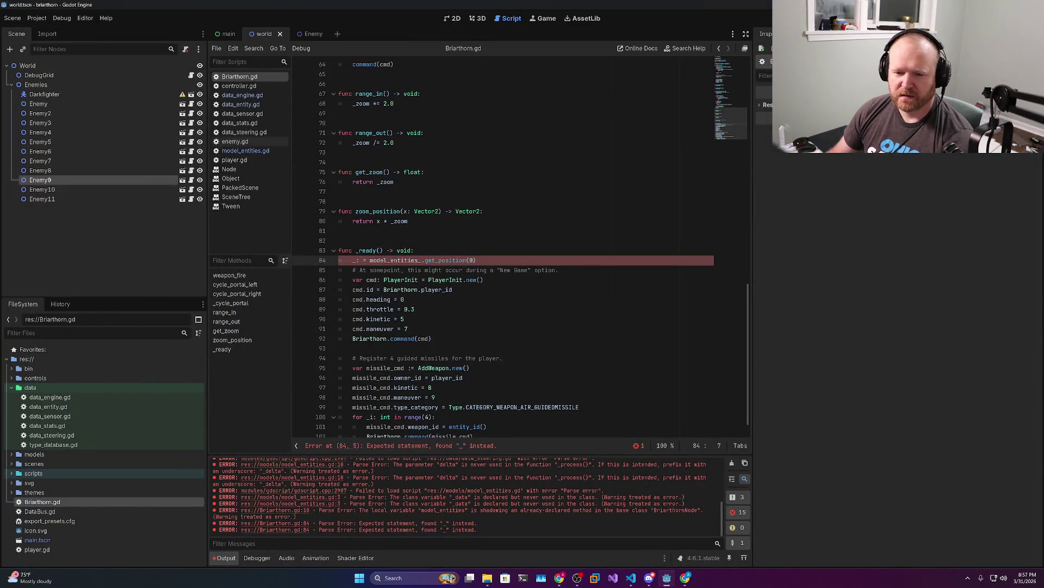
- Delete the '_ :=' prefix on line 84 and run the game with F5
key(shift+Left)
key(shift+Left)
key(shift+Left)
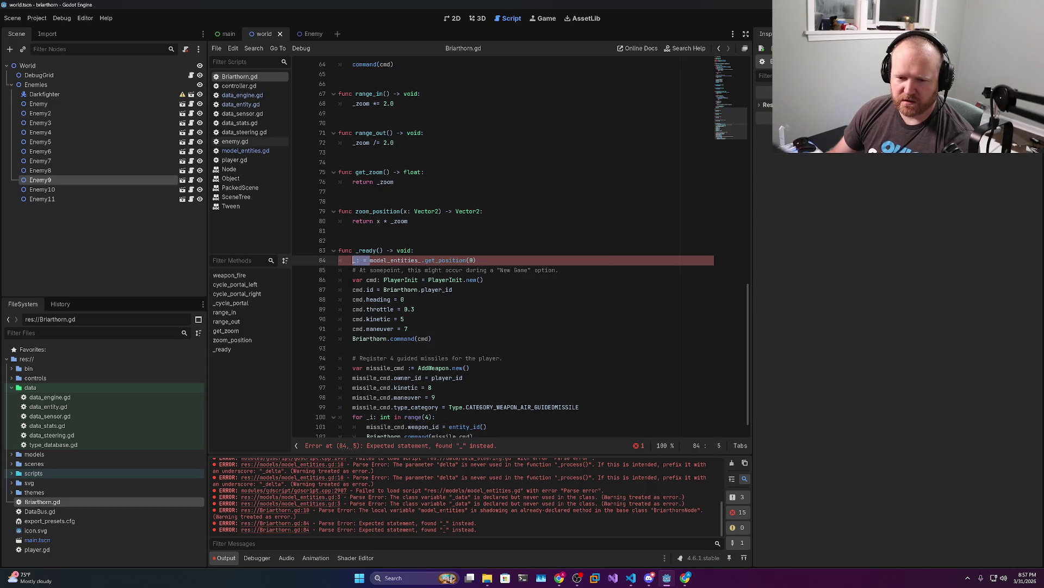
key(BackSpace)
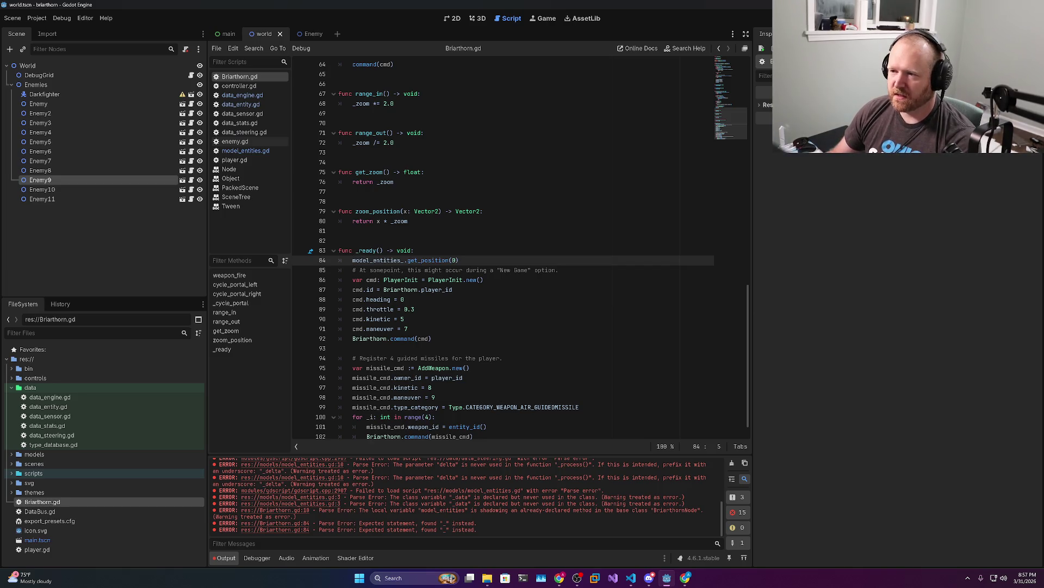
key(F5)
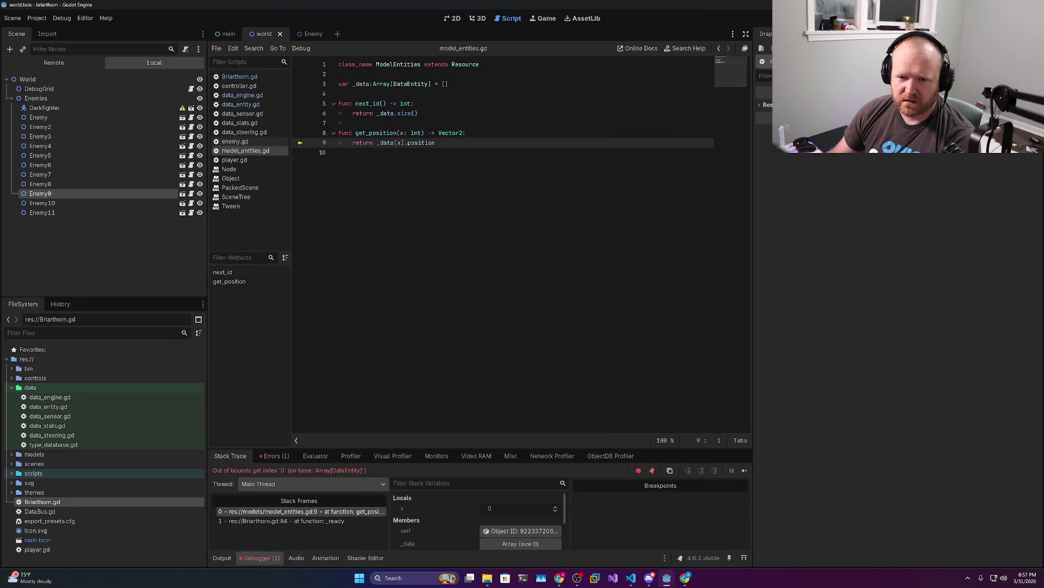
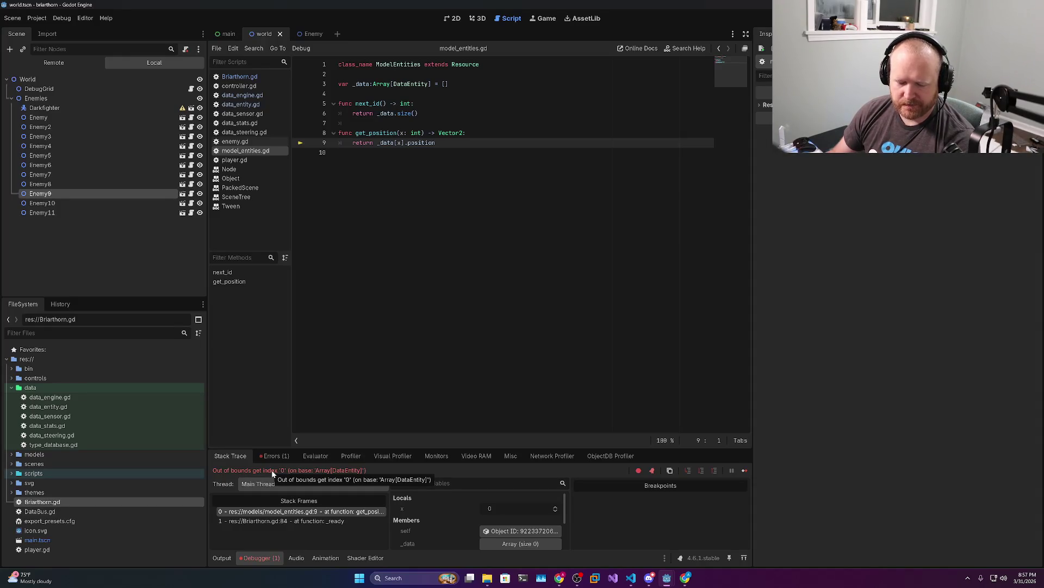
- Stop the running scene and add new empty lines after get_position in model_entities.gd
key(F8)
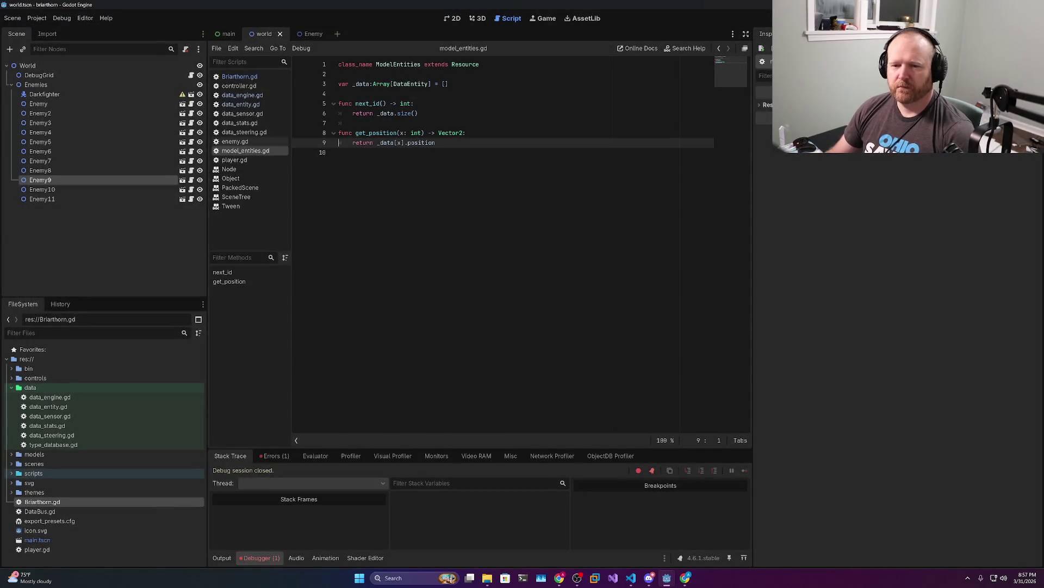
double_click(450, 133)
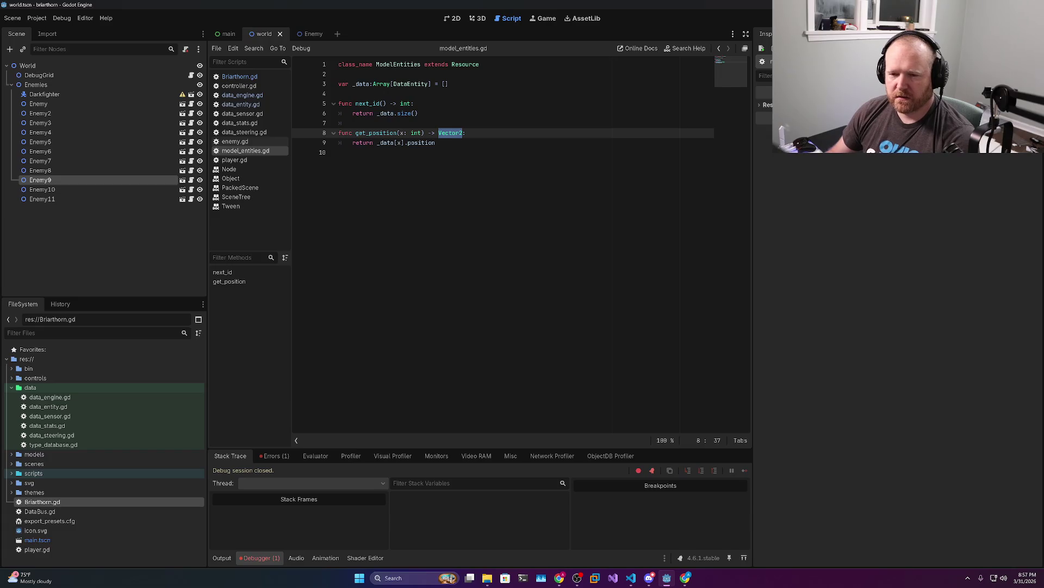
click(467, 133)
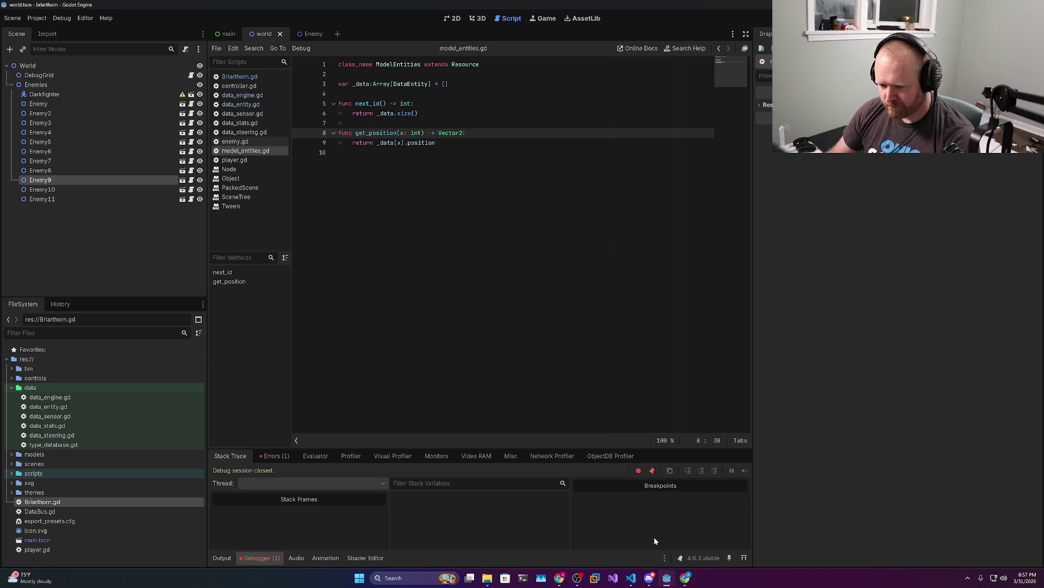
mouse_move(630, 581)
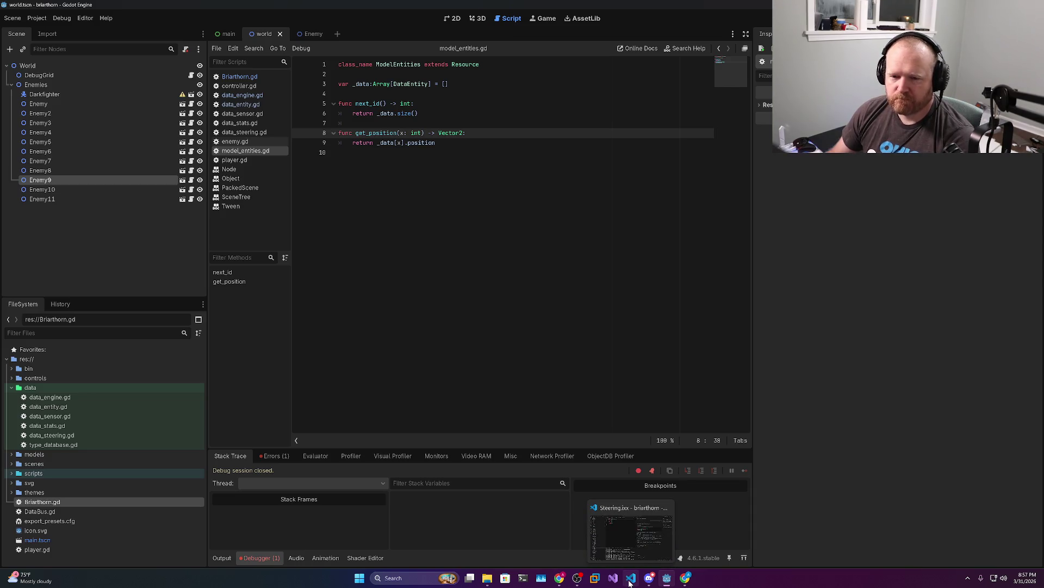
click(436, 142)
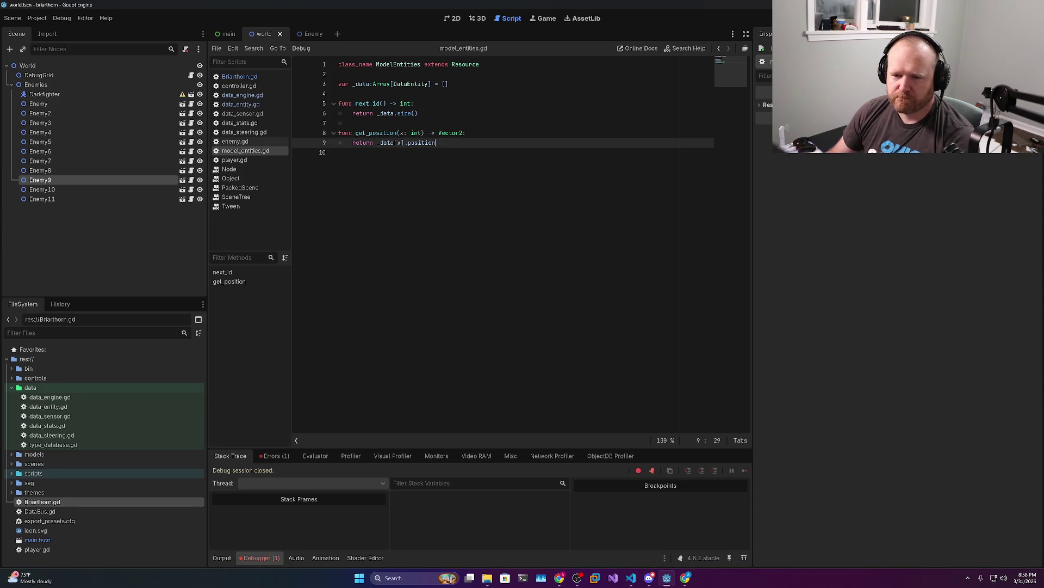
key(Return)
key(Return)
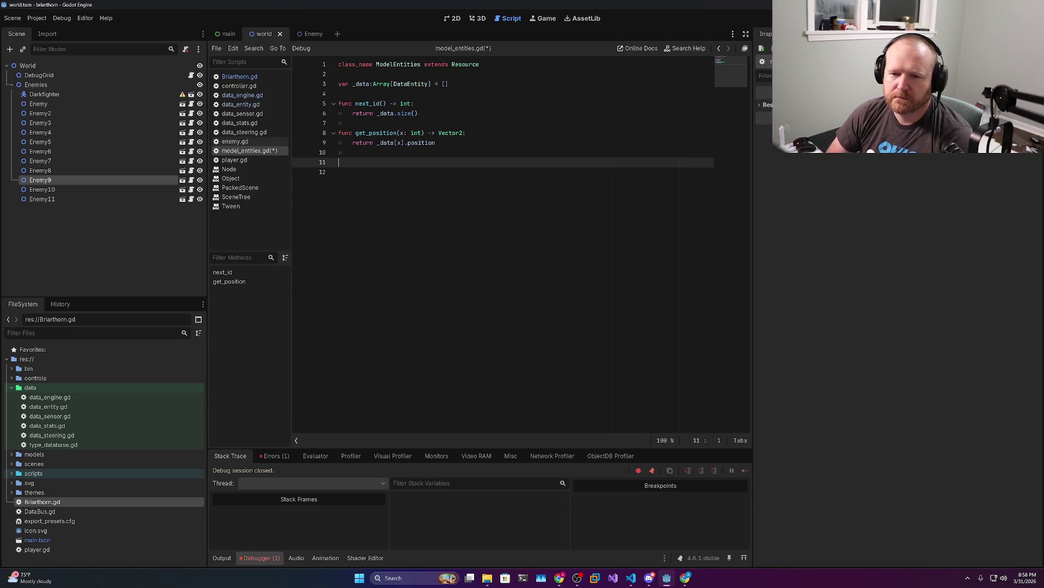
- Add a get_heading(x: int) -> float function returning _data[x].heading
text(func get_)
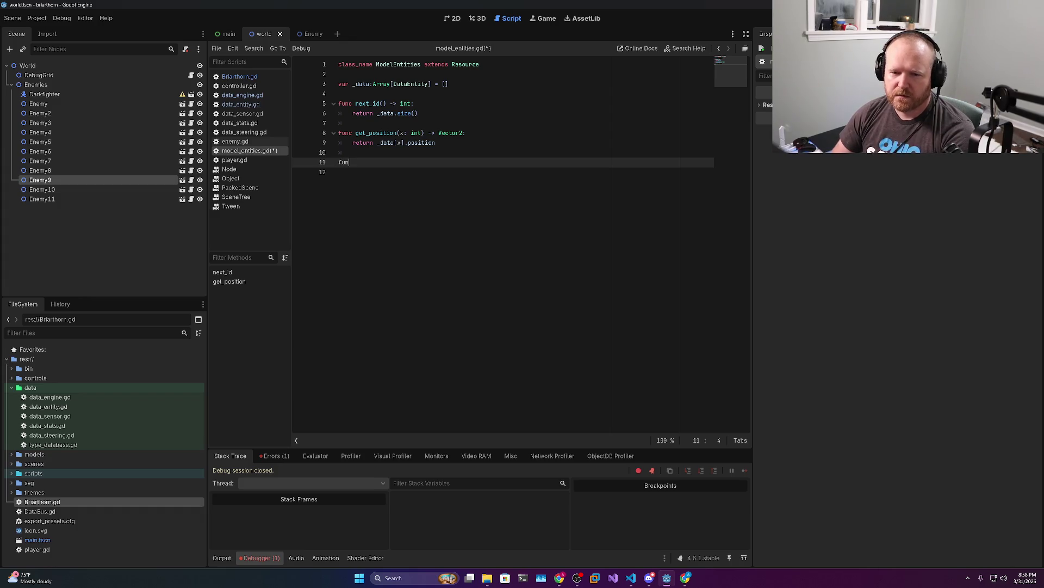
text(heading(x)
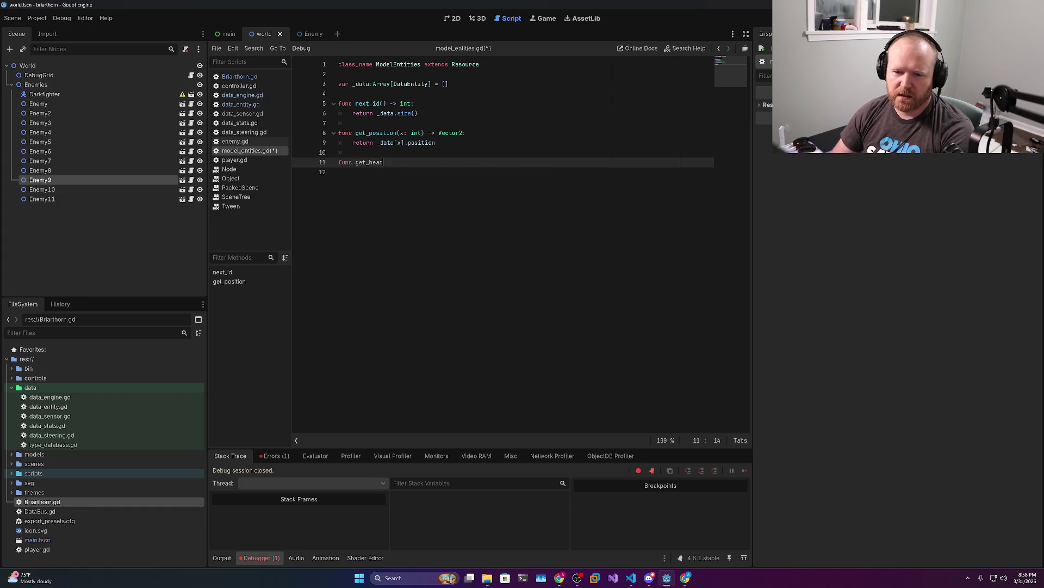
text(: int) -> )
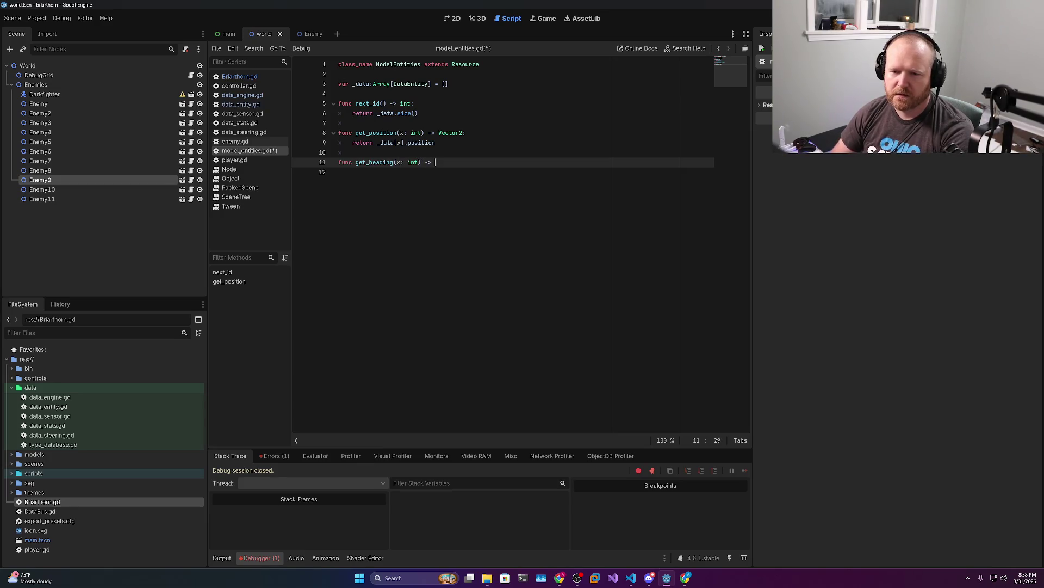
text(float:)
key(Return)
text(retur)
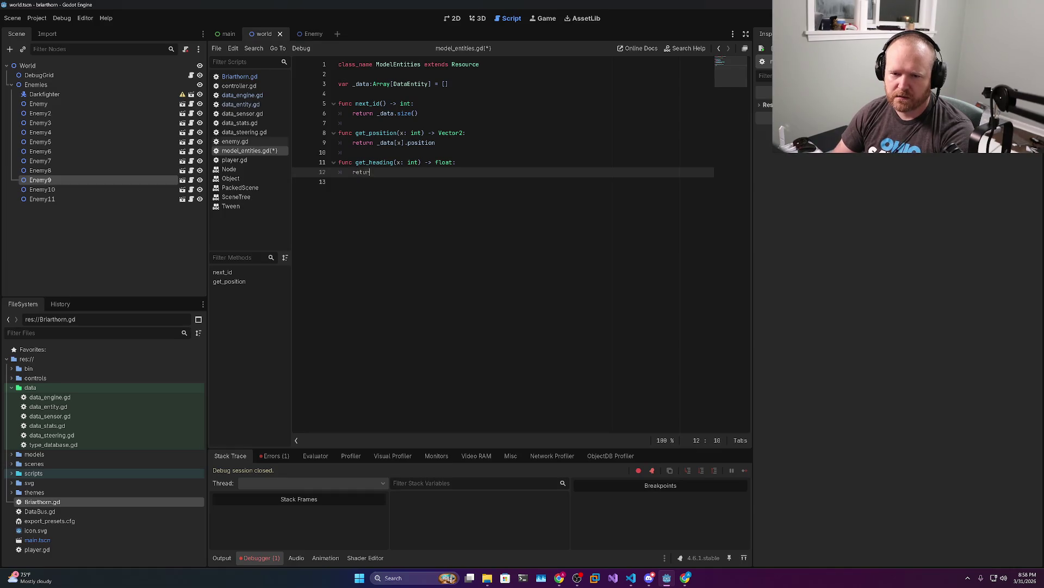
text(n _data[x])
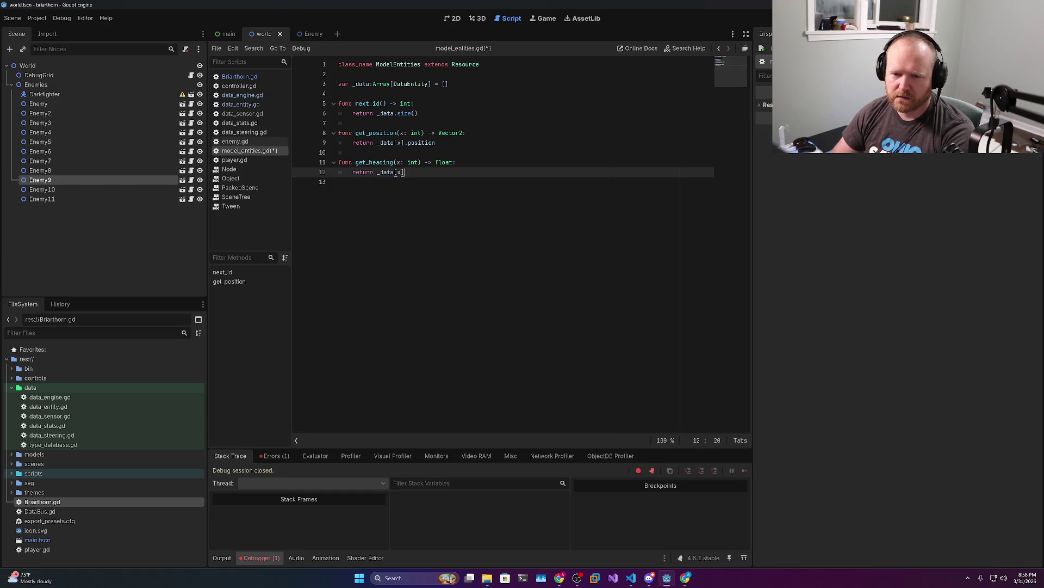
text(.get)
key(BackSpace)
key(BackSpace)
key(BackSpace)
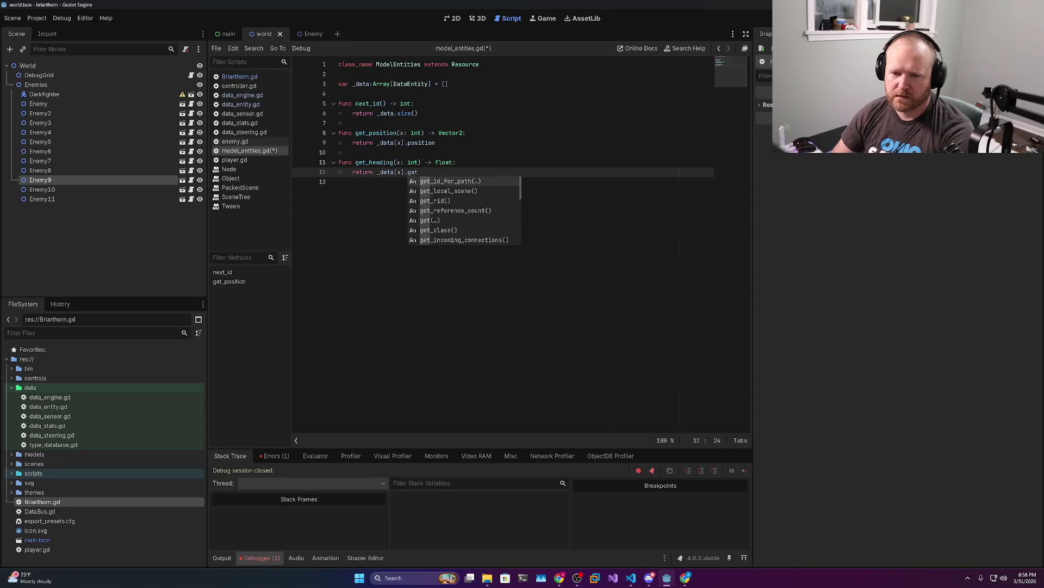
text(heading;)
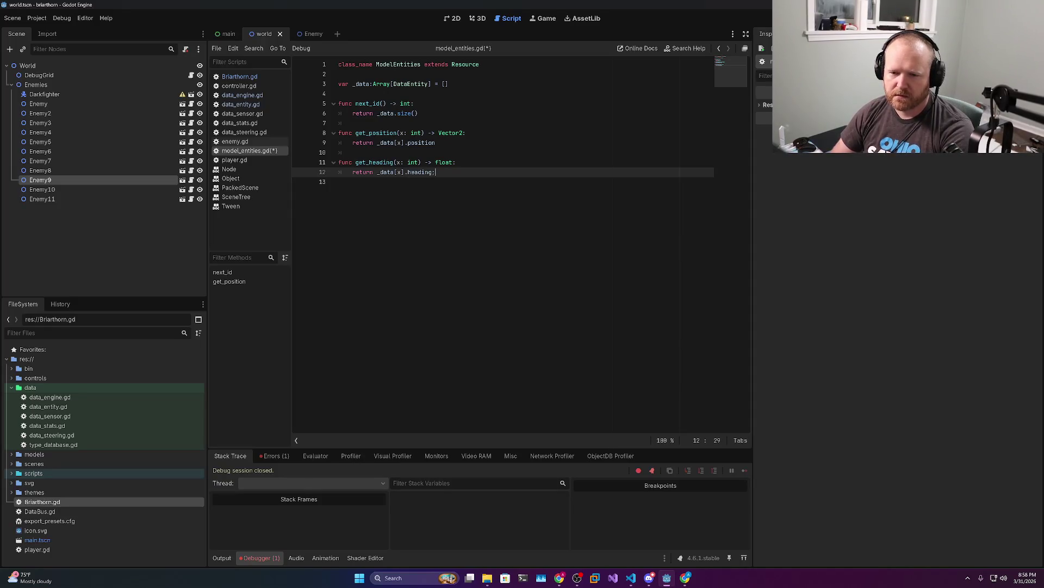
key(Return)
key(Return)
- Add a get_roll function returning _data[x].roll and save the script
text(func g)
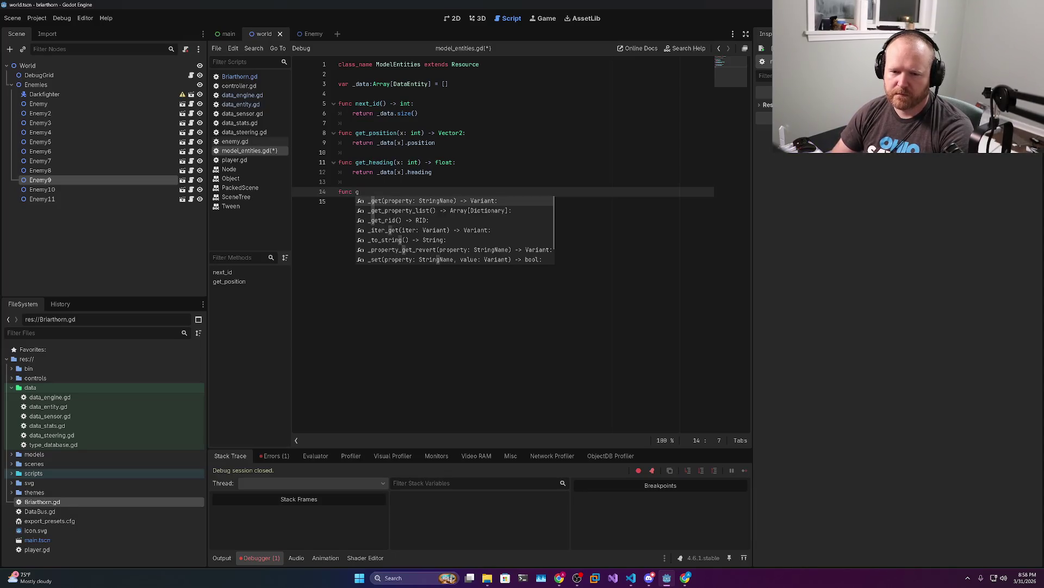
text(et_roo)
text(ll(x: int))
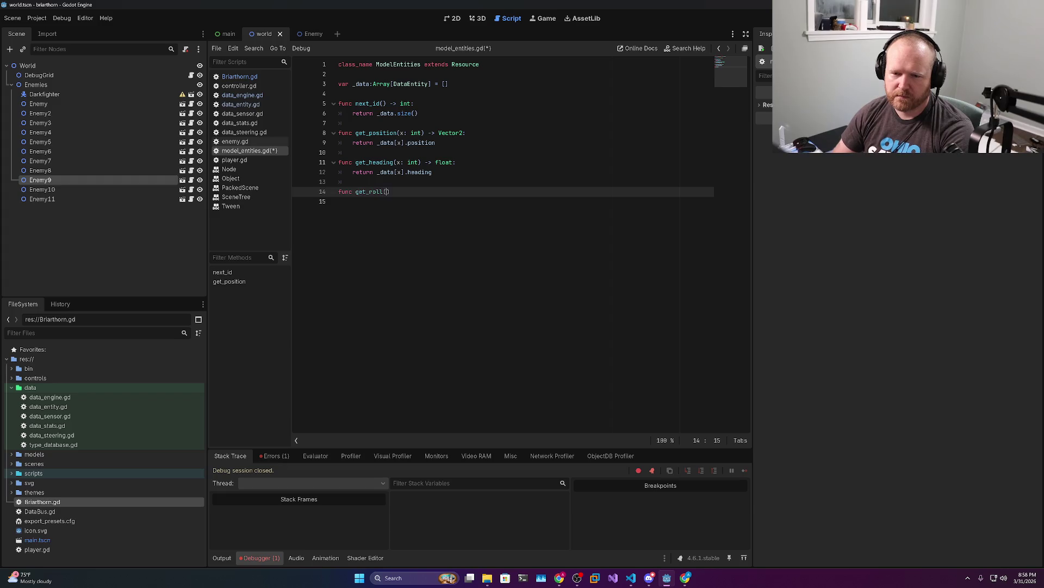
text( -)
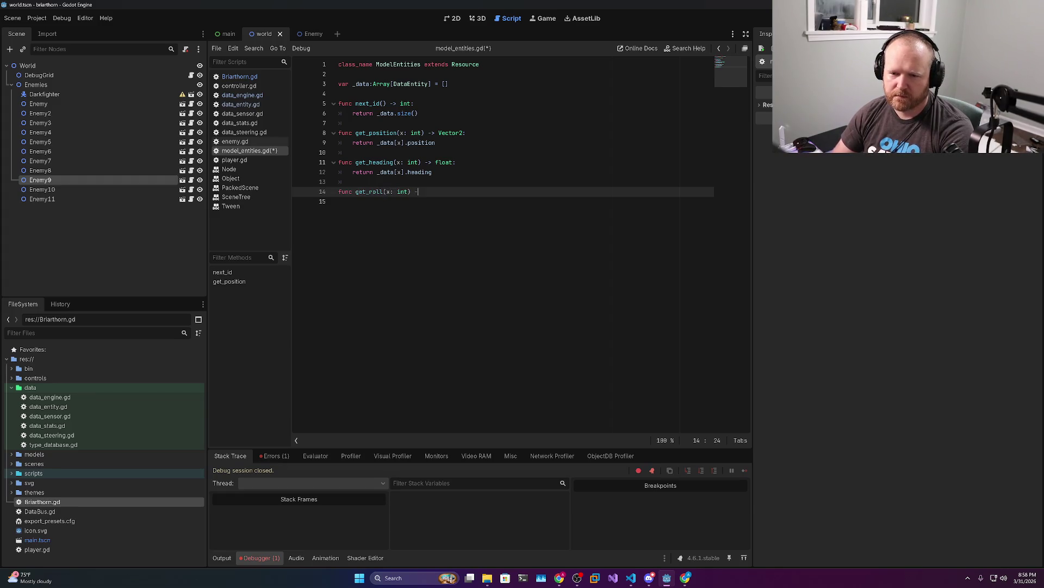
text(float:)
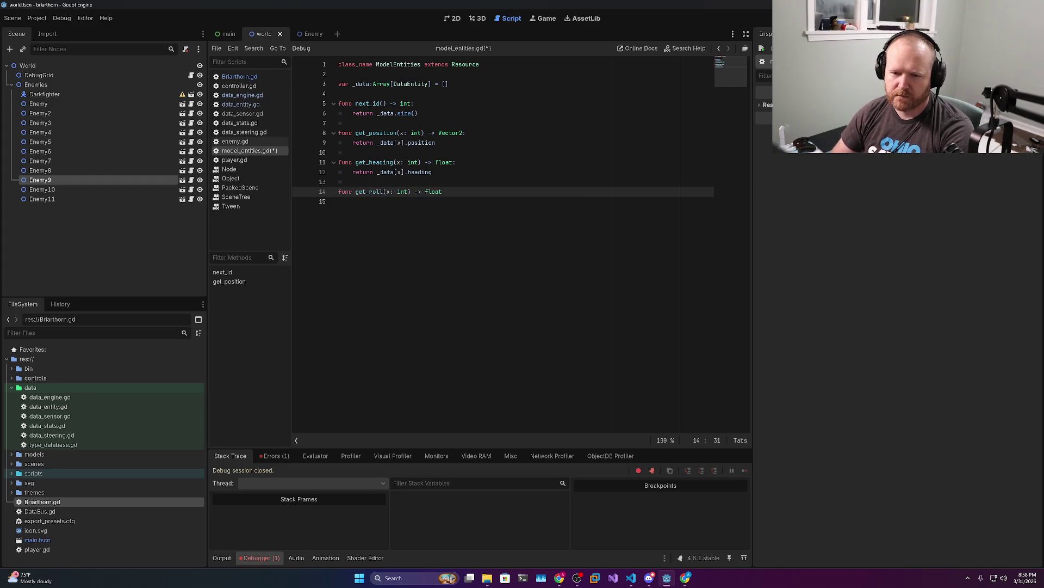
key(Return)
text(eturn _data[x)
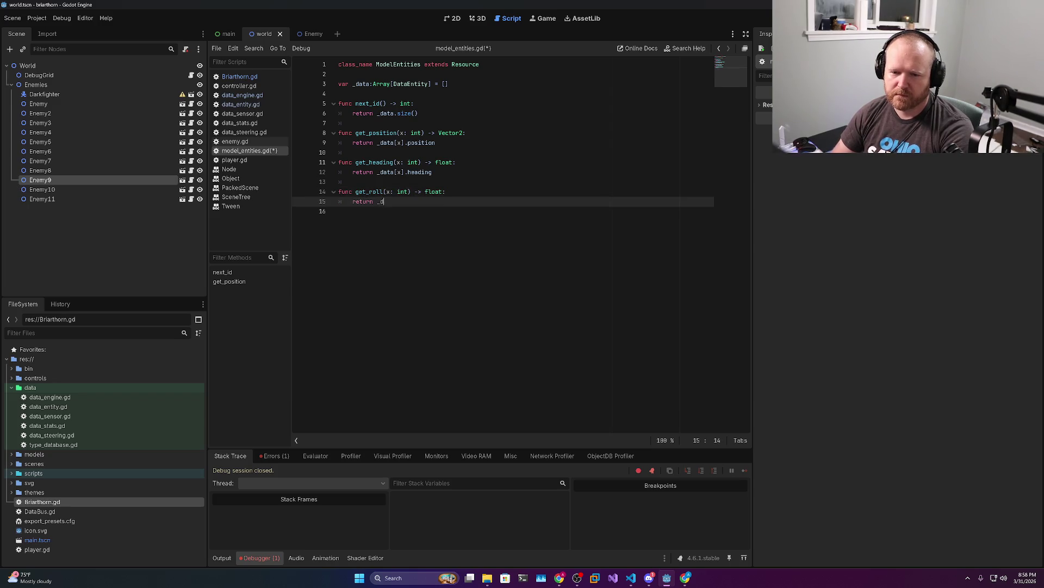
text(].roll)
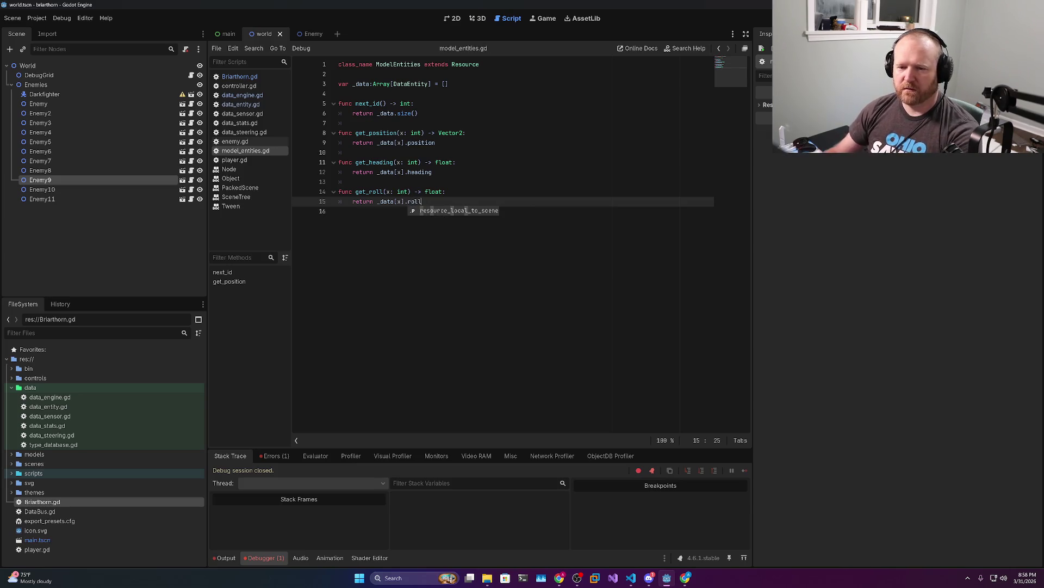
key(ctrl+s)
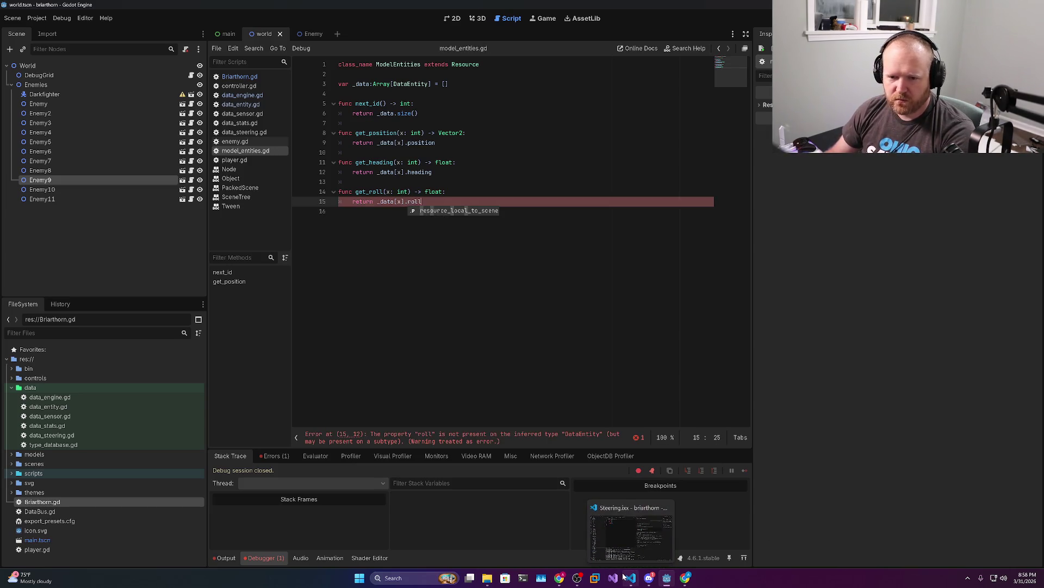
- Change get_roll to return _data[x].steering.roll and save the script
click(414, 202)
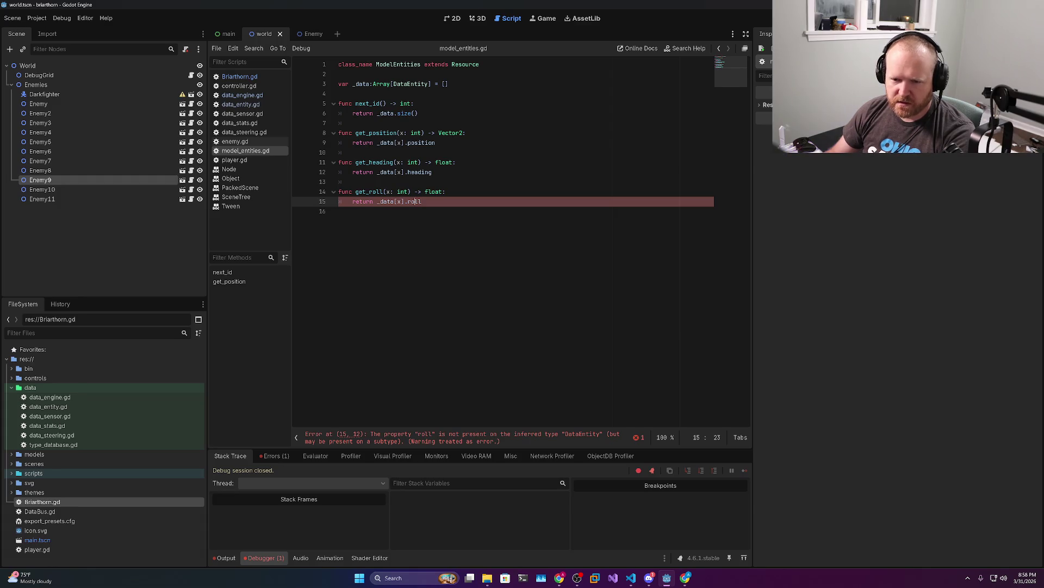
double_click(415, 201)
key(BackSpace)
text(st)
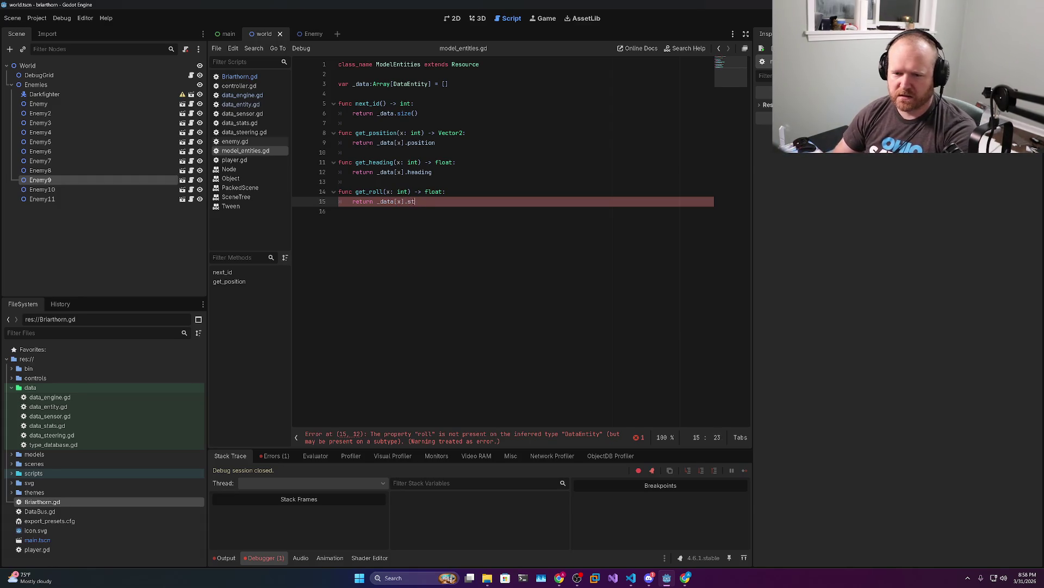
text(eering.ro)
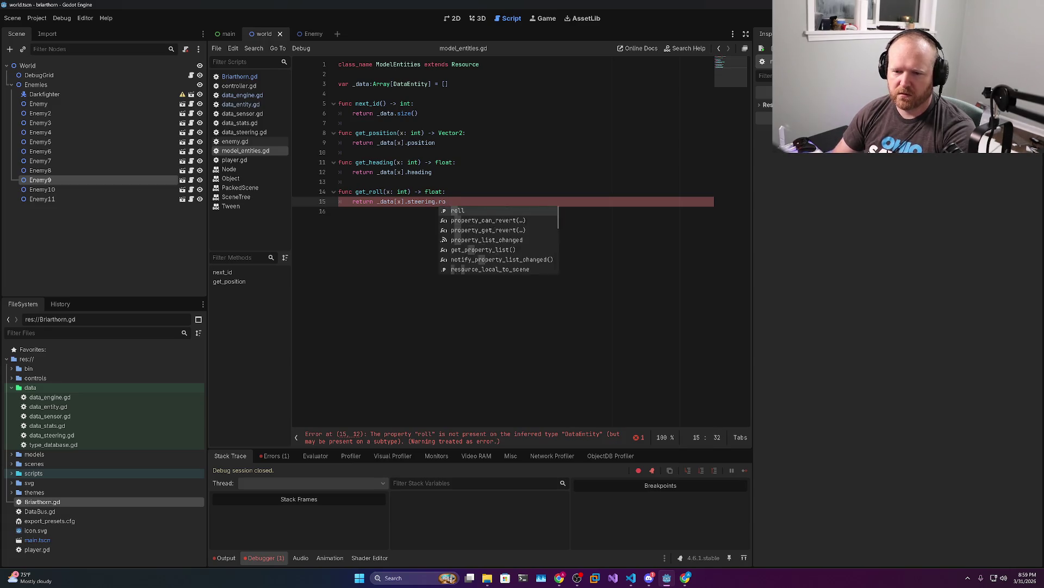
text(ll)
key(Down)
key(ctrl+s)
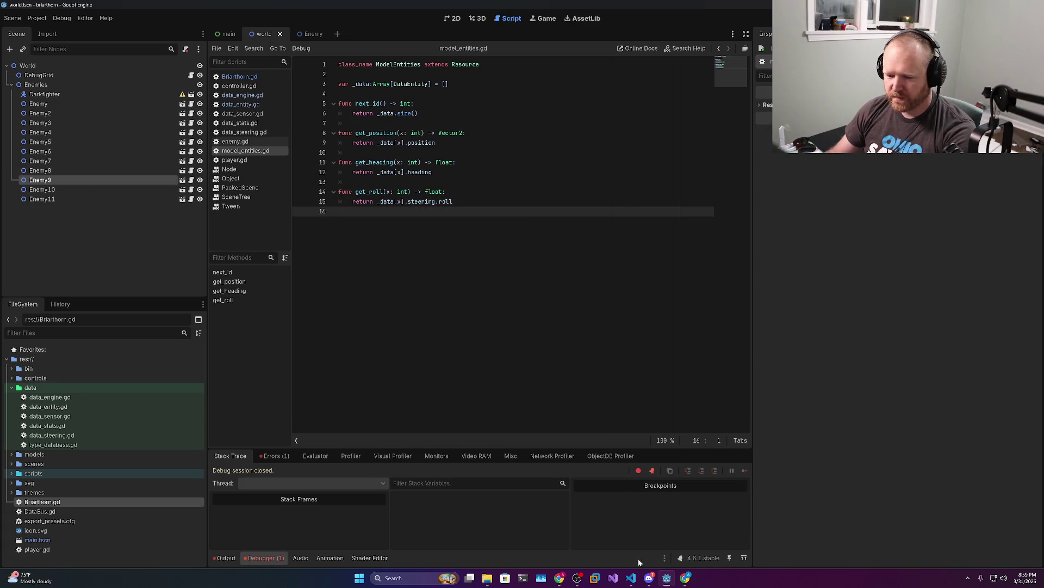
click(630, 577)
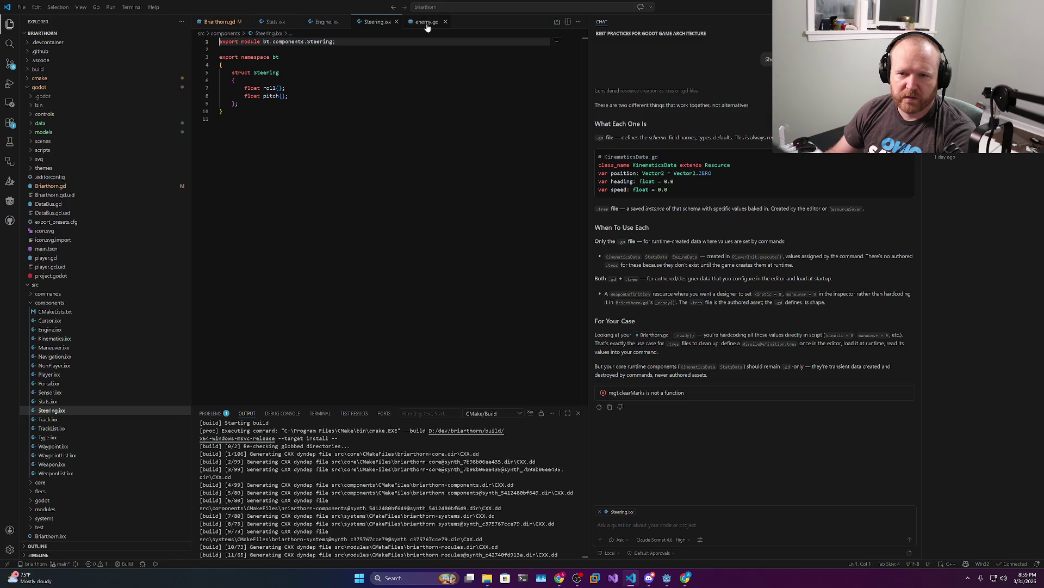
- Open model_entities.gd in Visual Studio Code with quick file search
key(ctrl+p)
text(model_en)
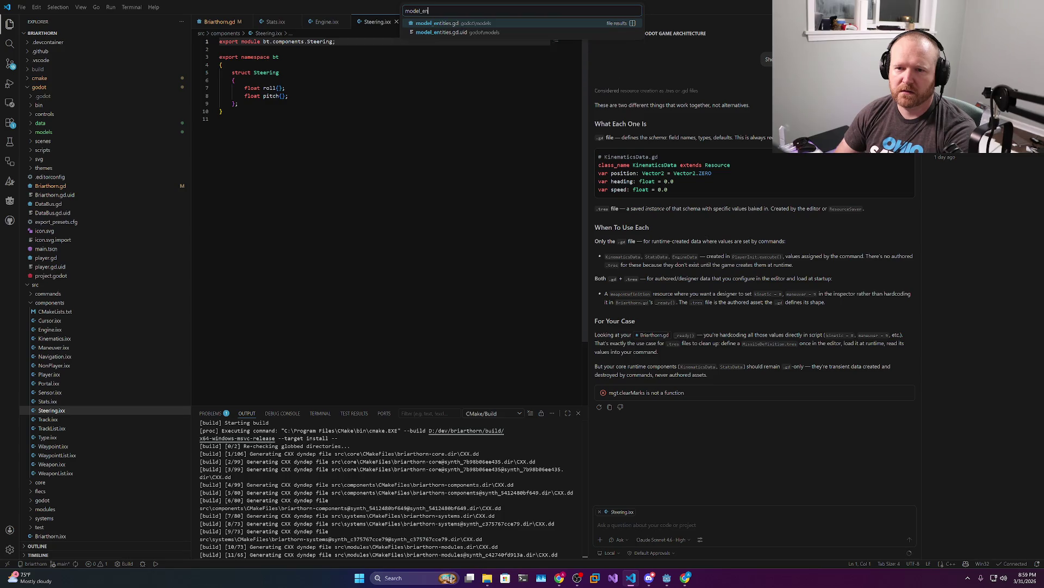
key(Return)
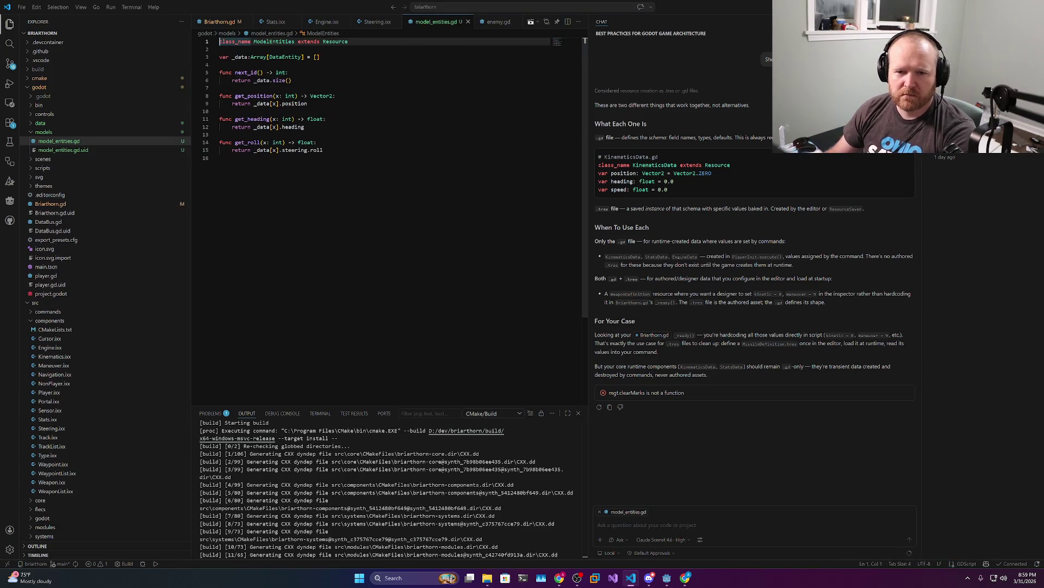
- Add a get_throttle function below get_roll that returns _data[x].engine.throttle, then add blank lines after it
click(323, 149)
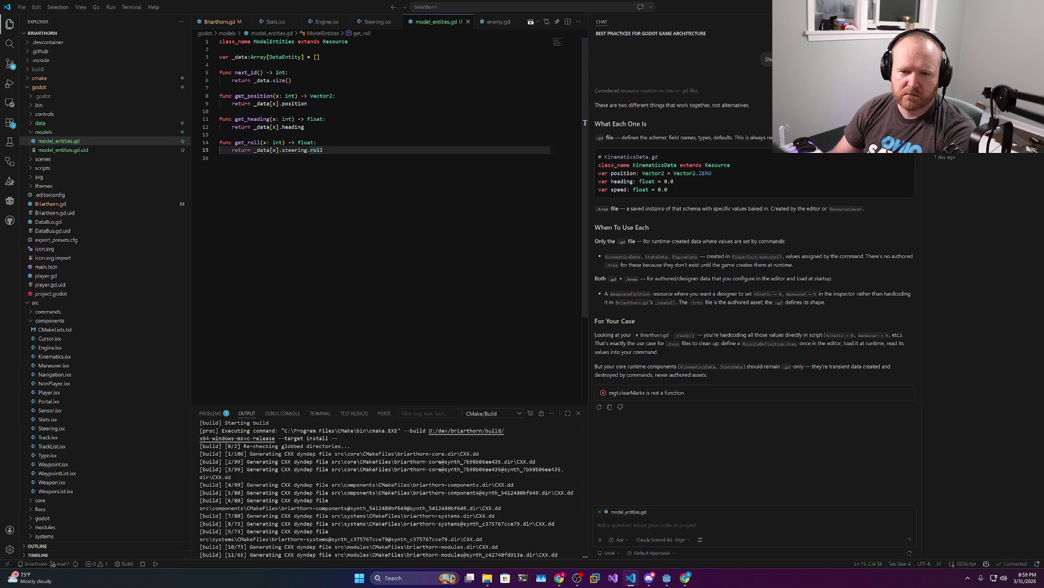
key(Return)
key(Return)
text(func get_throttle(x: int) -> float:)
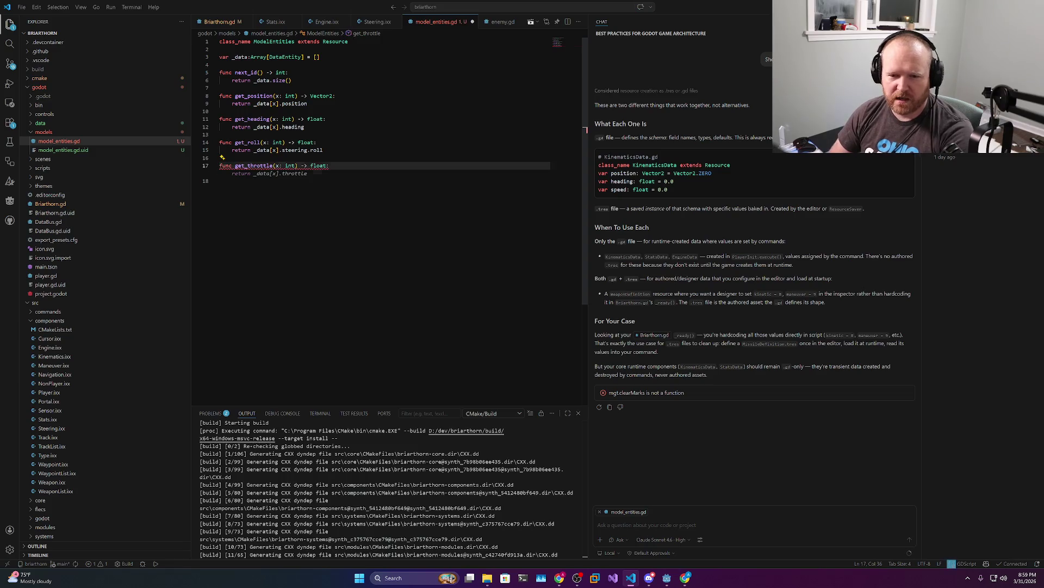
key(Tab)
key(Left)
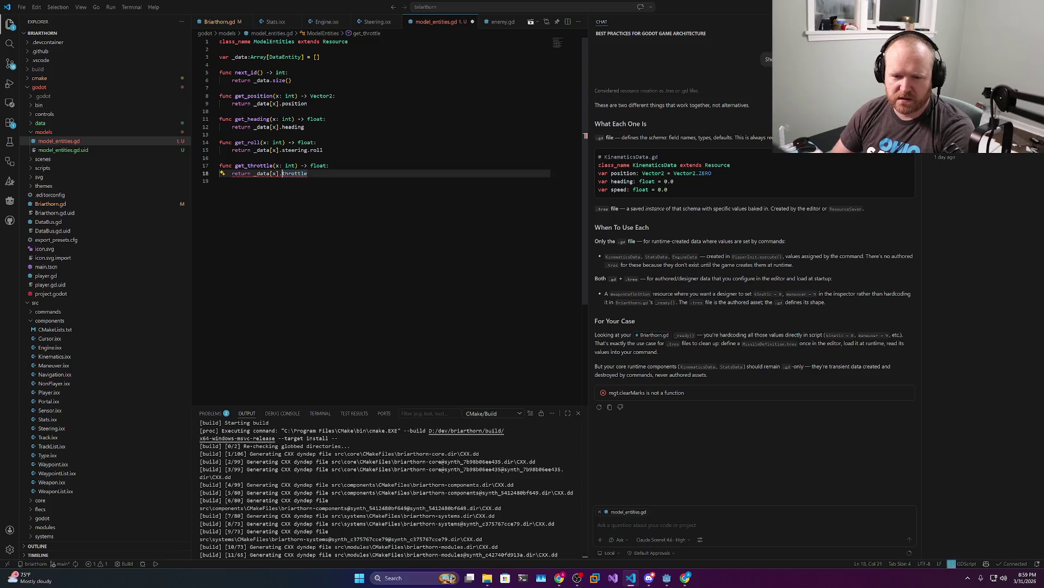
text(engine.)
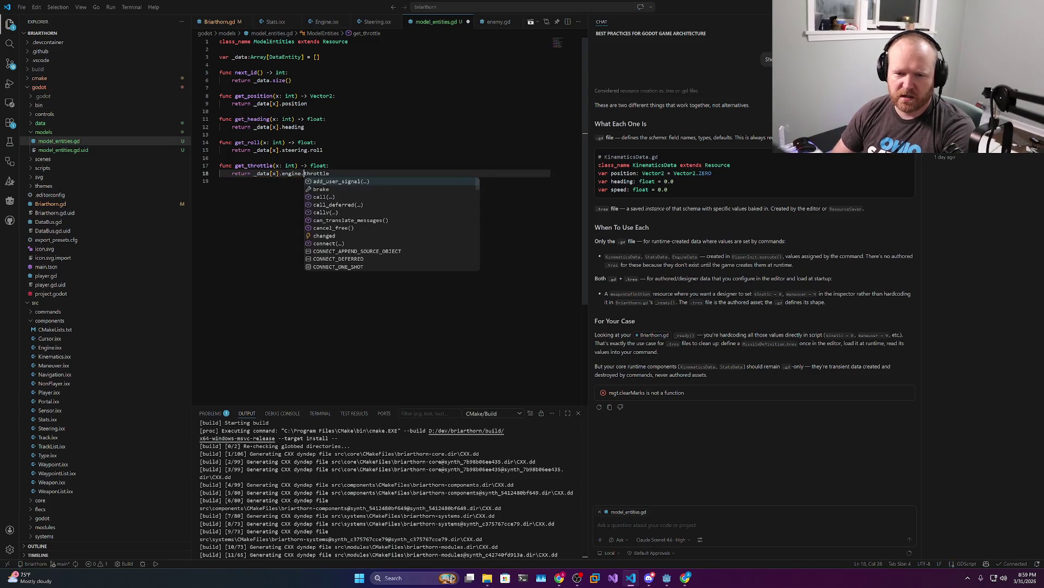
key(Escape)
key(Right)
key(Right)
key(Right)
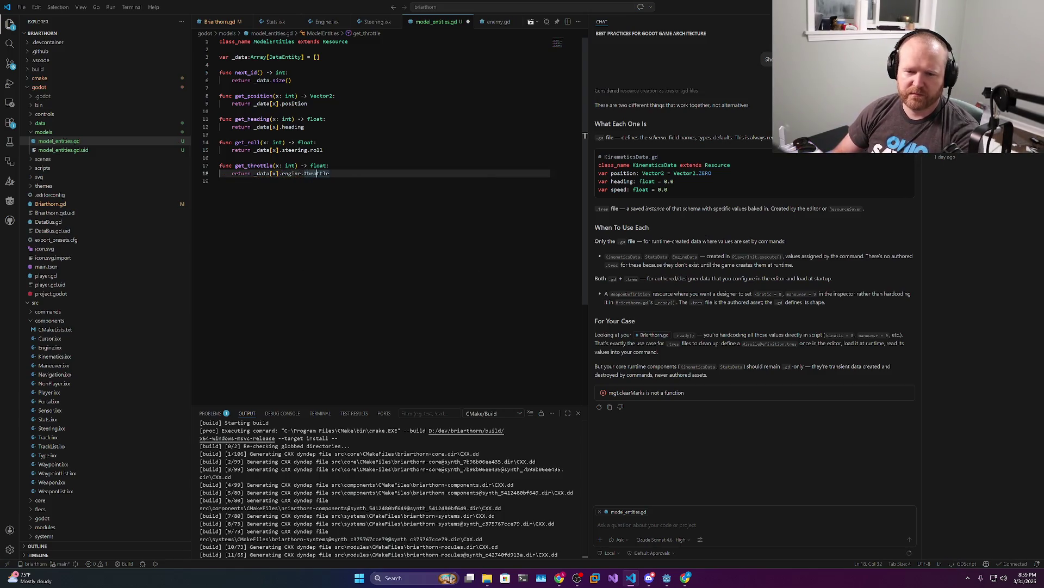
key(Right)
key(Right)
key(Right)
key(Return)
key(Return)
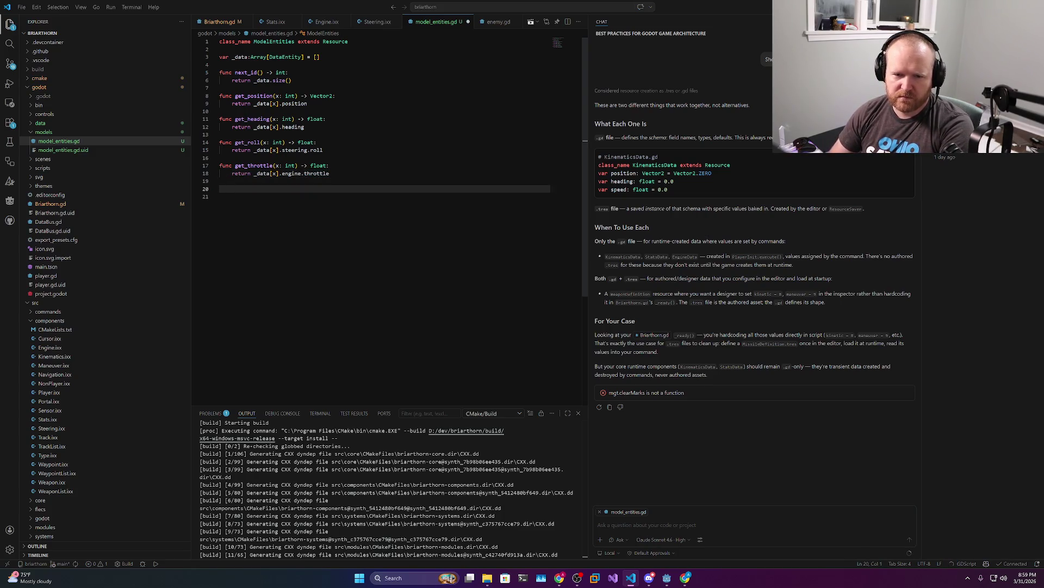
- Add get_pitch returning _data[x].steering.pitch below get_roll and save model_entities.gd
click(356, 151)
key(Return)
key(Return)
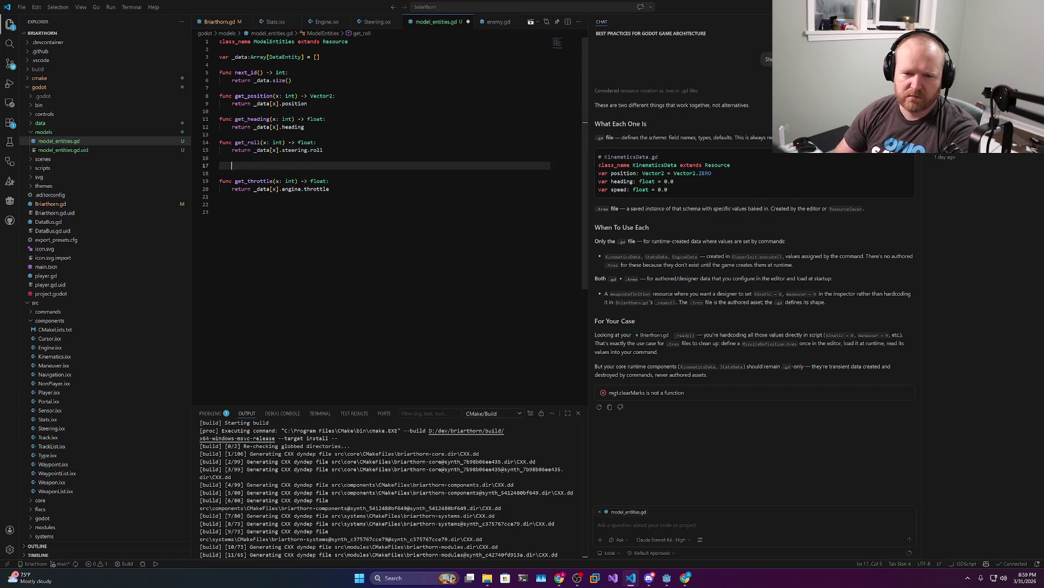
key(BackSpace)
text(func get_pit)
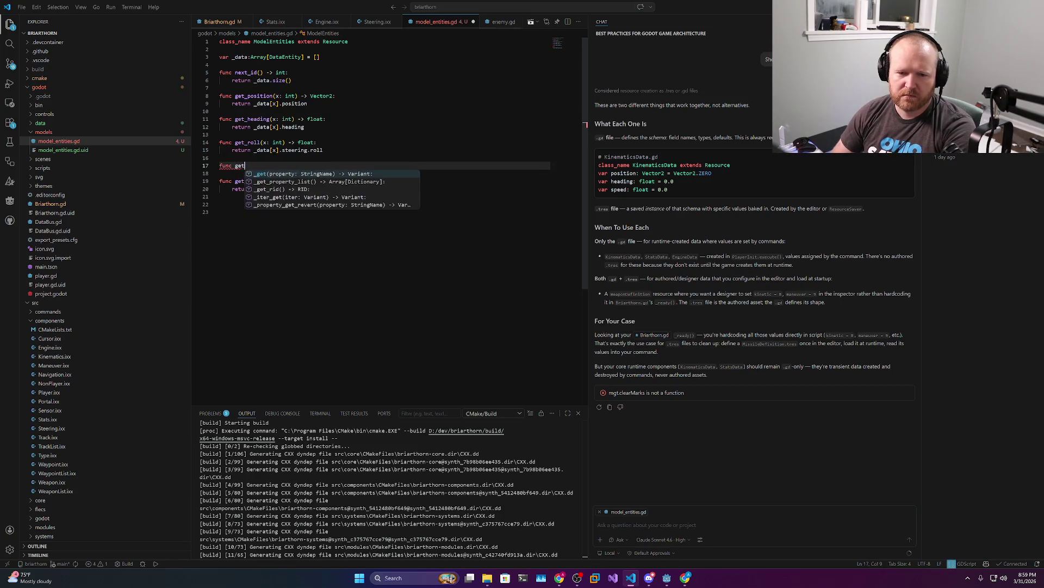
text(ch)
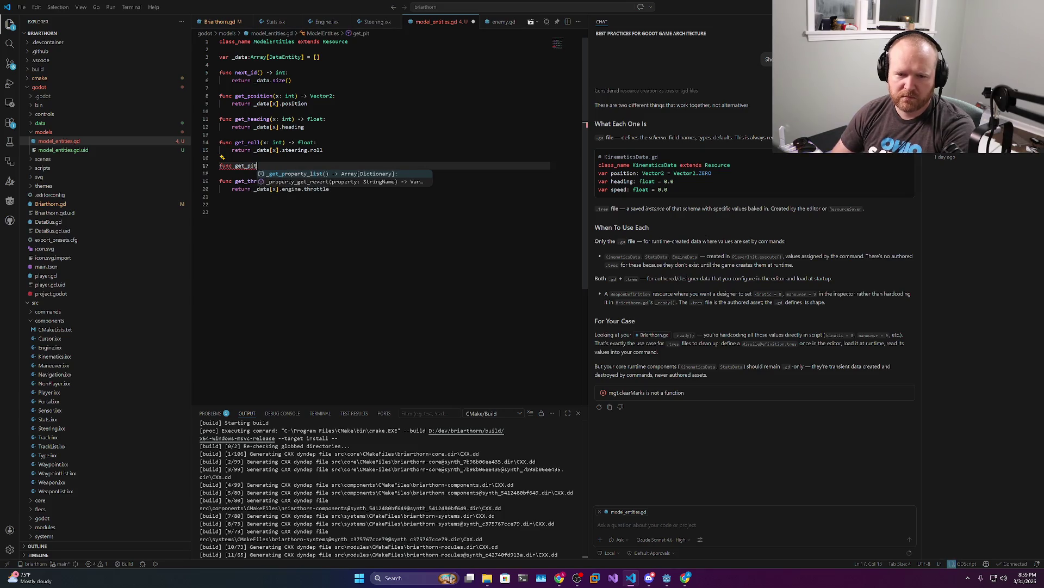
key(Tab)
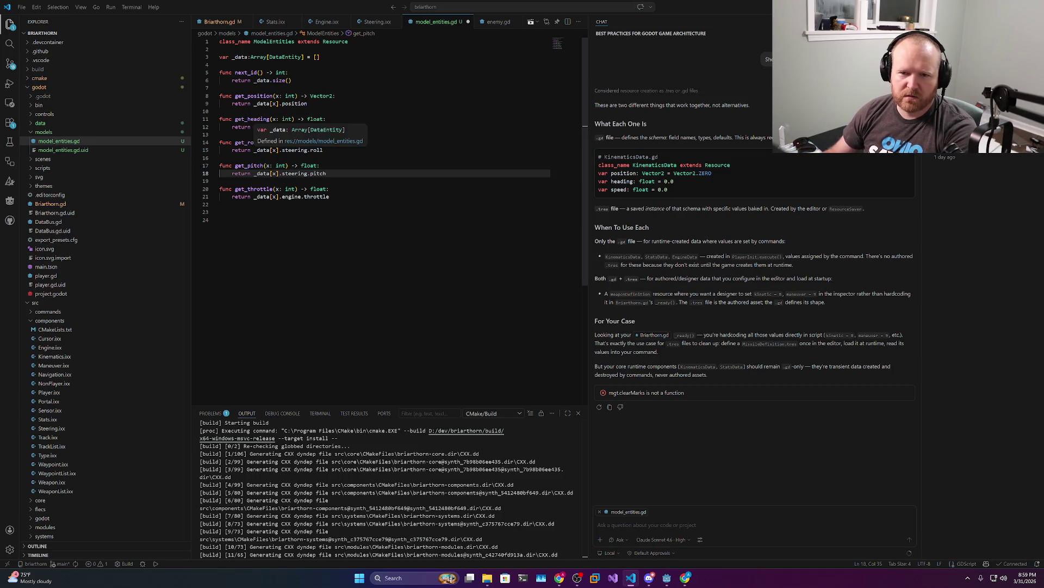
key(ctrl+s)
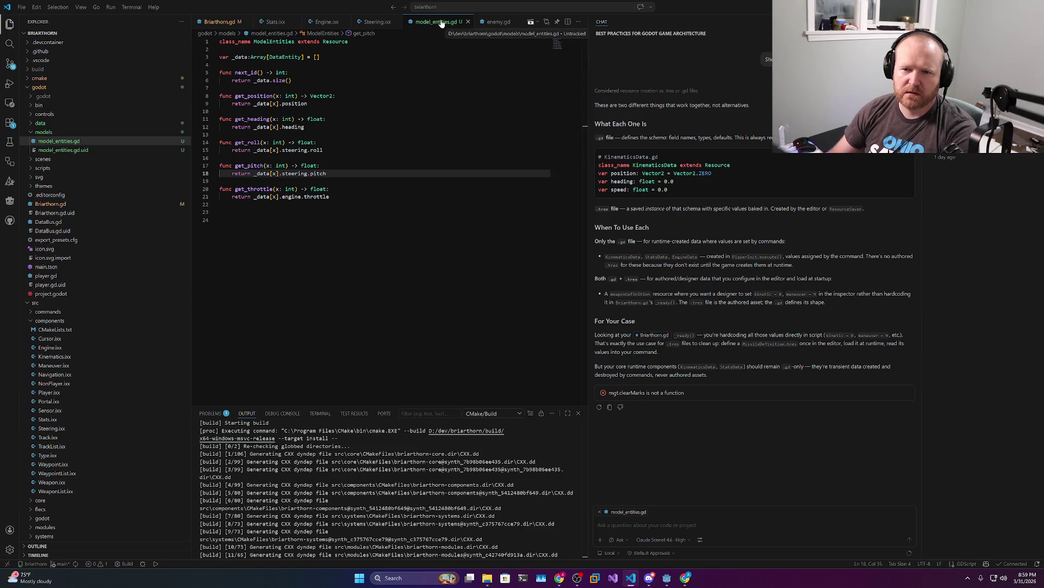
- Open data_entity.gd and show it side by side with model_entities.gd
key(ctrl+p)
text(entity)
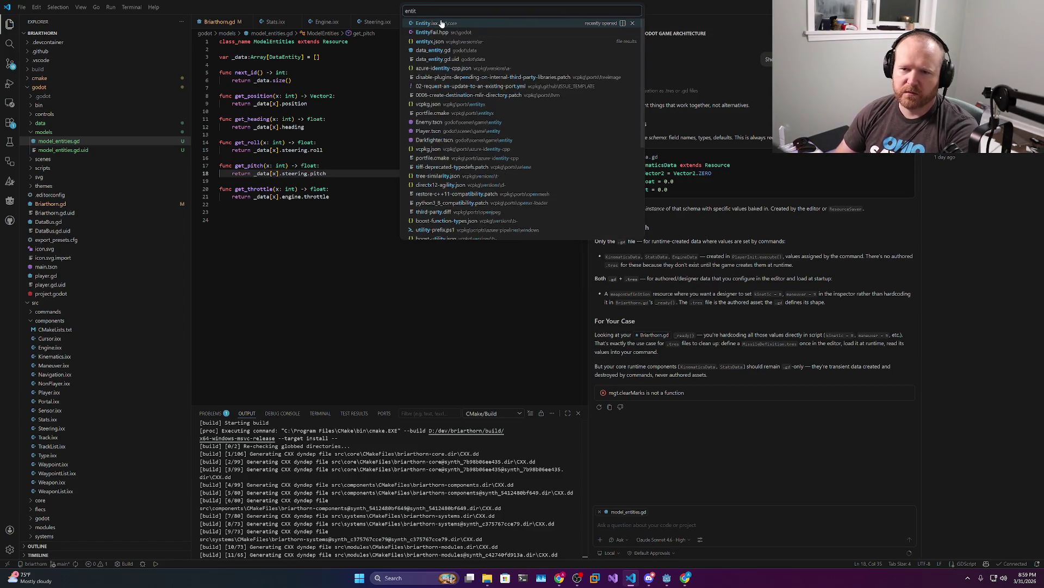
key(BackSpace)
key(BackSpace)
key(BackSpace)
text(data_)
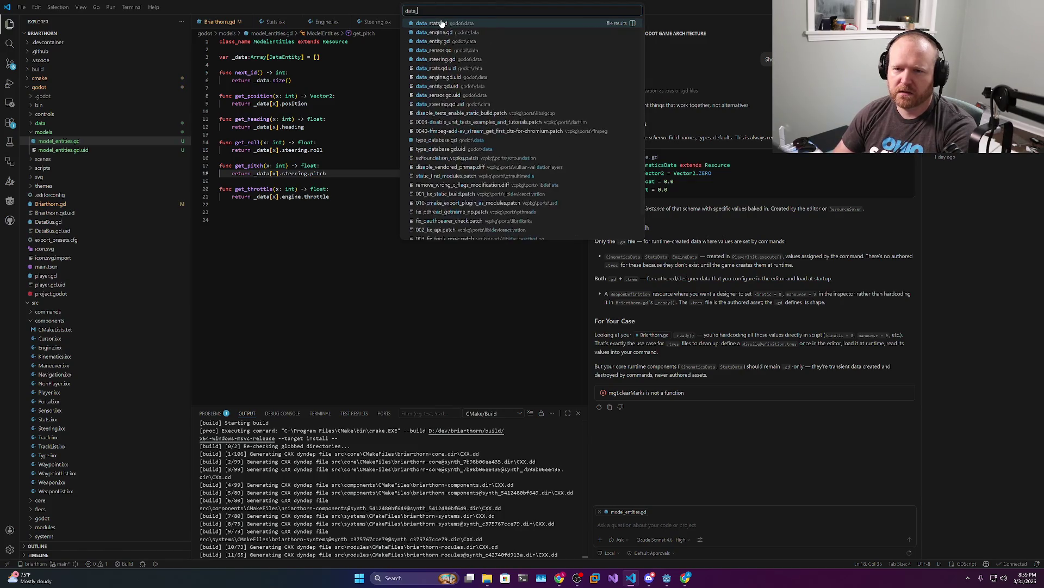
text(entit)
key(Return)
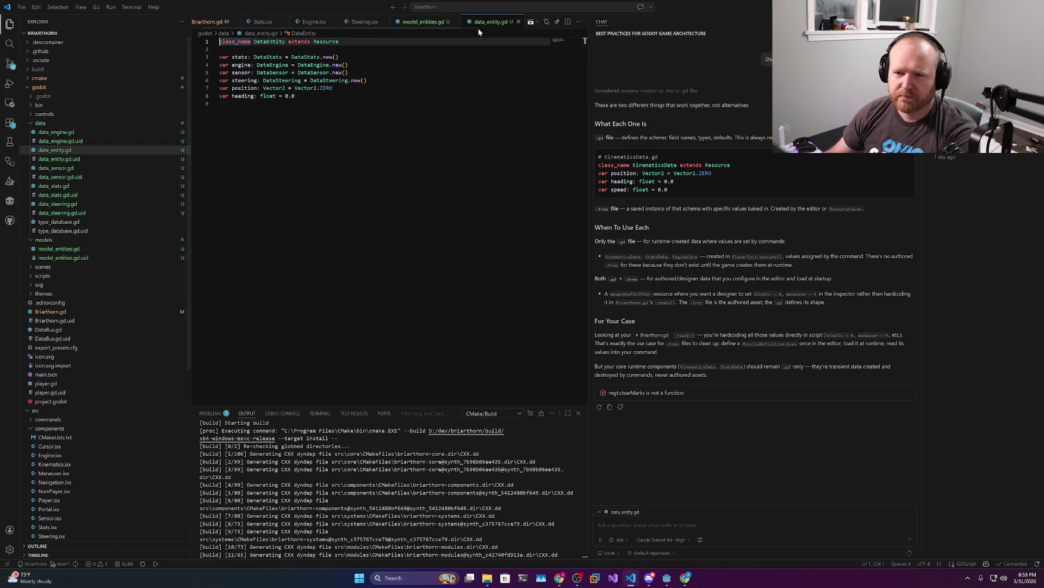
mouse_move(486, 22)
mouse_down()
mouse_move(593, 135)
mouse_move(564, 140)
mouse_up()
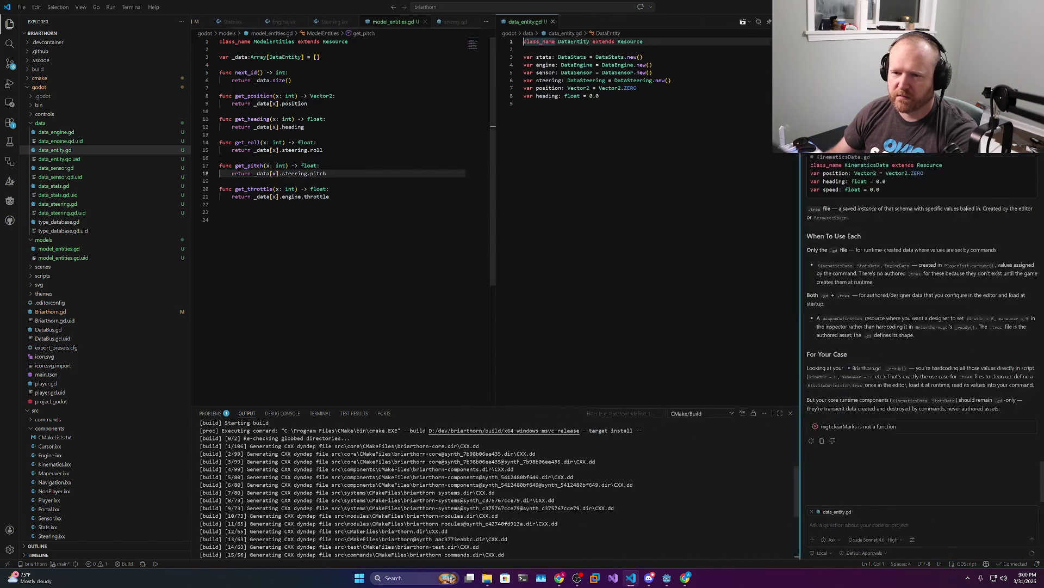
- Below next_id, add get_kinetic returning _data[x].stats.kinetic
click(232, 88)
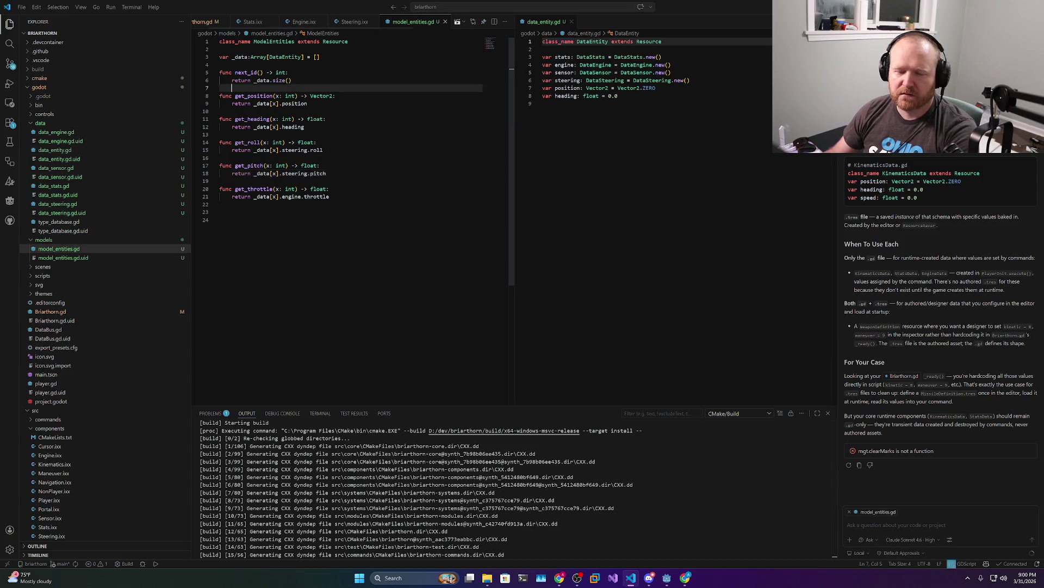
click(292, 80)
key(Return)
key(Return)
key(BackSpace)
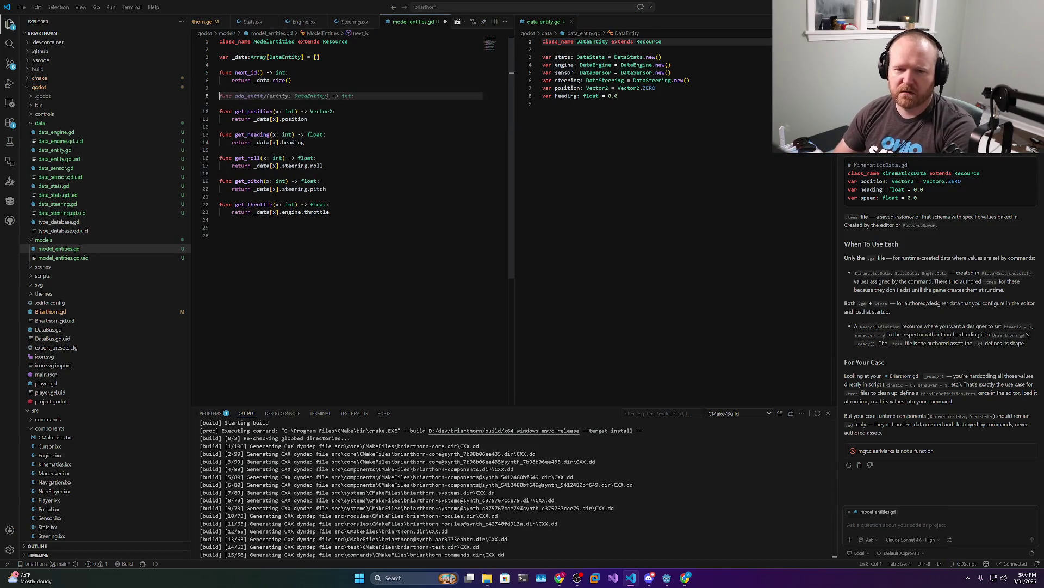
text(func get_)
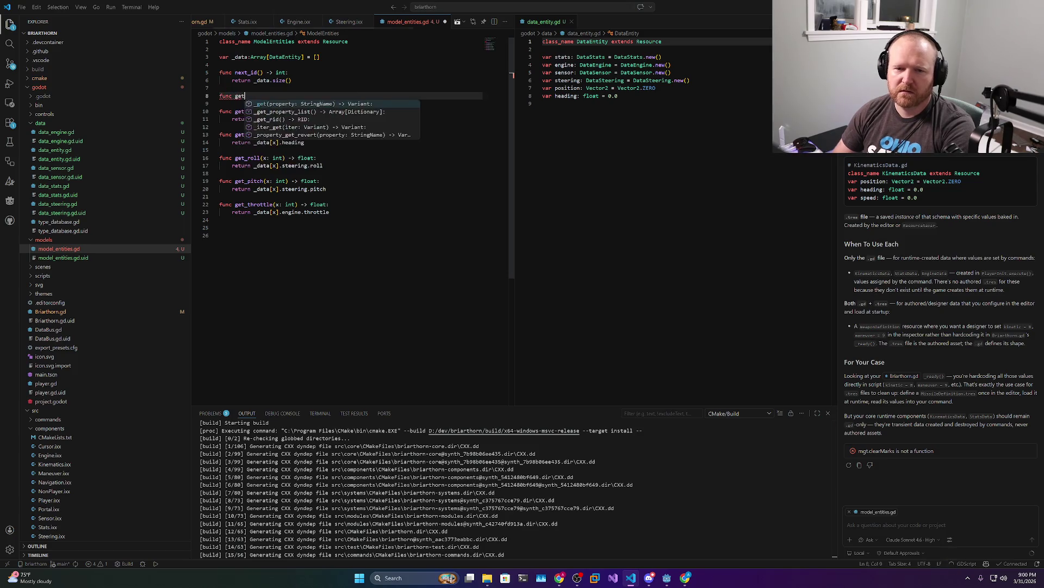
text(kinetic)
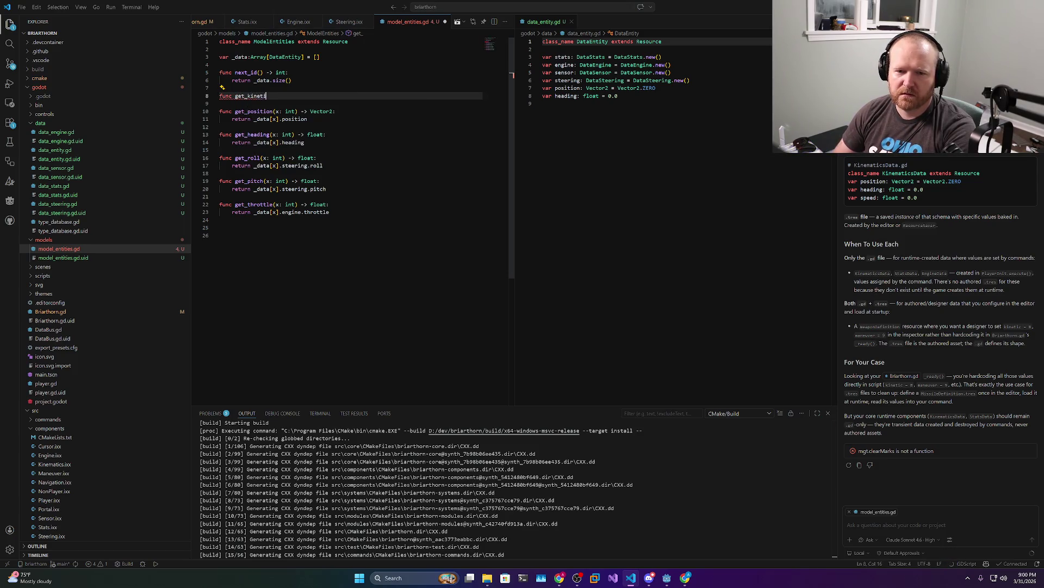
key(Tab)
key(BackSpace)
key(BackSpace)
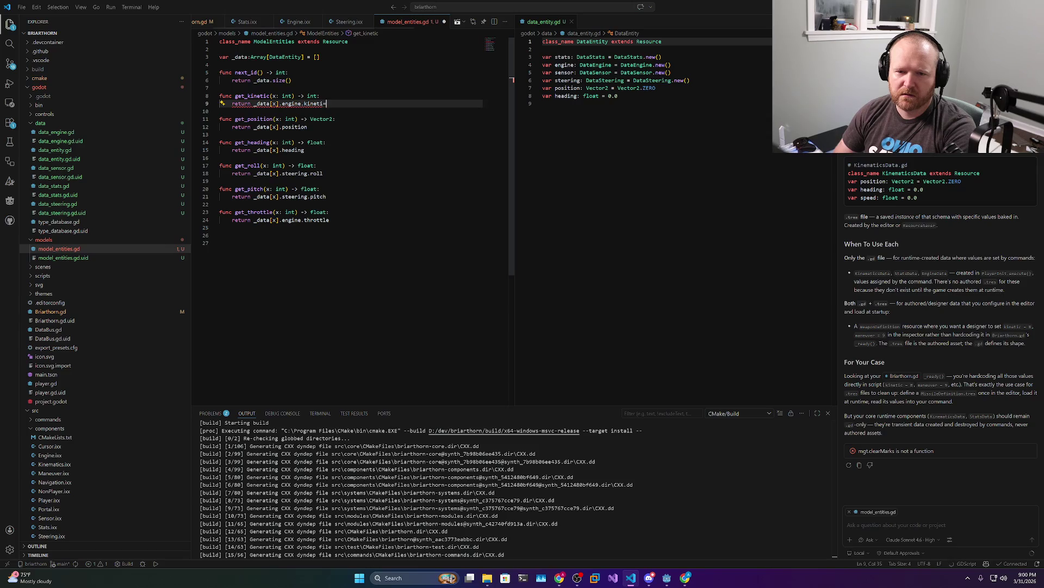
key(BackSpace)
key(BackSpace)
key(BackSpace)
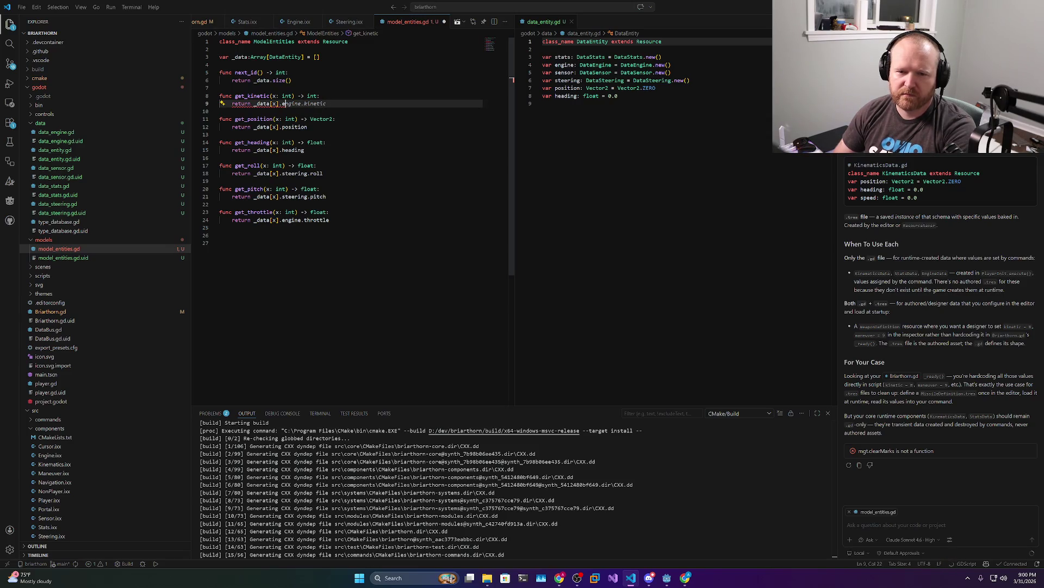
key(BackSpace)
text(kinetic)
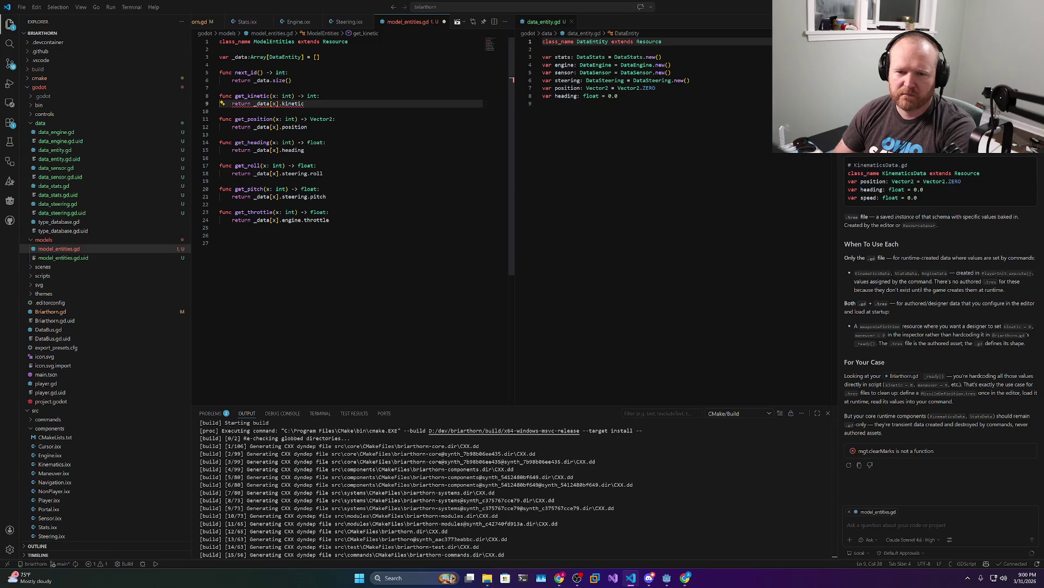
key(Return)
key(Return)
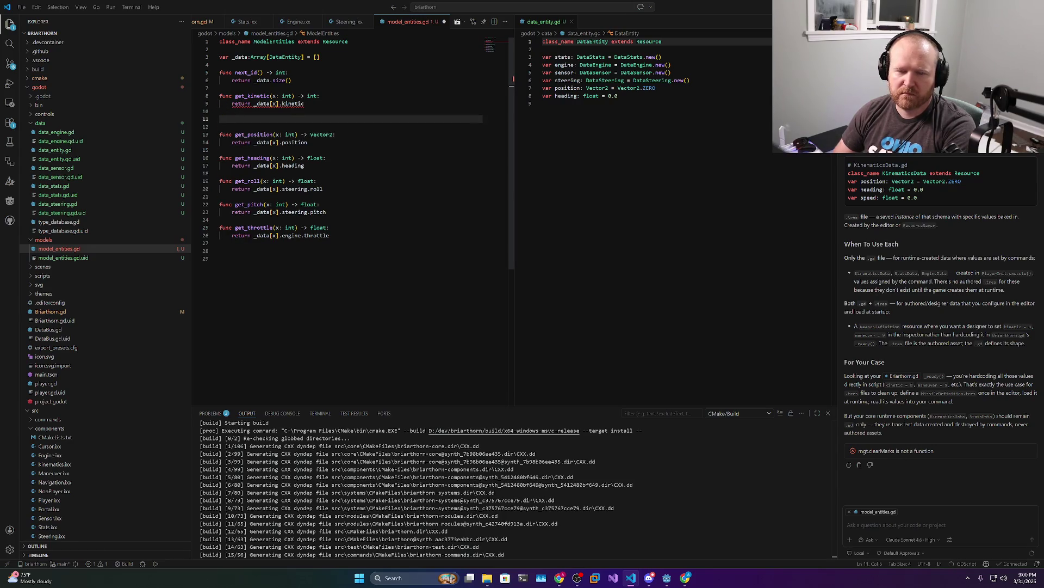
click(283, 104)
text(stats.)
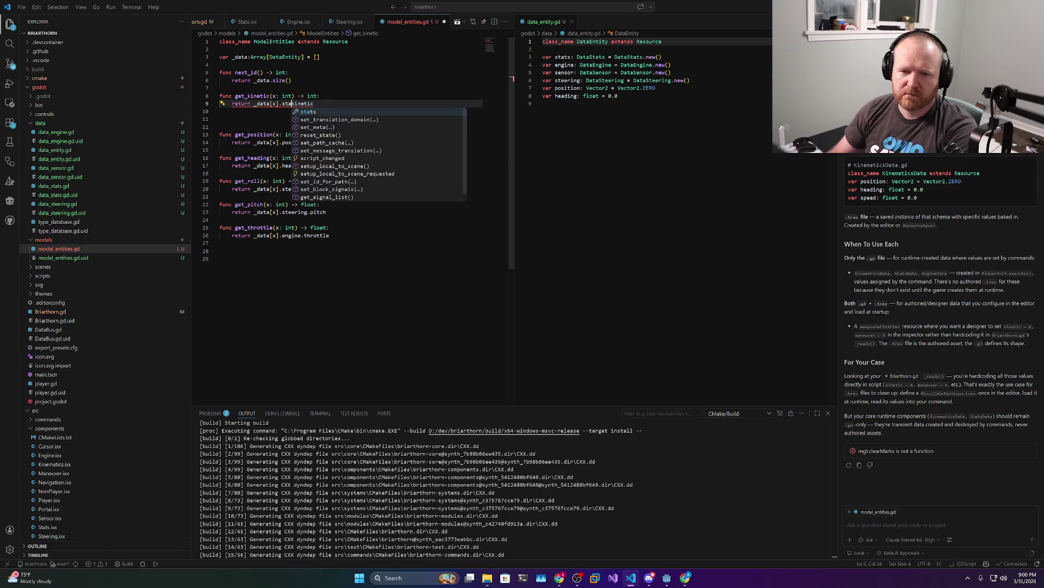
- Add get_maneuver returning _data[x].stats.maneuver and begin a get_durability getter
click(219, 118)
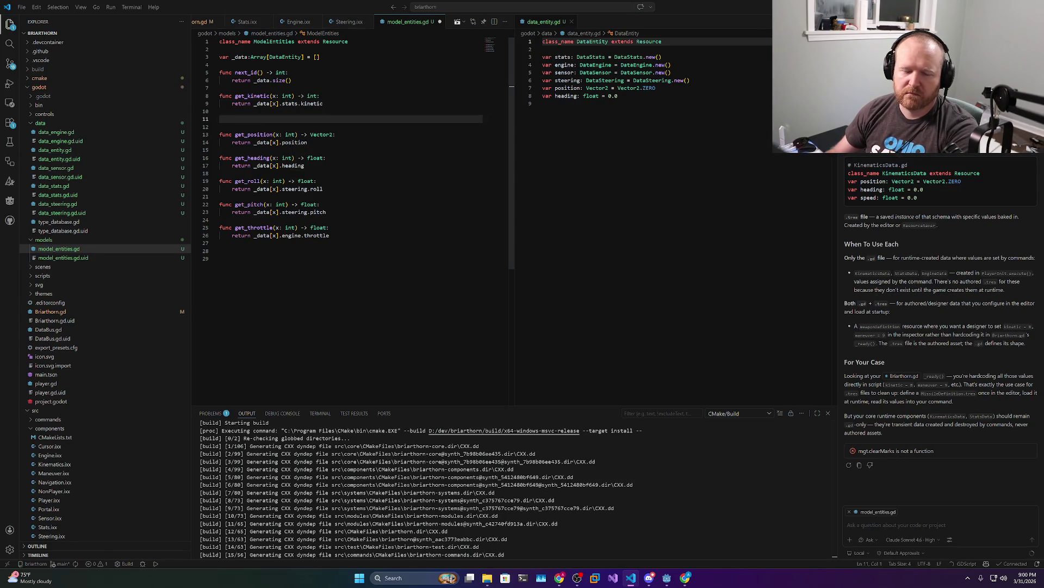
text(func get_)
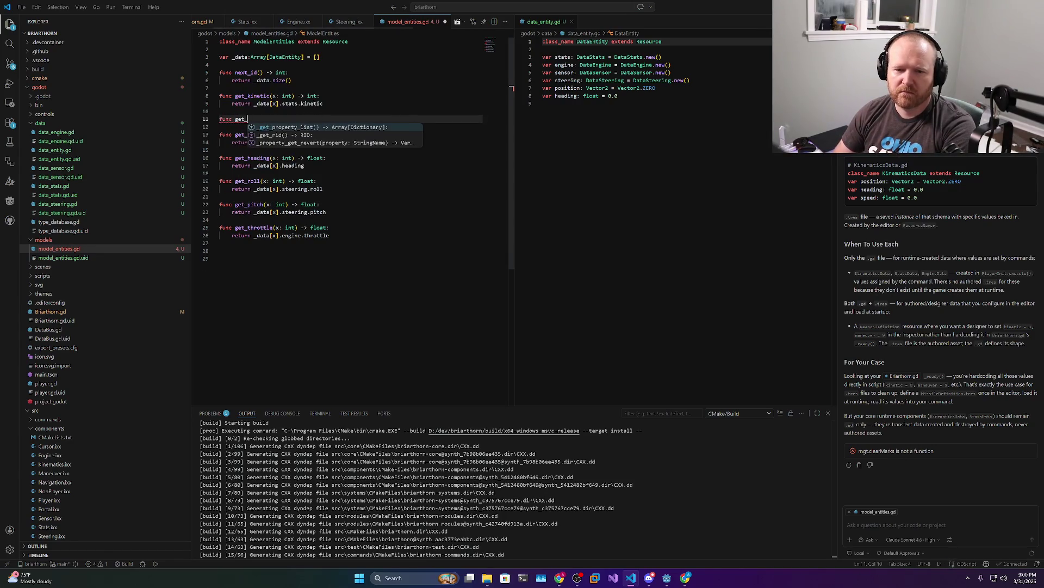
text(maneu)
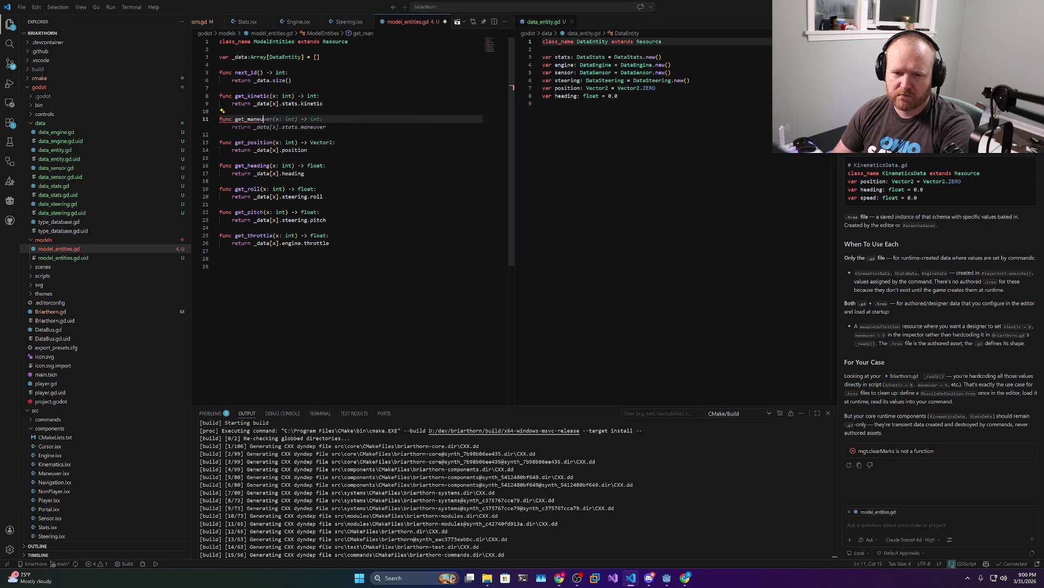
key(Tab)
key(Return)
key(Return)
key(BackSpace)
text(func g)
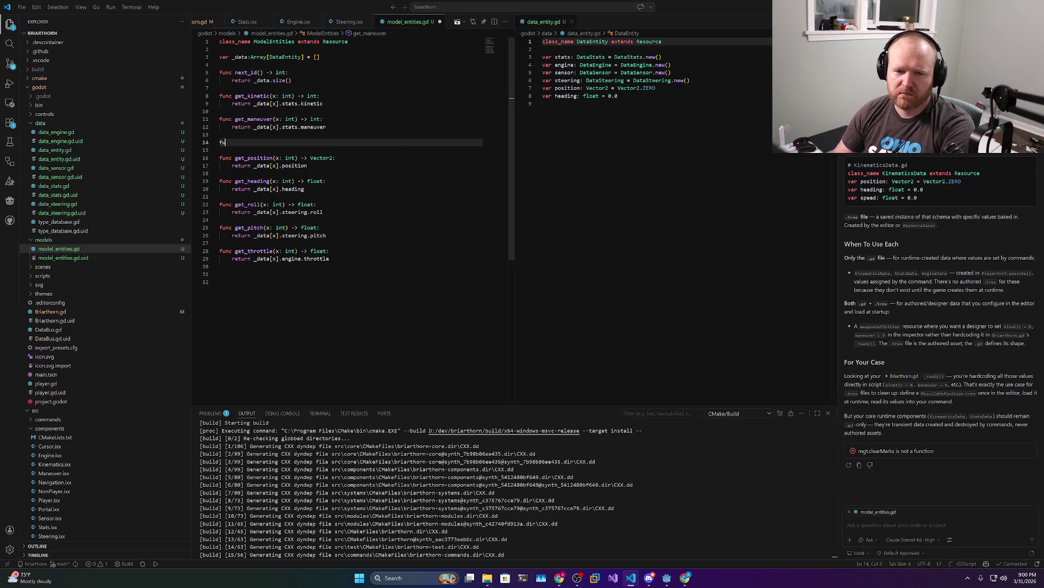
text(et_)
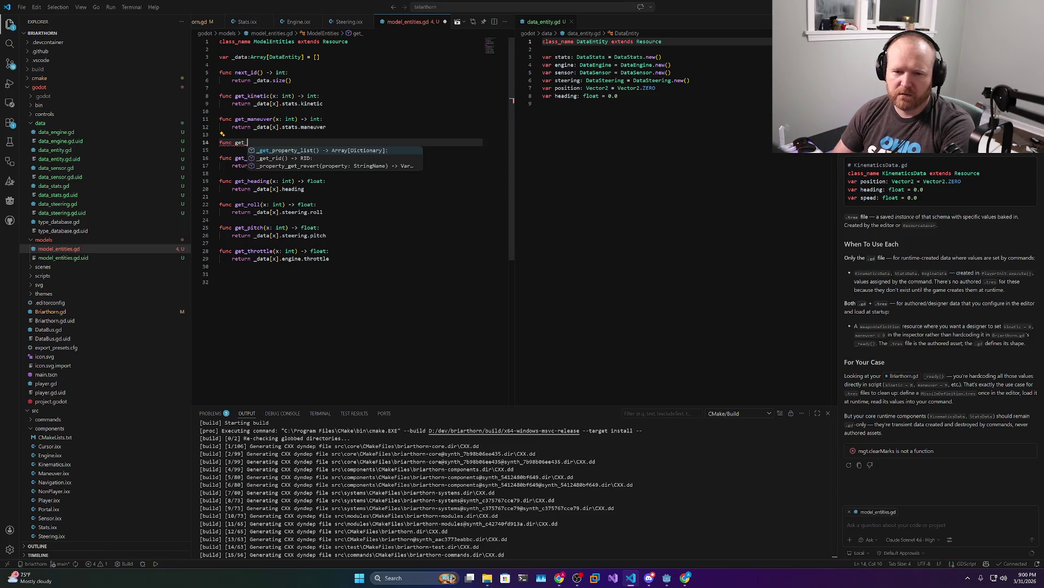
text(dur)
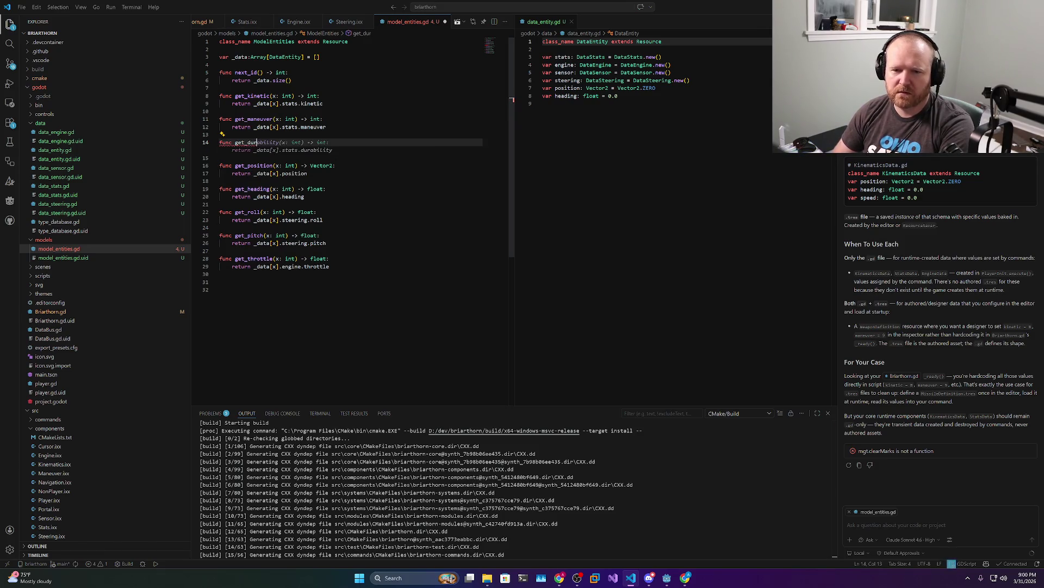
- Complete get_durability and correct its return to _data[x].stats.durable
key(Tab)
key(BackSpace)
key(BackSpace)
key(BackSpace)
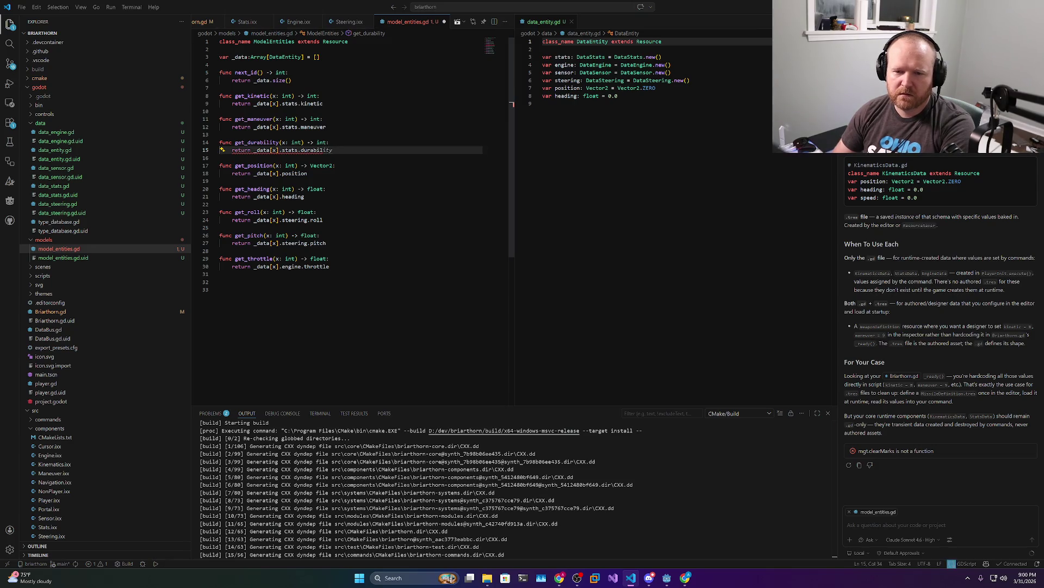
text(e)
key(Return)
key(Return)
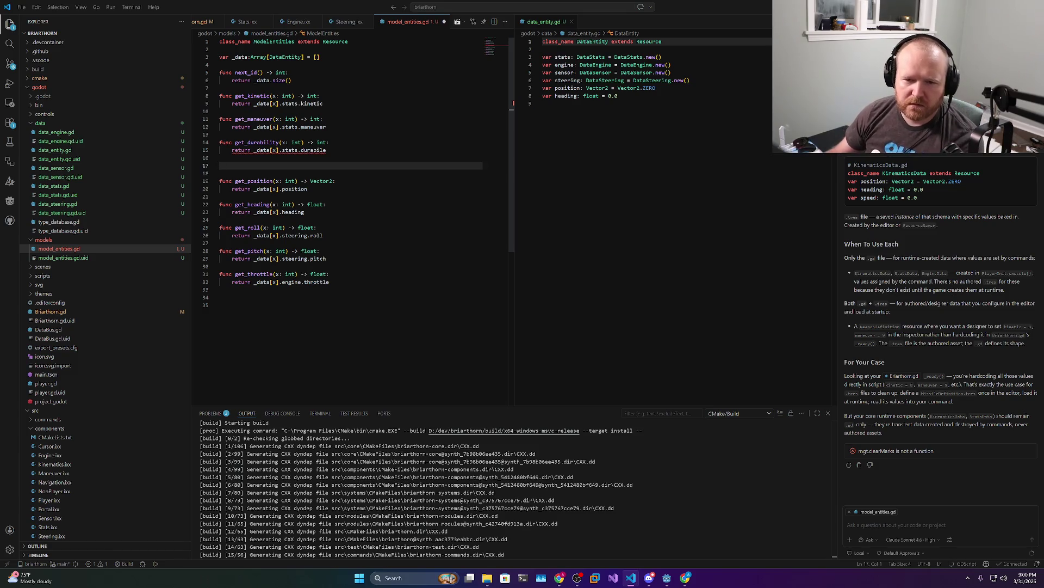
click(317, 150)
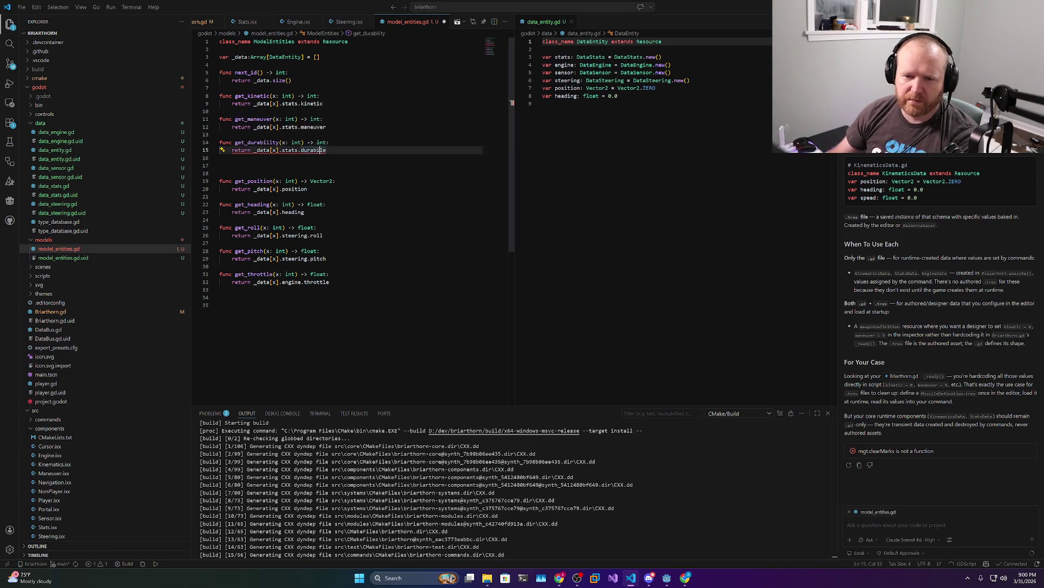
key(BackSpace)
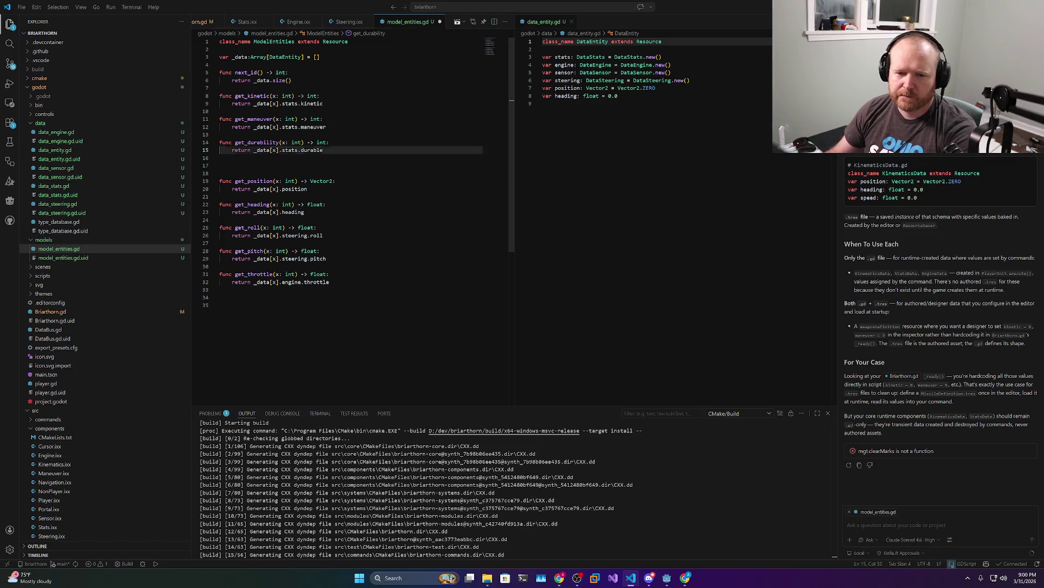
key(Down)
key(Down)
- Add a get_component getter returning _data[x].stats.compute
text(func get_comp)
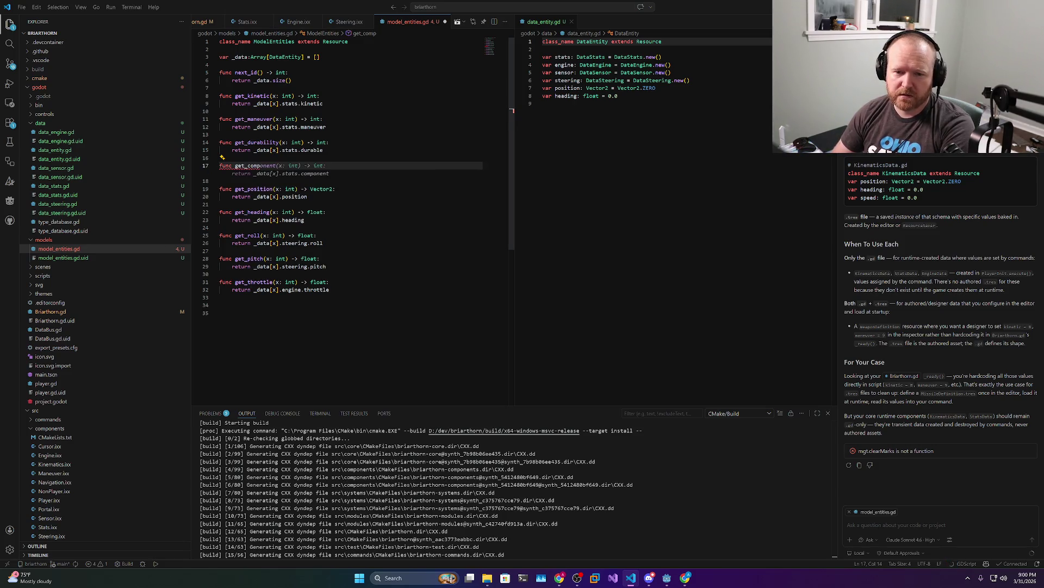
key(Tab)
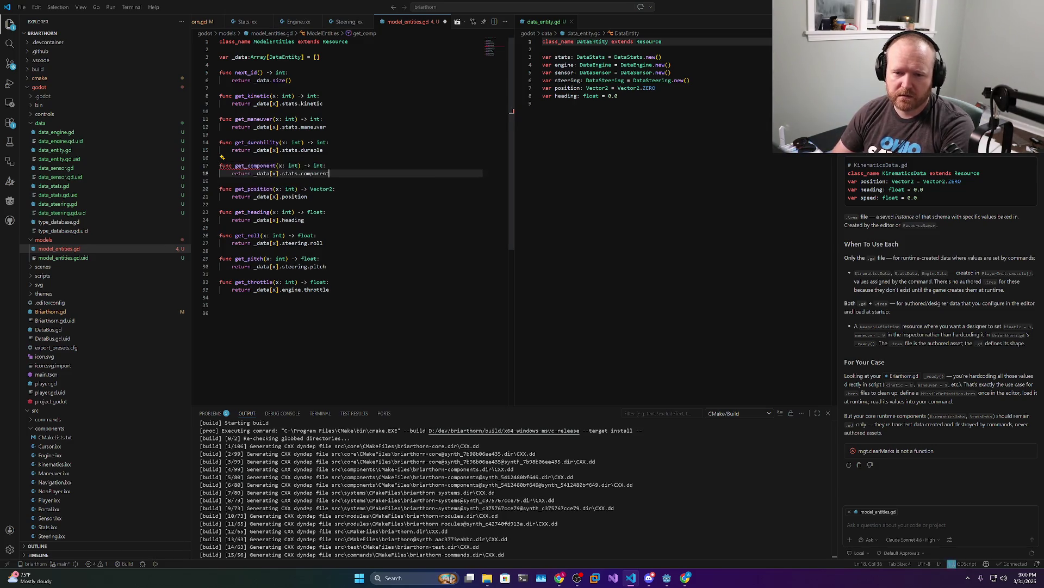
key(BackSpace)
key(BackSpace)
key(BackSpace)
text(ute)
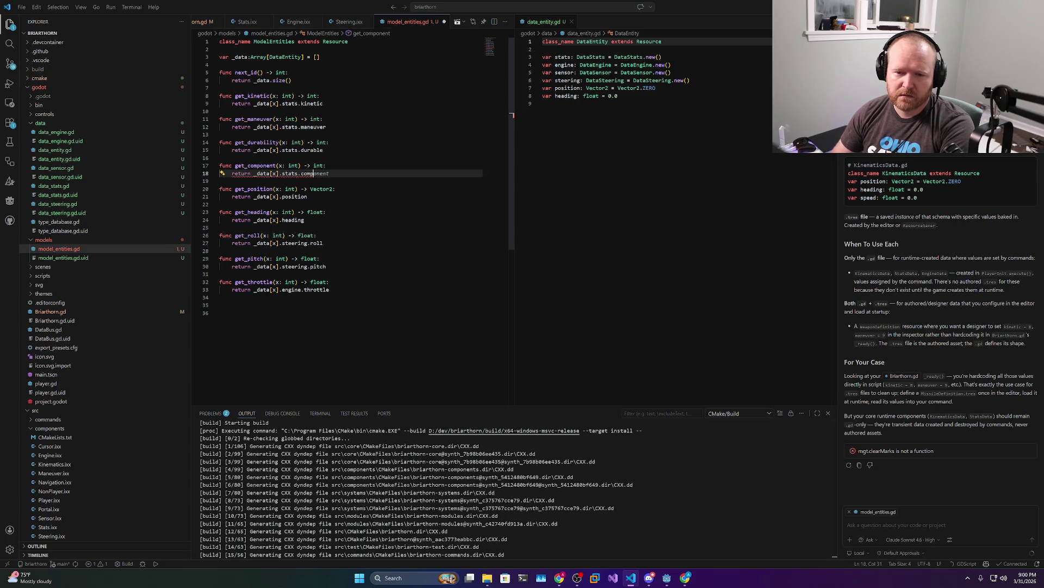
key(Return)
key(Return)
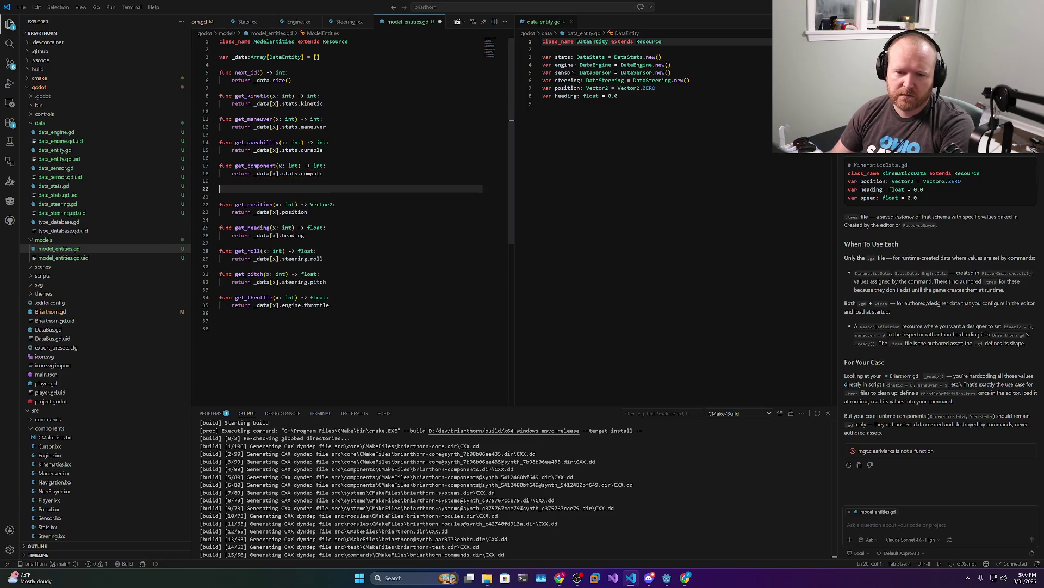
- Add a get_sensor getter returning _data[x].stats.sensor and start a get_stealth line
text(func get)
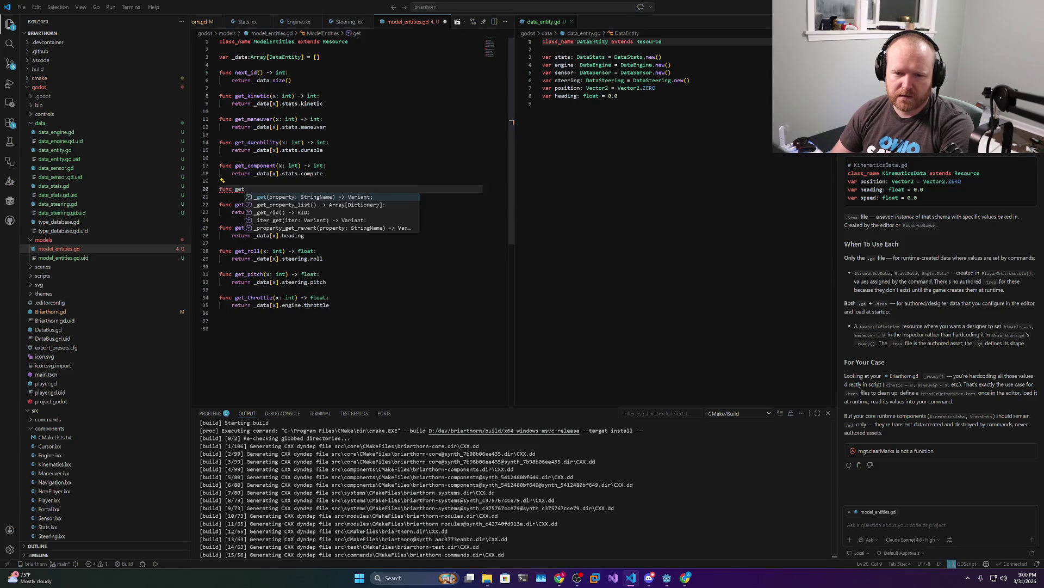
text(_)
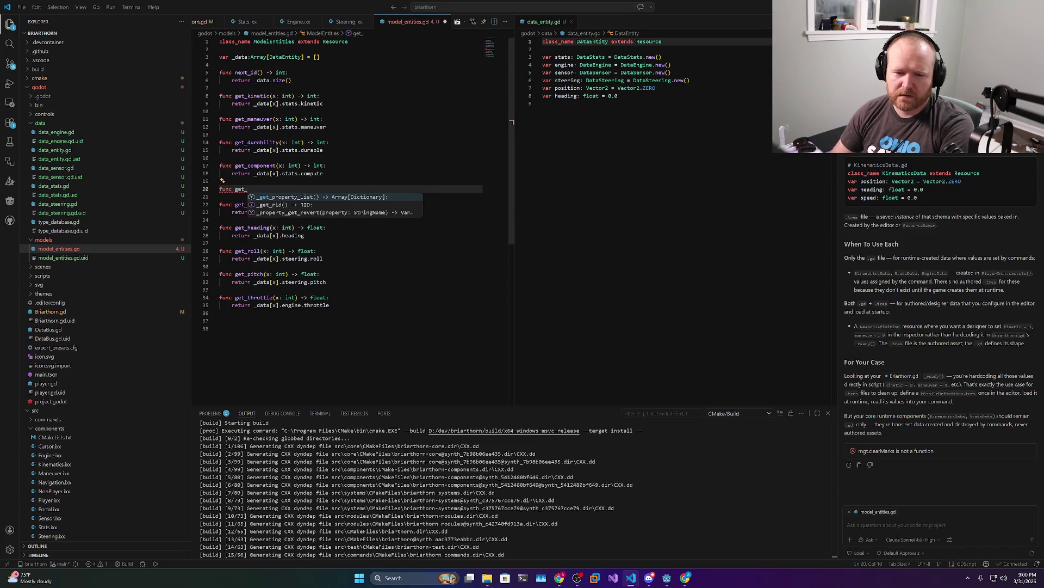
text(sensor(x:)
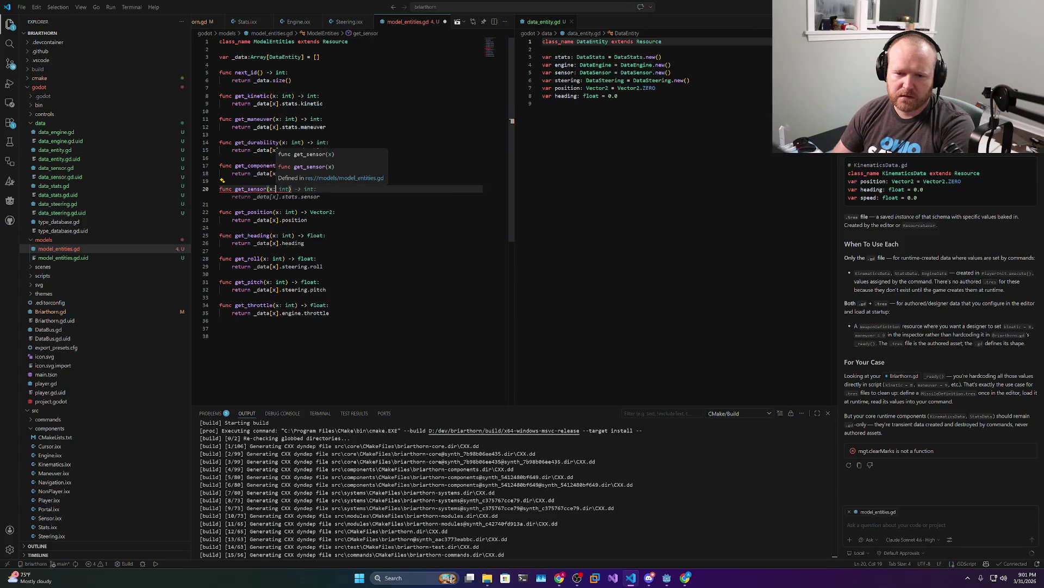
text( int)
key(Tab)
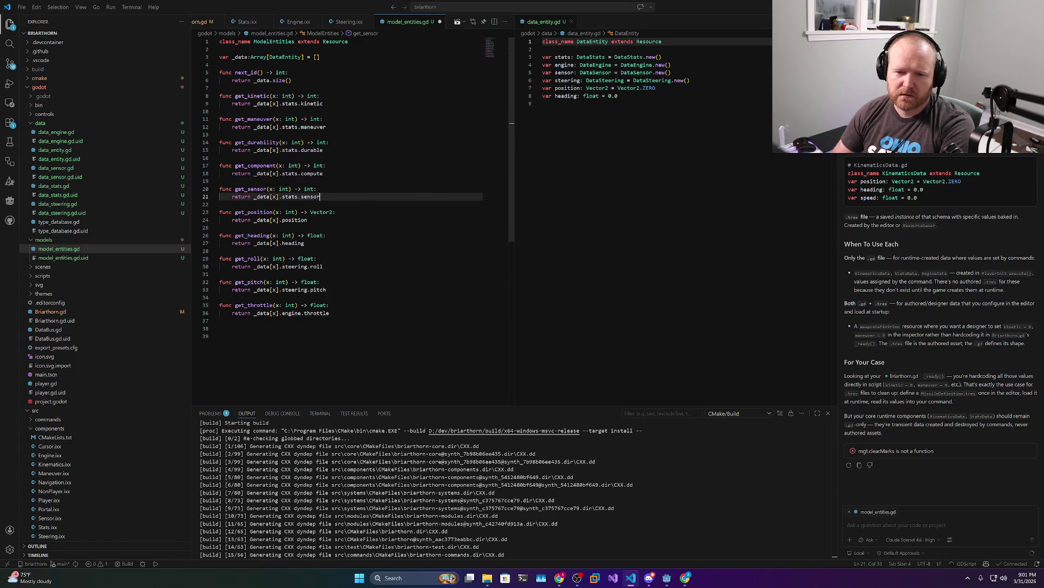
key(Return)
key(Return)
key(BackSpace)
key(BackSpace)
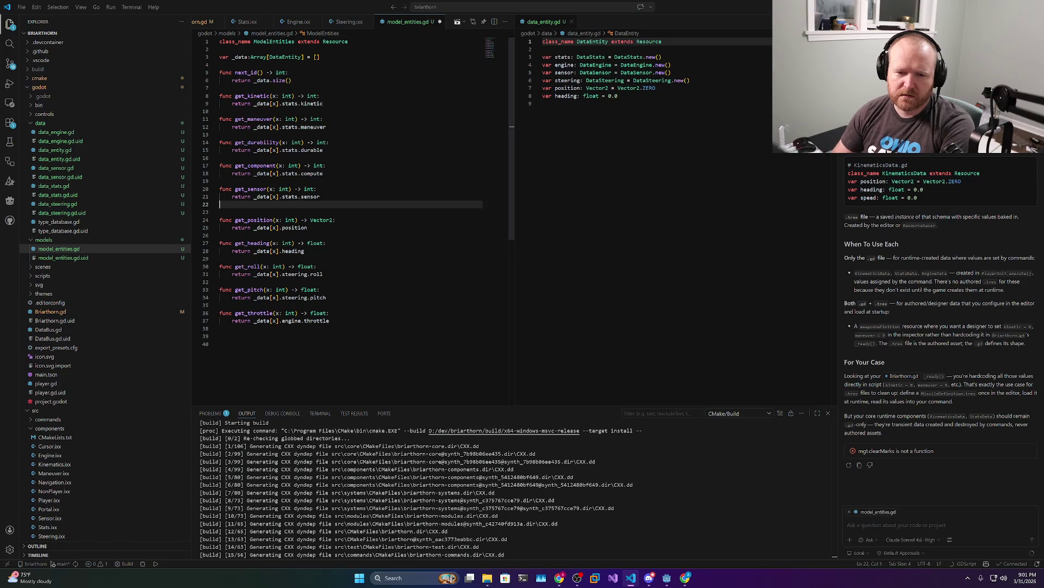
key(Return)
text(func get_)
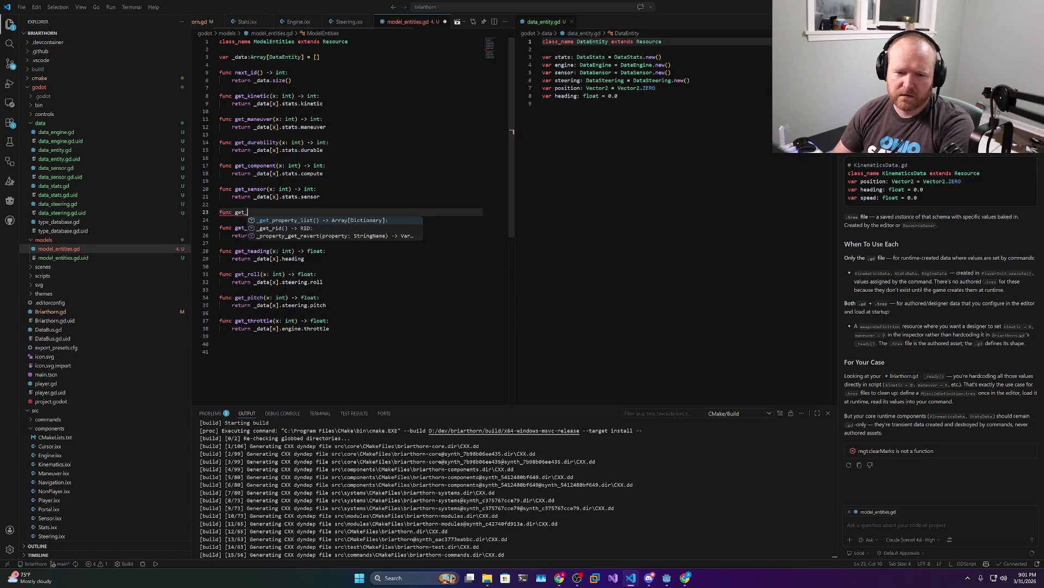
text(stealth)
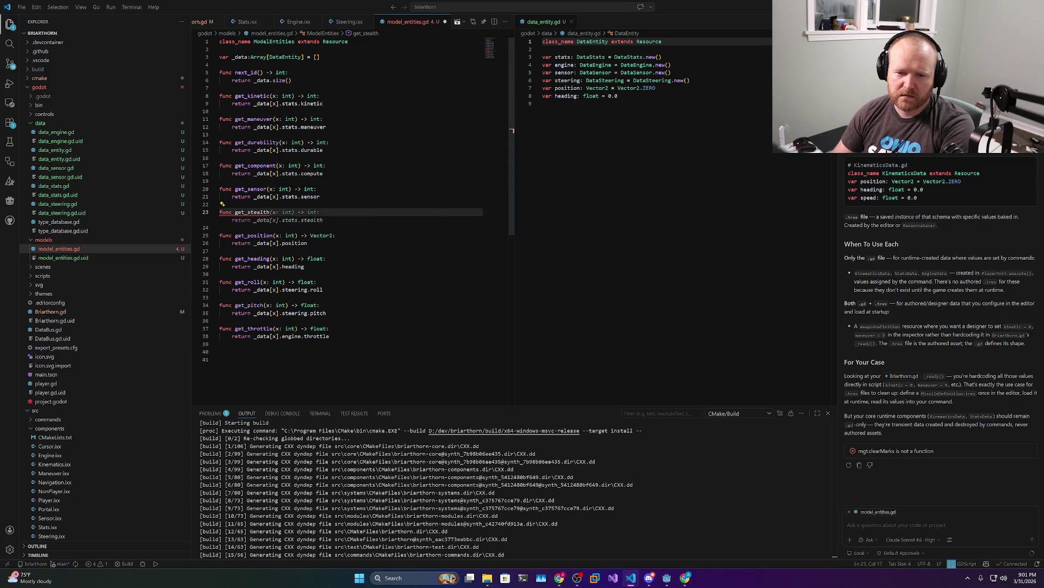
- Accept the get_stealth getter returning _data[x].stats.stealth and check the type of stats
key(Tab)
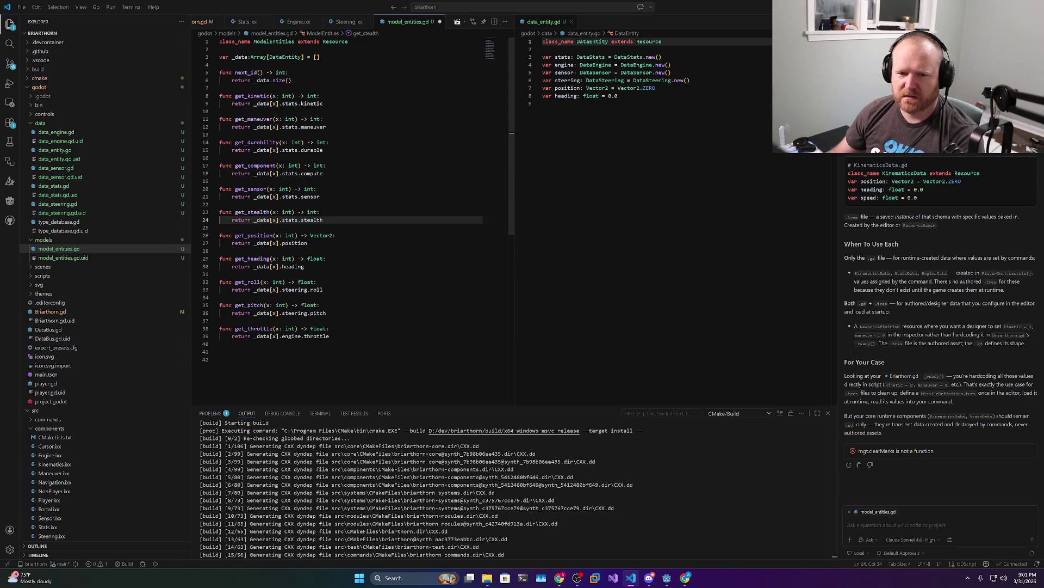
mouse_move(290, 220)
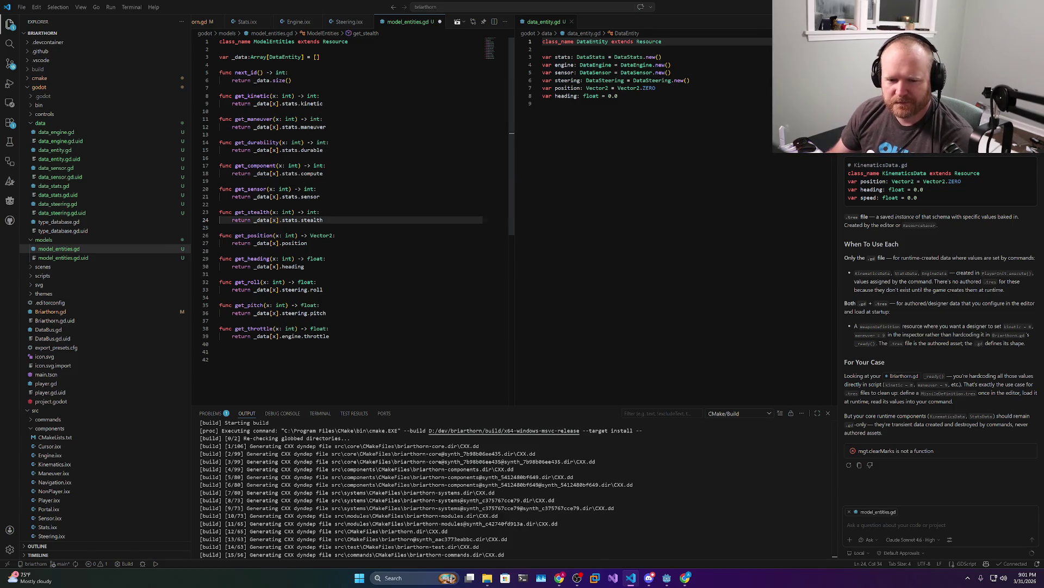
click(206, 328)
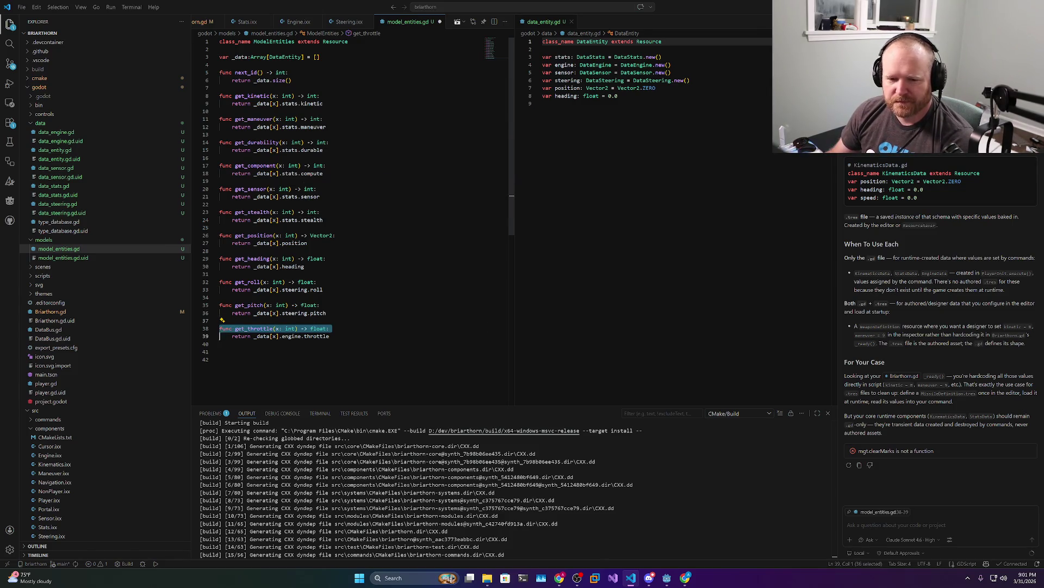
click(219, 321)
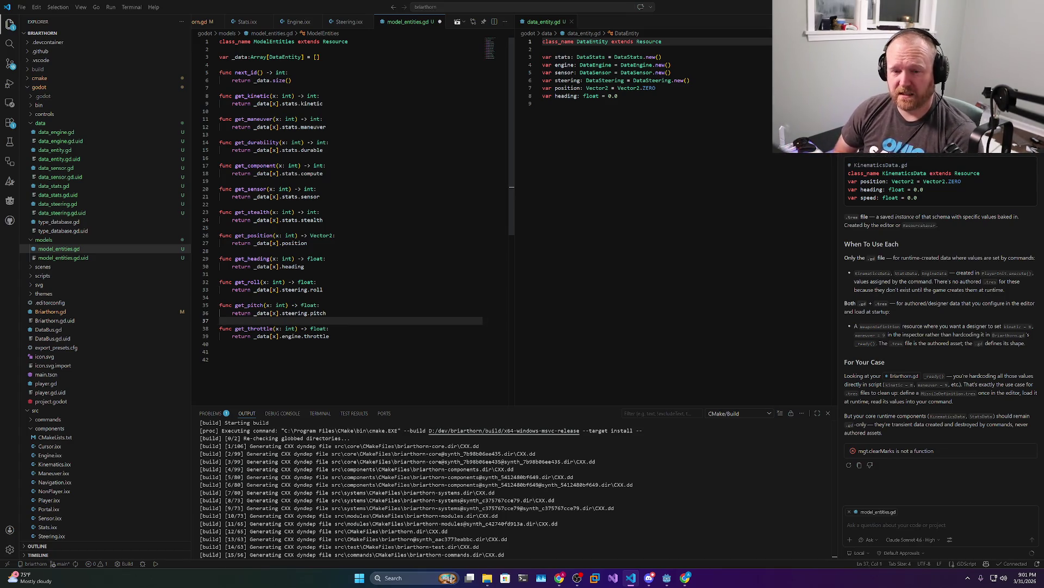
double_click(285, 57)
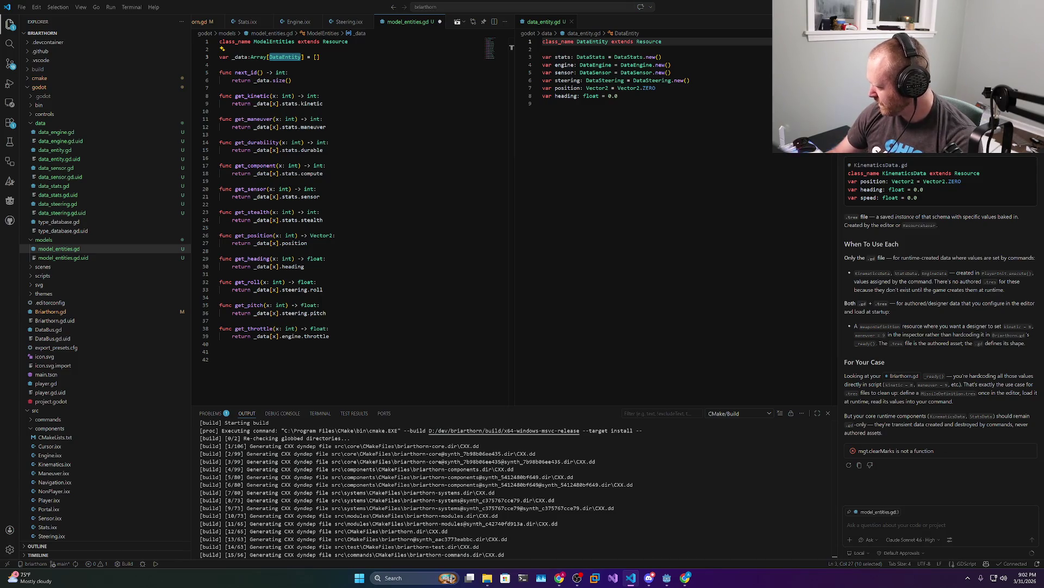
key(alt+Tab)
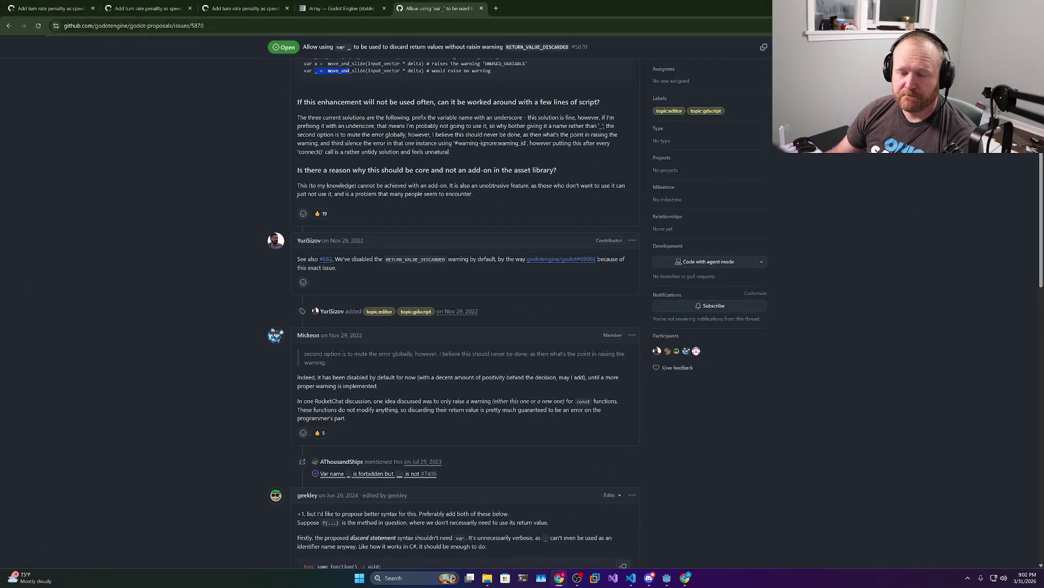
- Search Google in a new tab for 'can godot return a const reference', then return to the editor
click(497, 9)
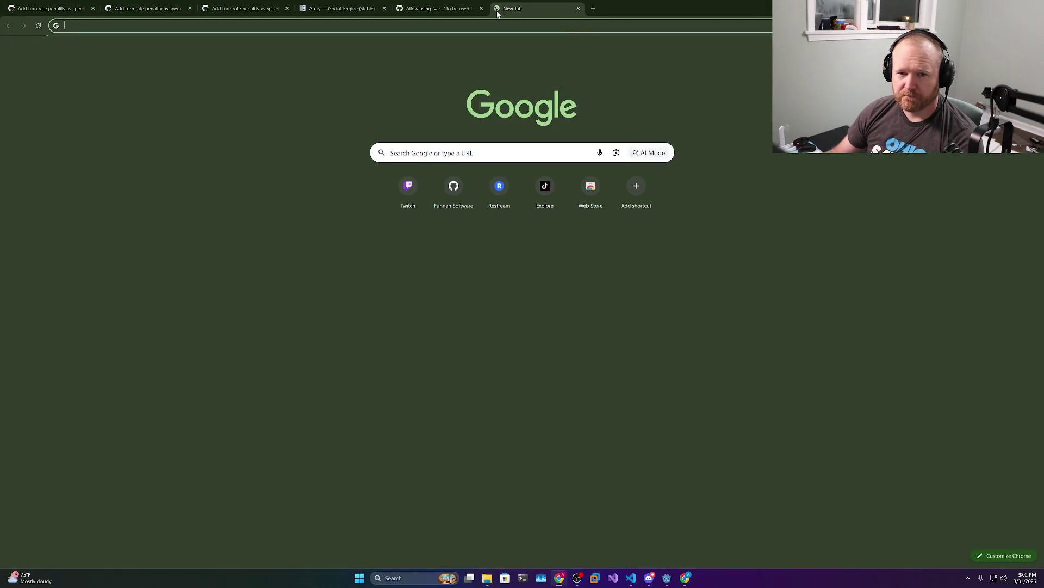
text(can godot re)
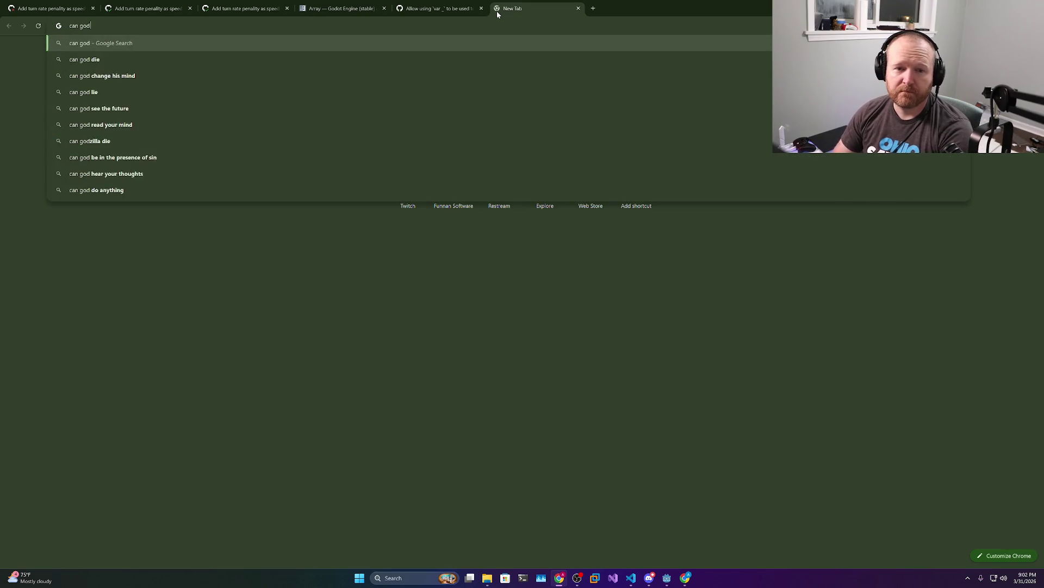
text(turn a const re)
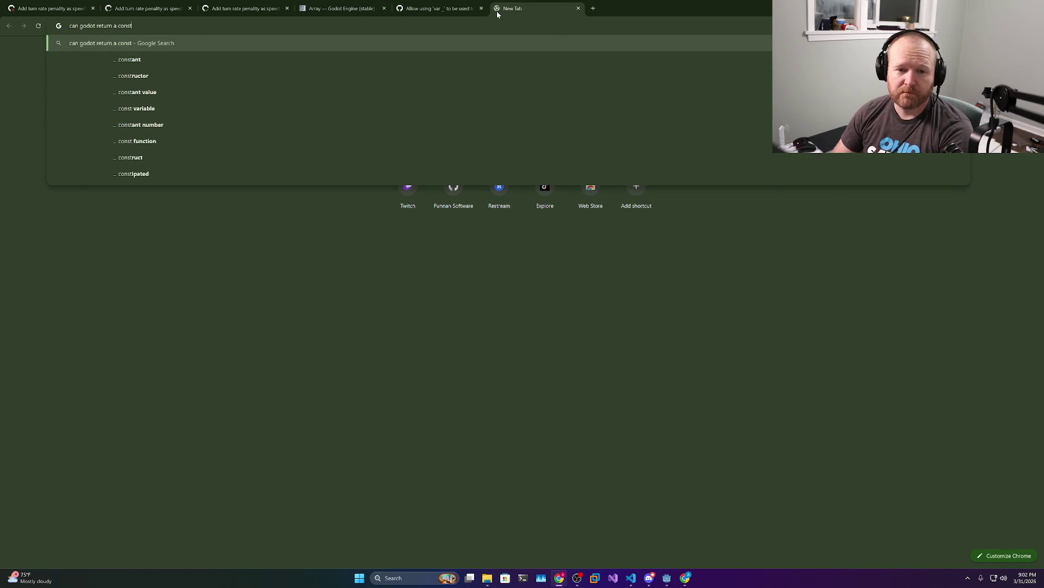
text(ference)
key(Return)
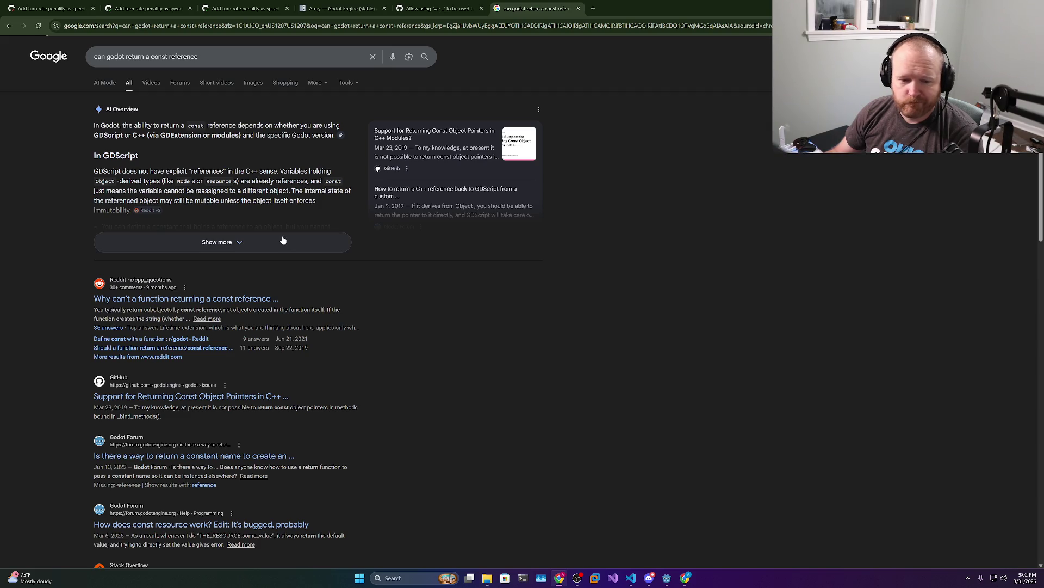
scroll(283, 239, down, 1)
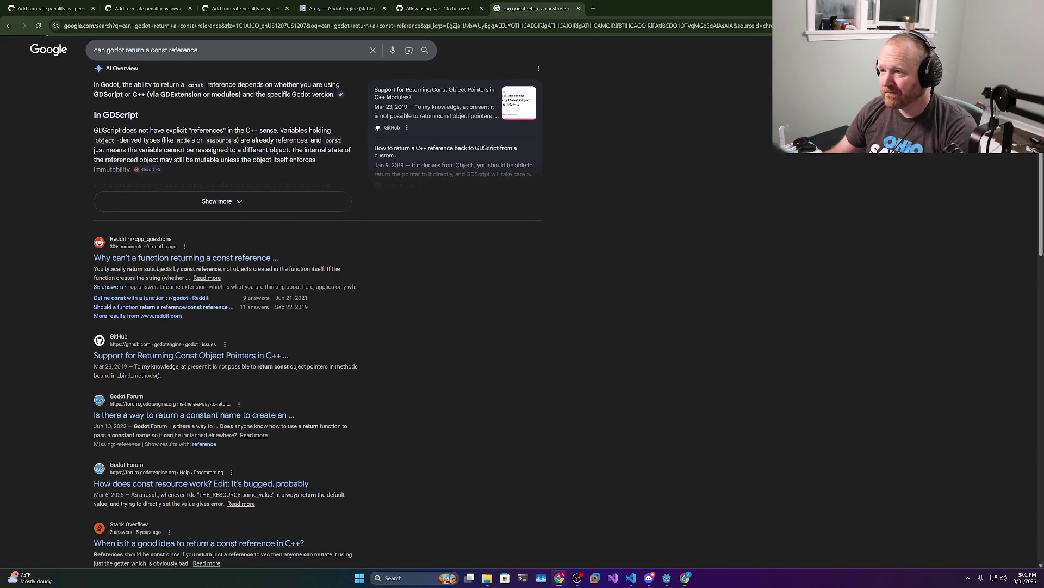
key(alt+Tab)
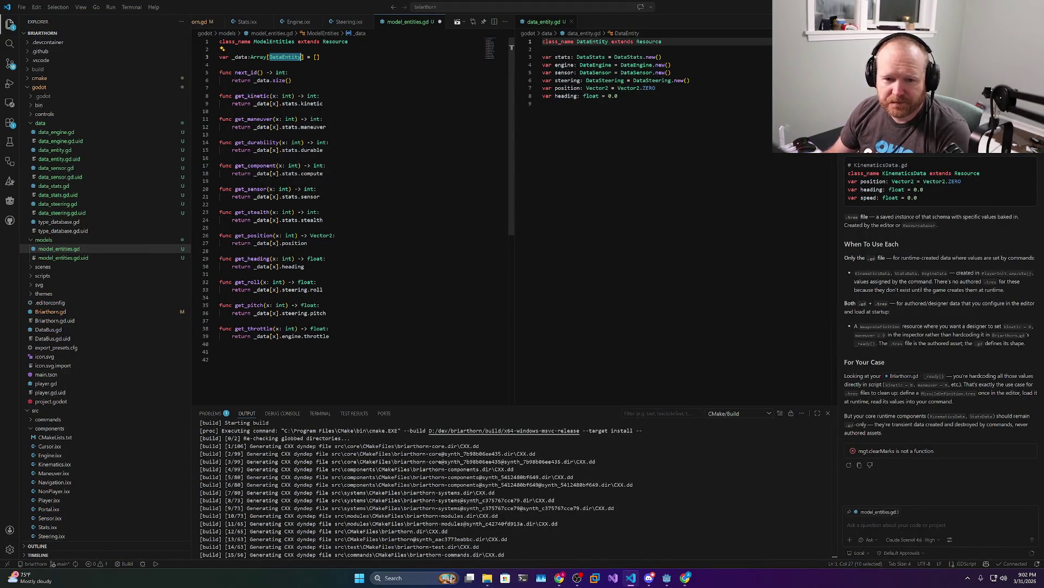
- Add a '### Stats ###' comment header above get_kinetic and open blank lines after get_stealth
click(380, 220)
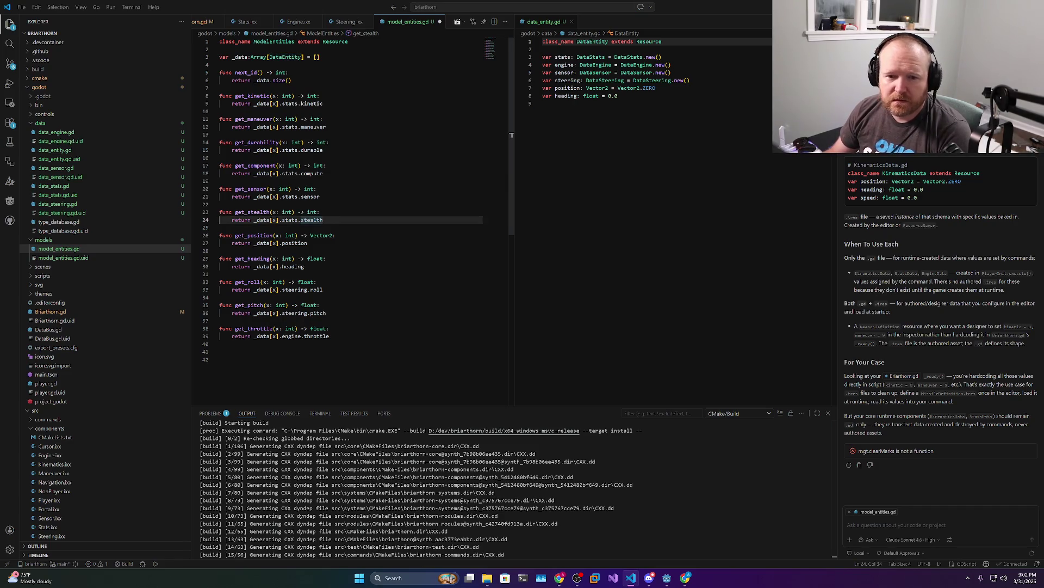
click(258, 165)
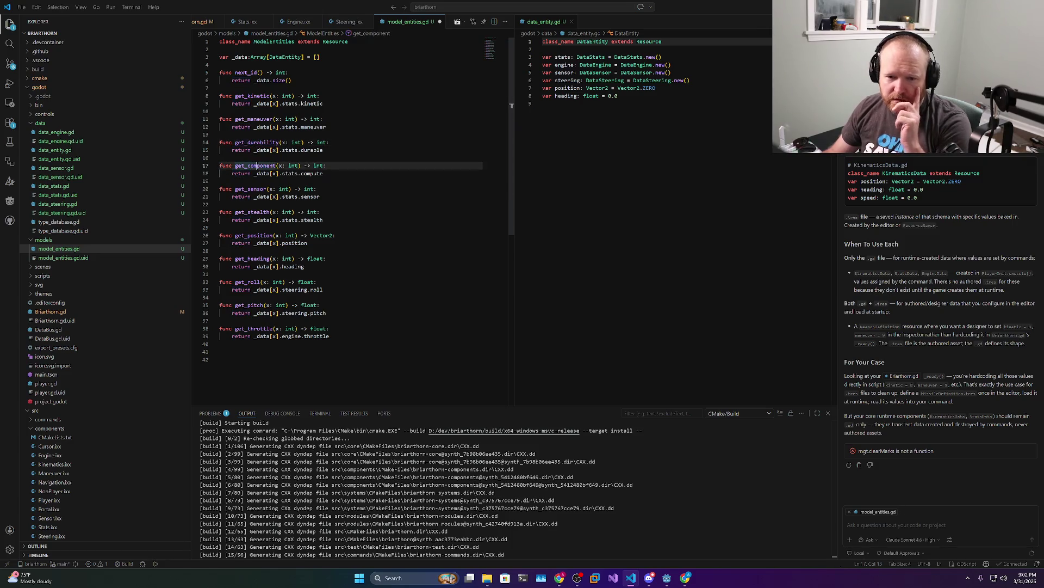
click(223, 88)
key(Return)
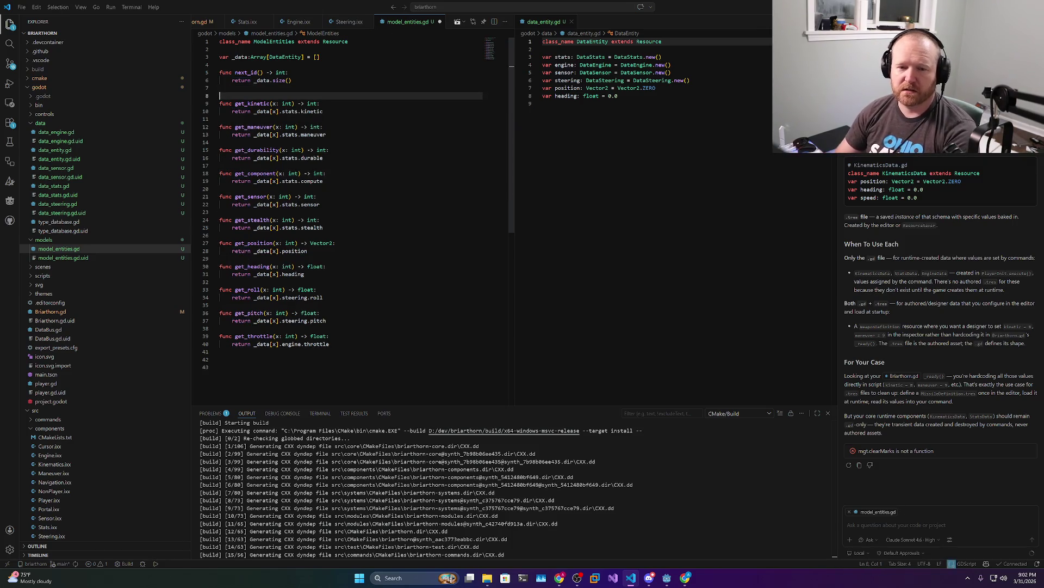
text(# Stats)
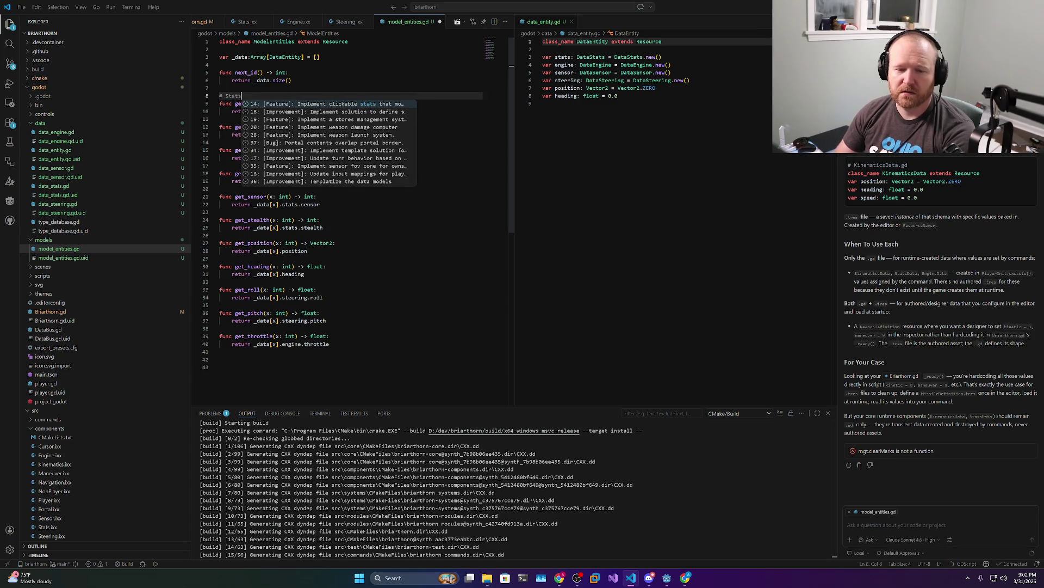
key(BackSpace)
key(BackSpace)
key(BackSpace)
key(BackSpace)
key(BackSpace)
text(### ST)
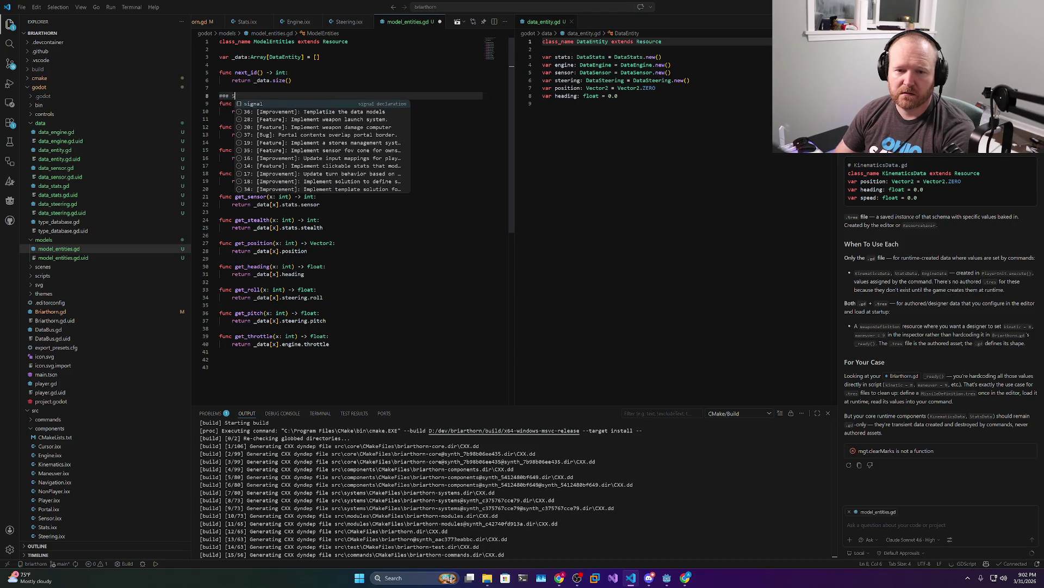
key(BackSpace)
text(tats @)
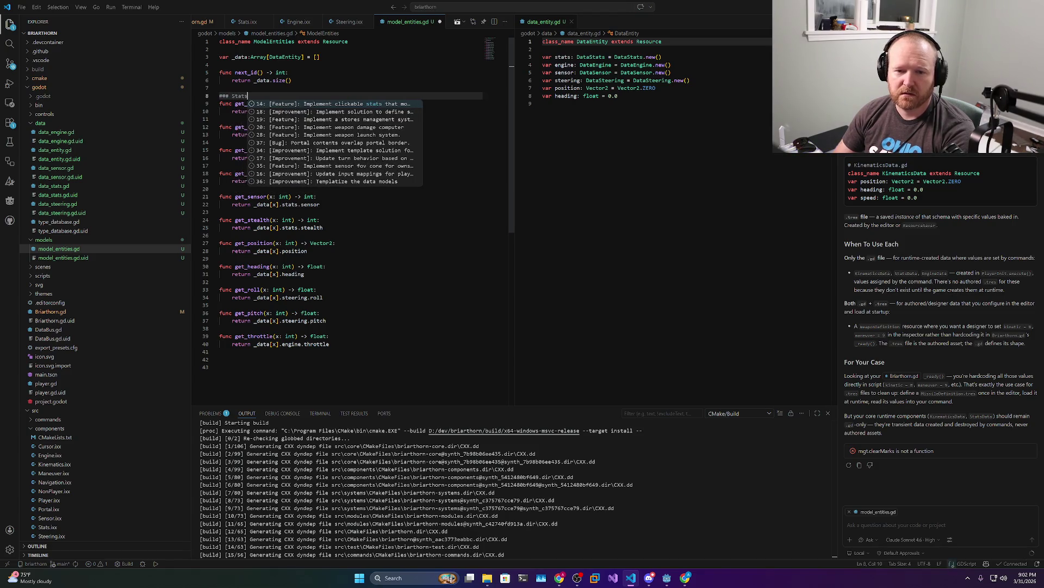
text(###)
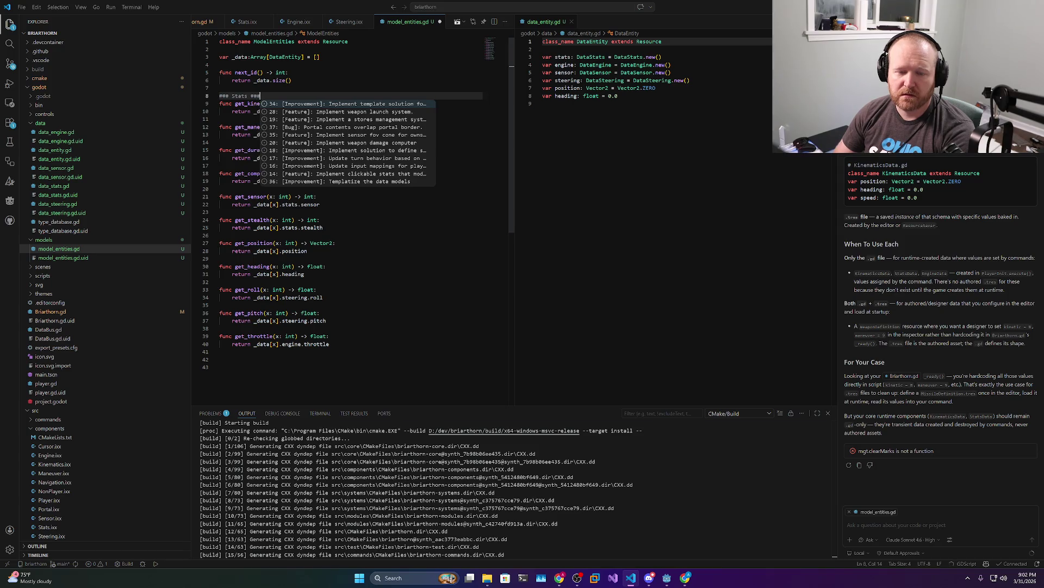
key(Escape)
key(Return)
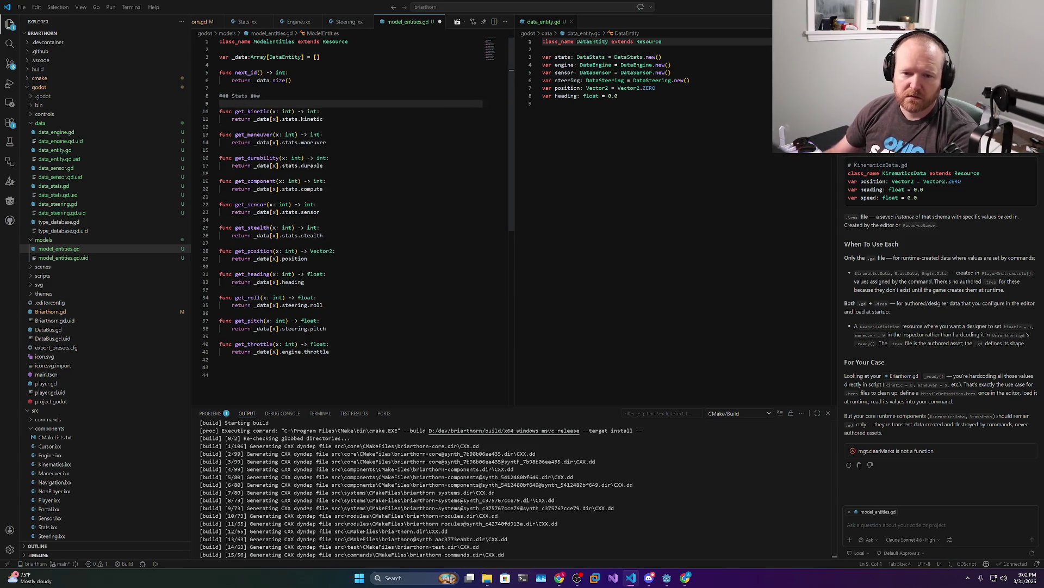
click(323, 235)
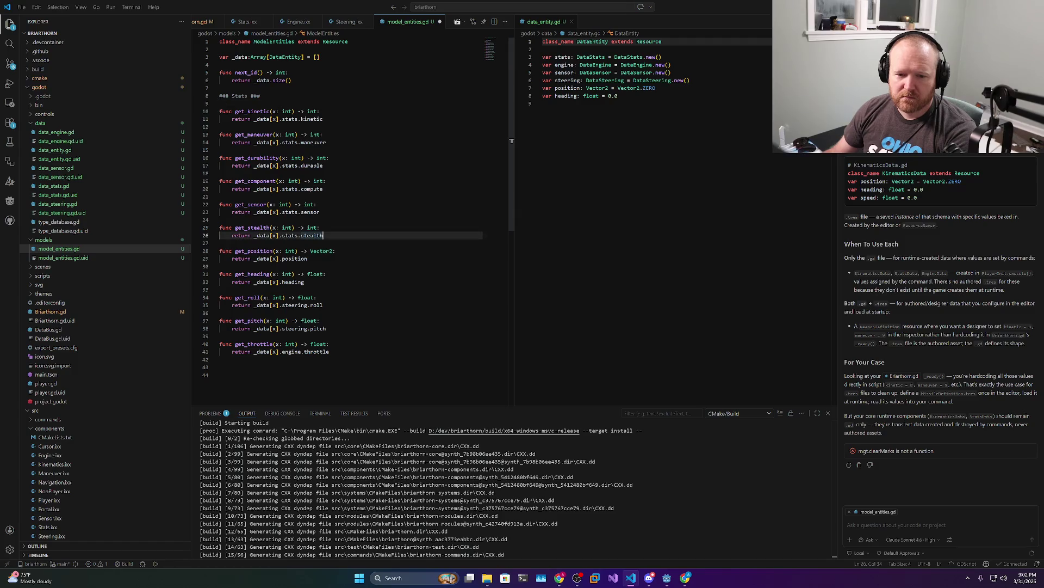
key(Return)
key(Return)
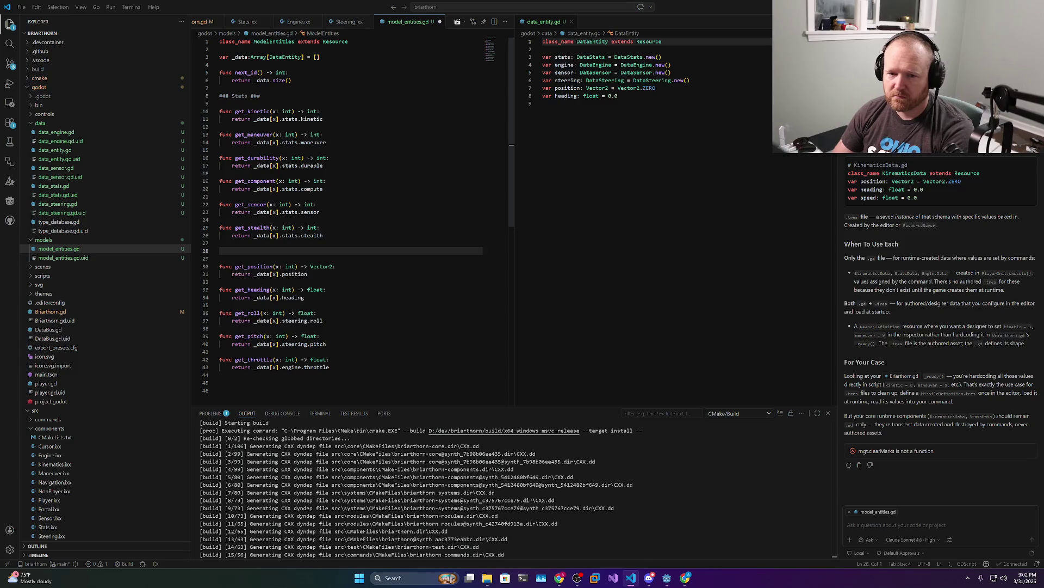
- Add an '### Engine ###' header and move the get_throttle function beneath it
text(### )
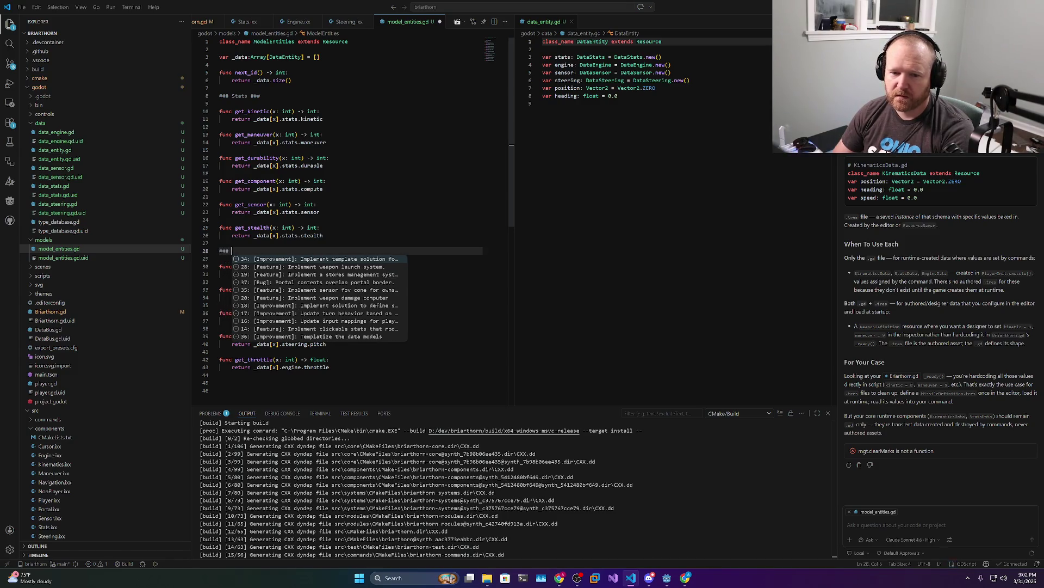
text(Engine ###)
key(Return)
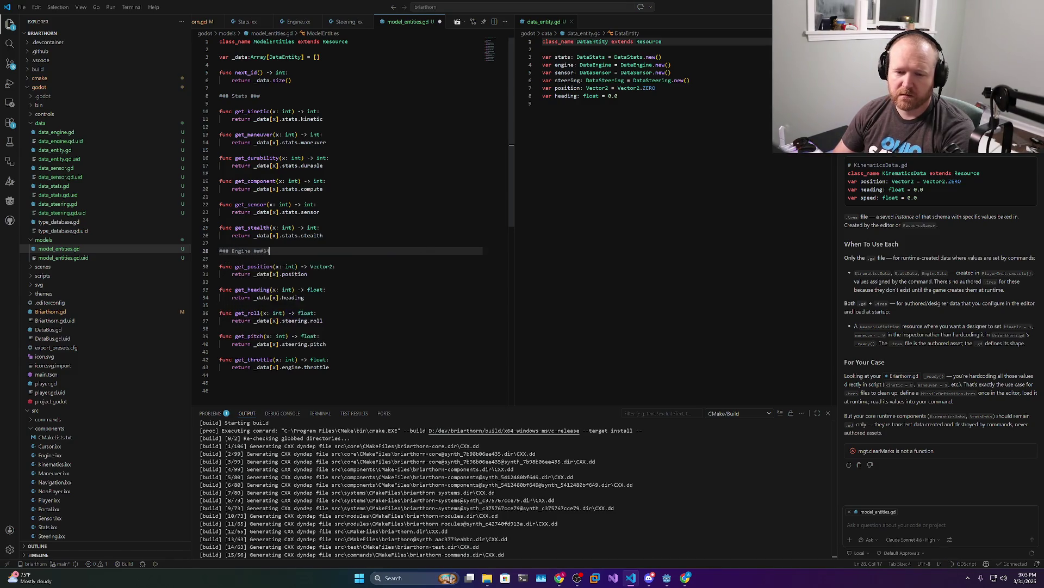
key(BackSpace)
key(BackSpace)
key(Return)
key(Return)
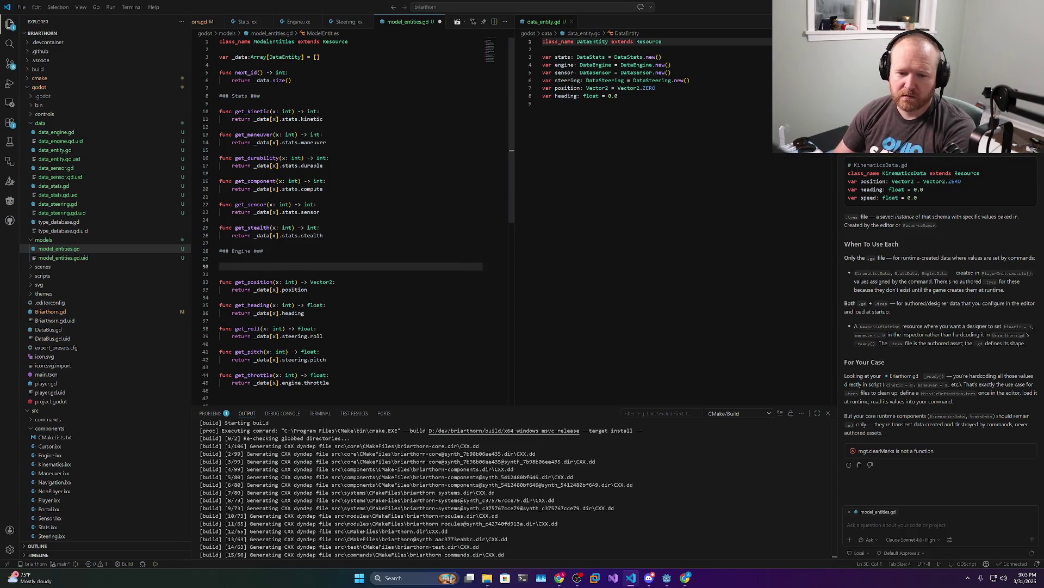
click(329, 382)
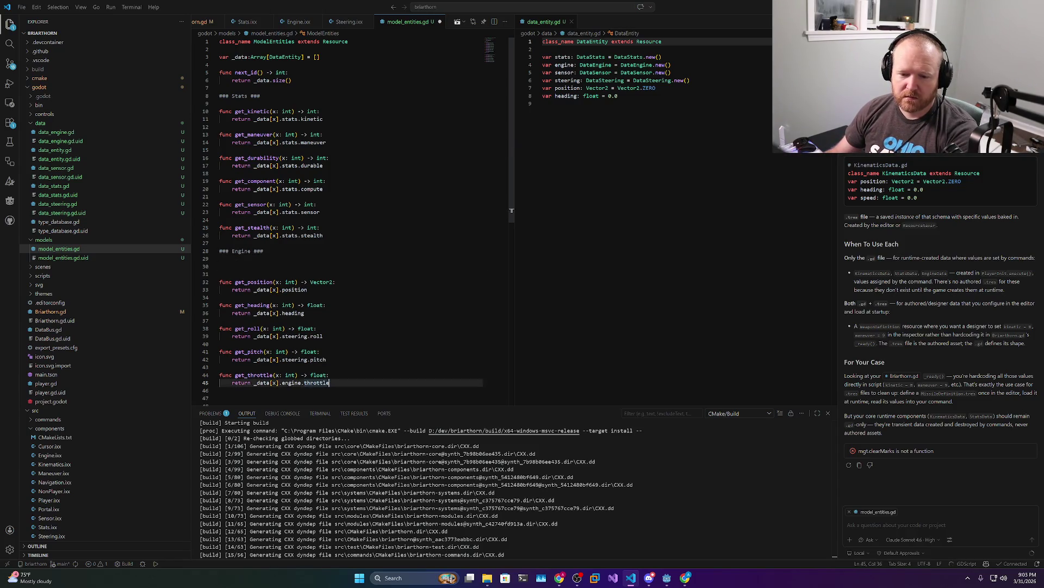
shift+click(219, 375)
key(BackSpace)
click(219, 254)
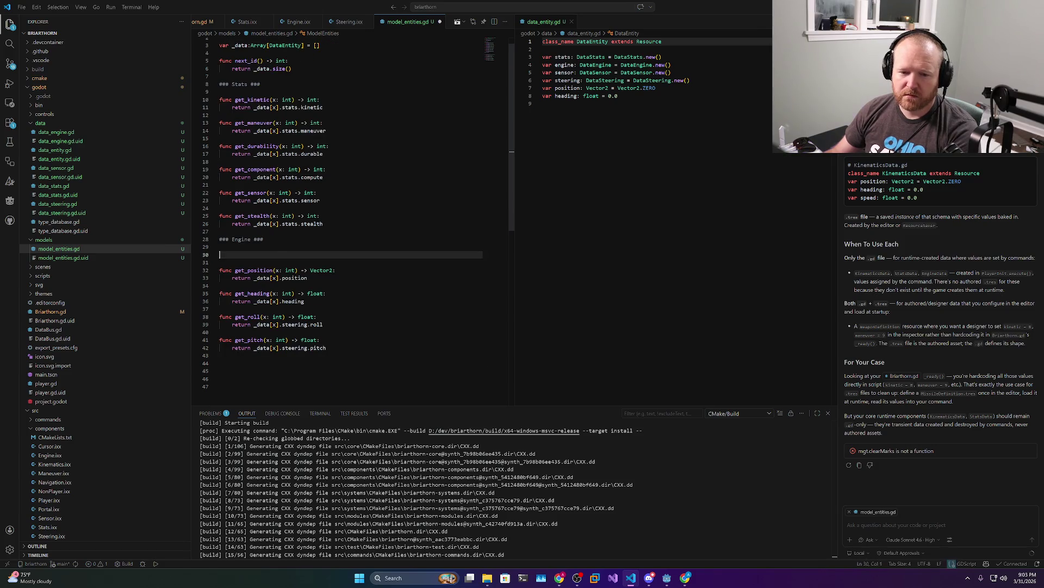
text(func get_throttle(x: int) -> float: 	return _data[x].engine.throttle)
key(Return)
key(Return)
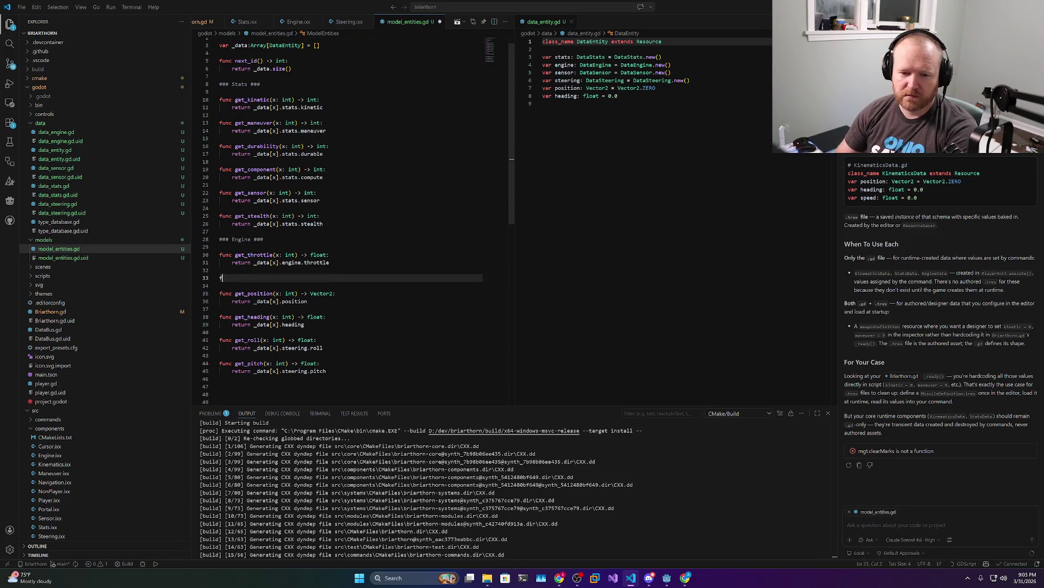
- Add get_brake returning _data[x].engine.brake, followed by a '### Sensor ###' header
text(func get_brake()
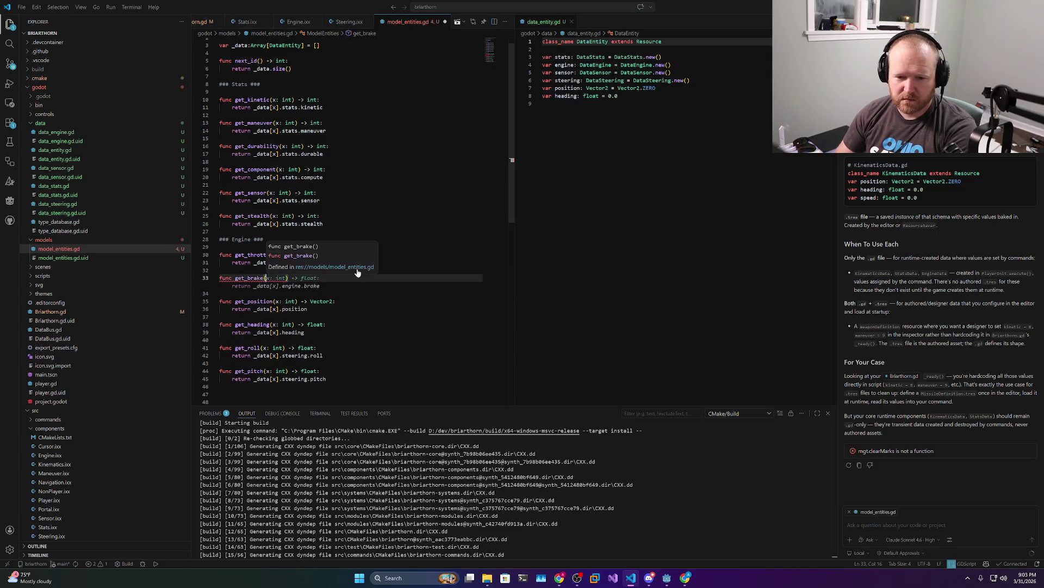
key(Tab)
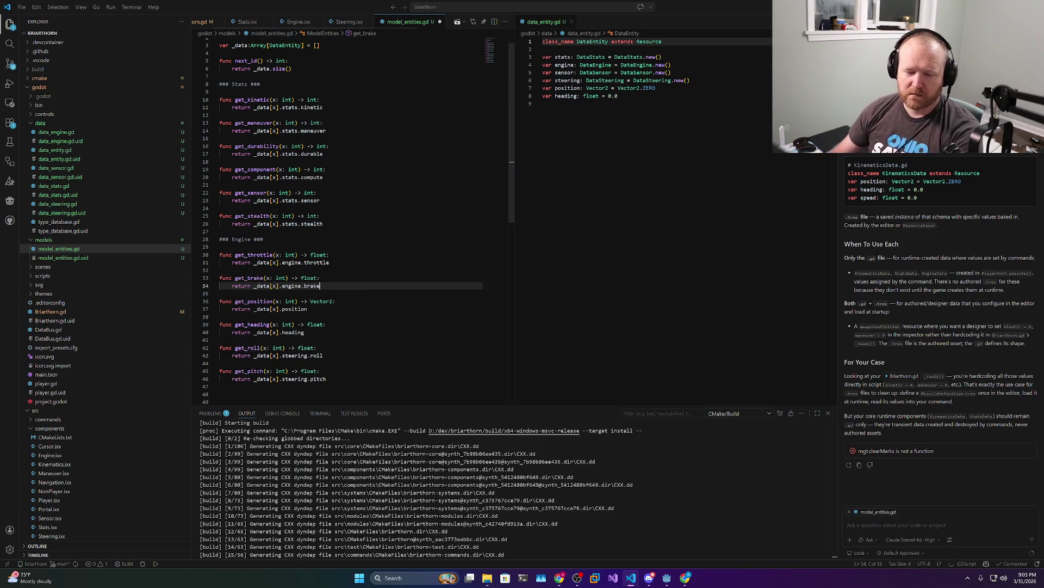
key(Return)
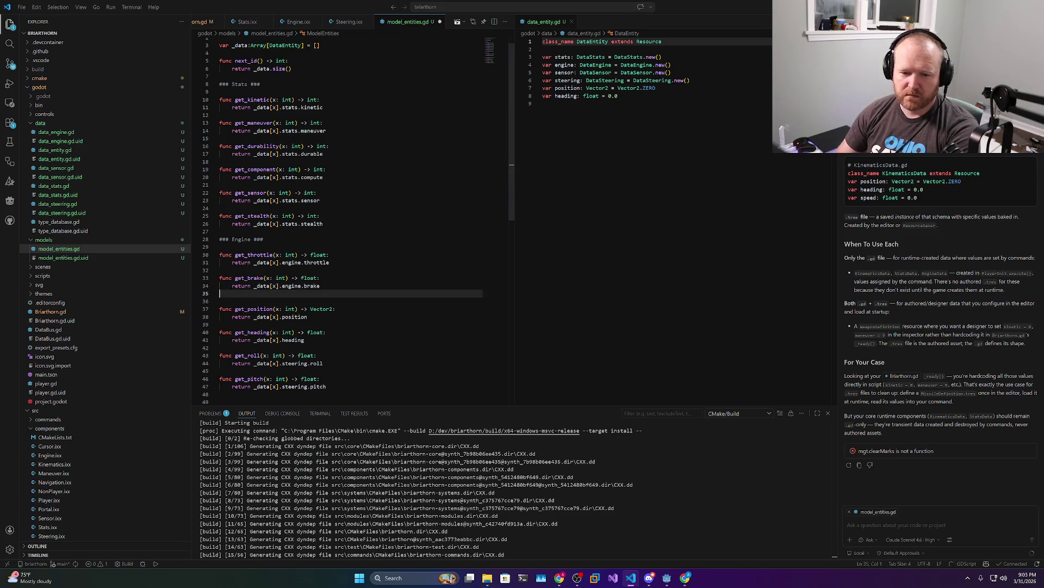
key(Return)
text(### )
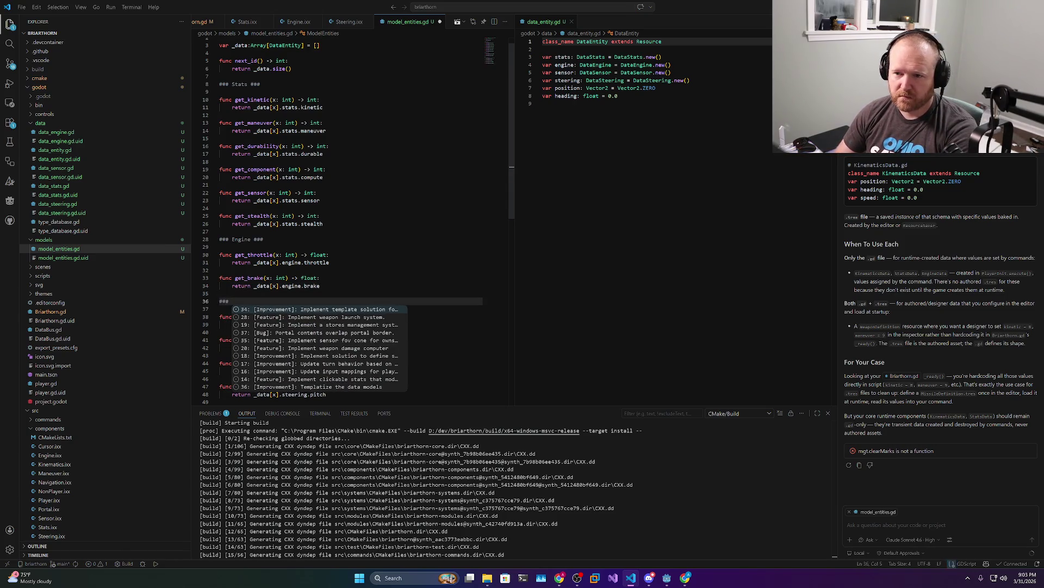
text(Sensor ###)
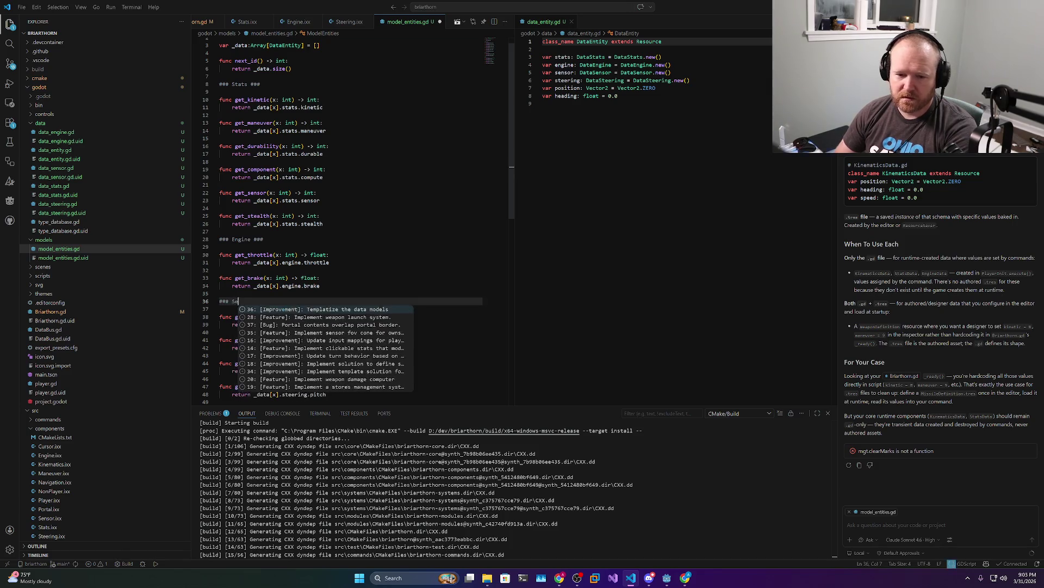
key(Escape)
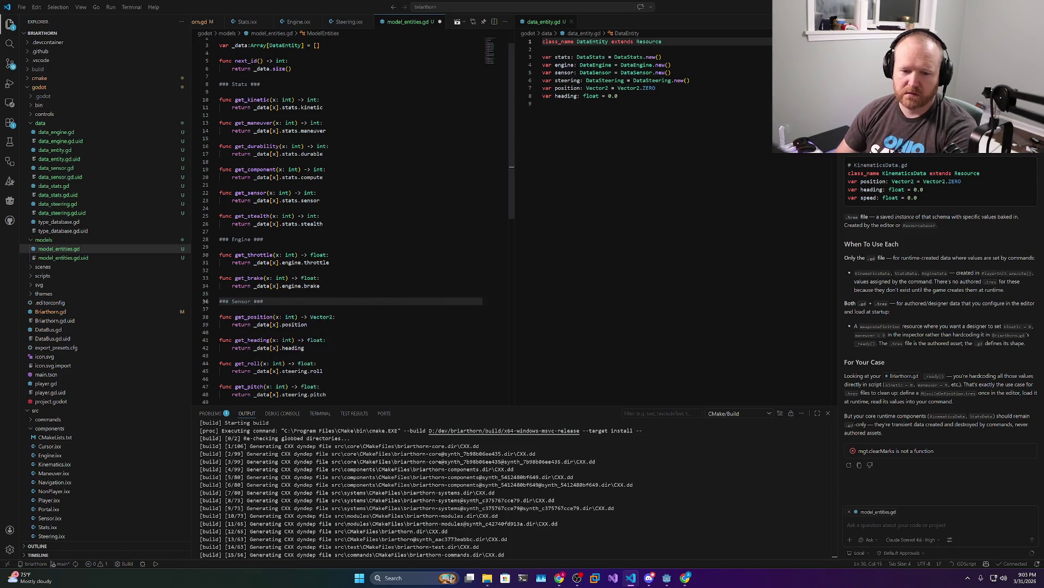
- Add a get_field_of_view function under the Sensor header, followed by a '### Steering ###' header
key(Return)
key(Return)
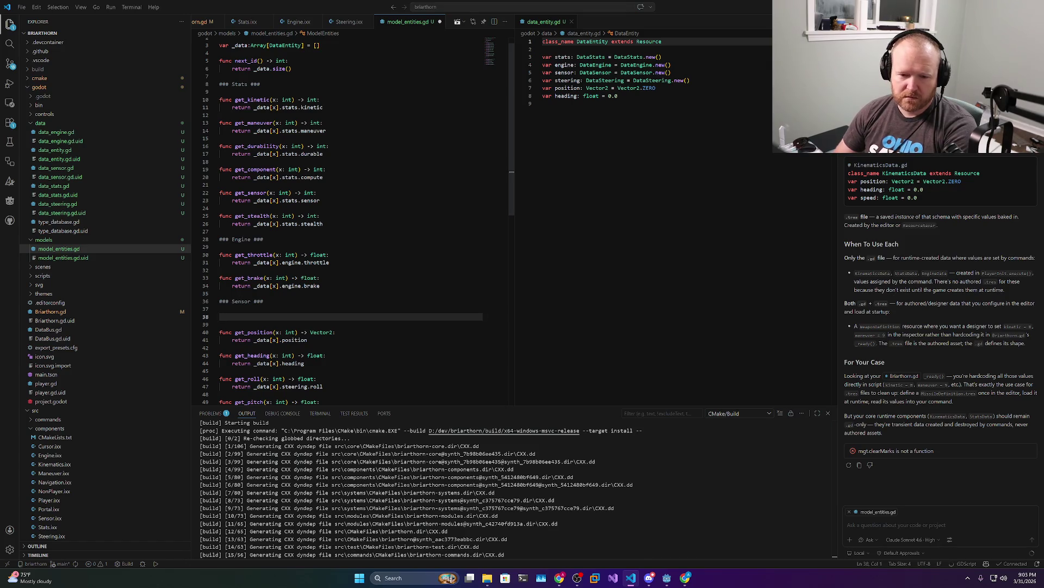
text(func get_f)
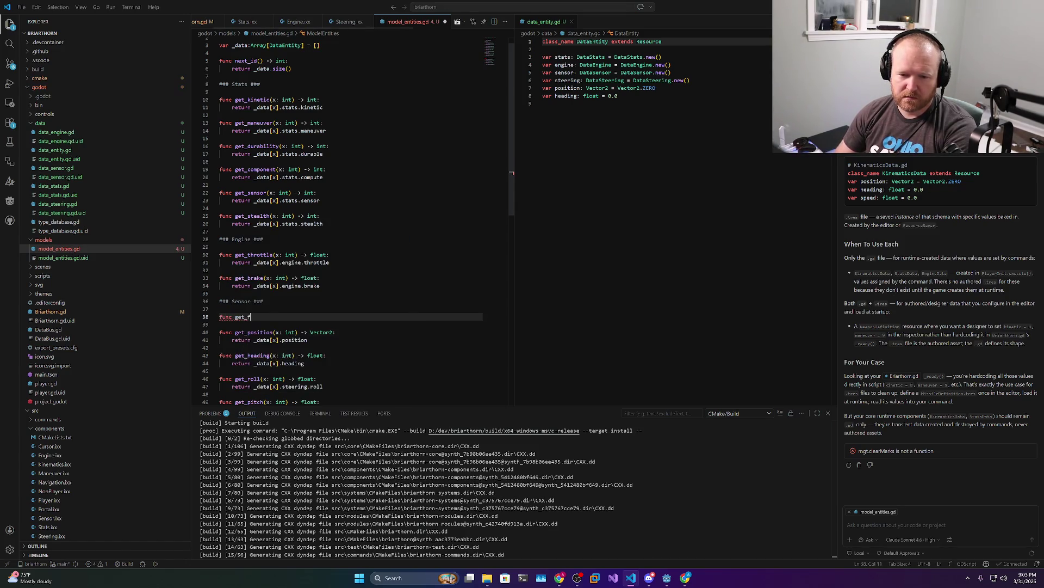
text(ield)
key(Tab)
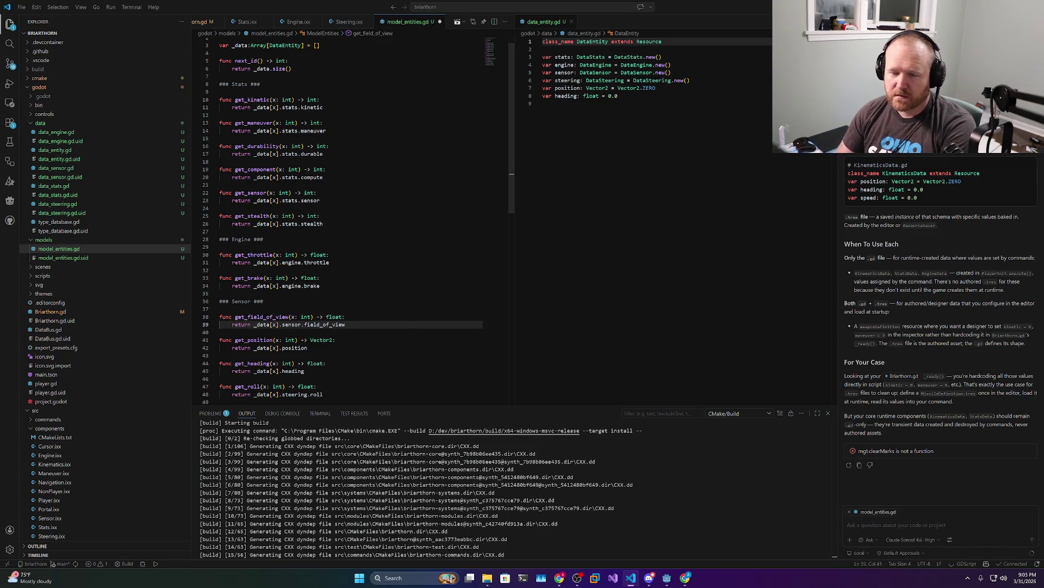
key(Return)
key(Return)
text(### Steering ###)
scroll(283, 273, down, 3)
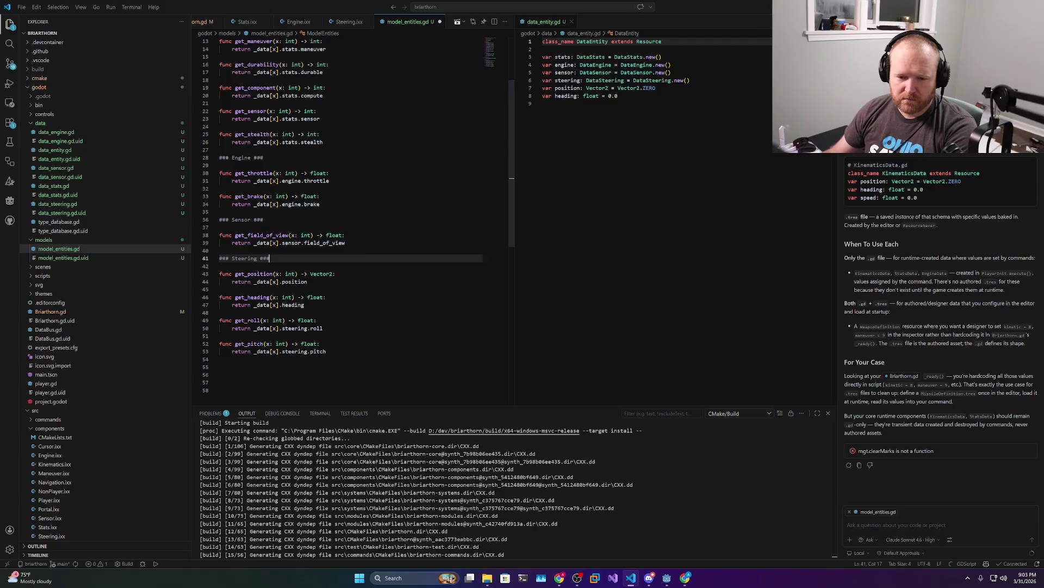
- Move the get_roll and get_pitch functions under the Steering header
click(260, 274)
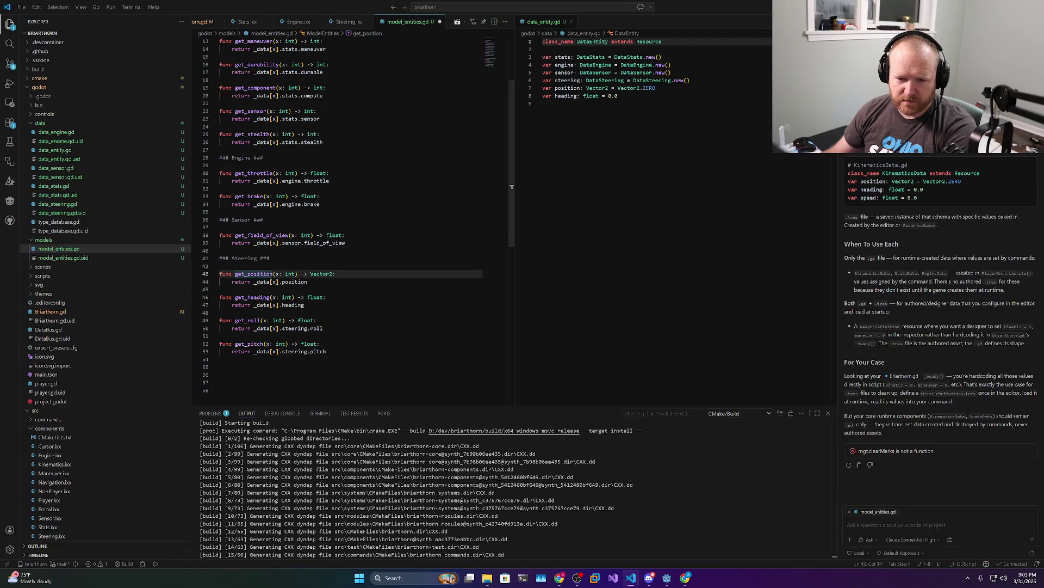
drag(327, 352, 220, 320)
key(BackSpace)
click(272, 258)
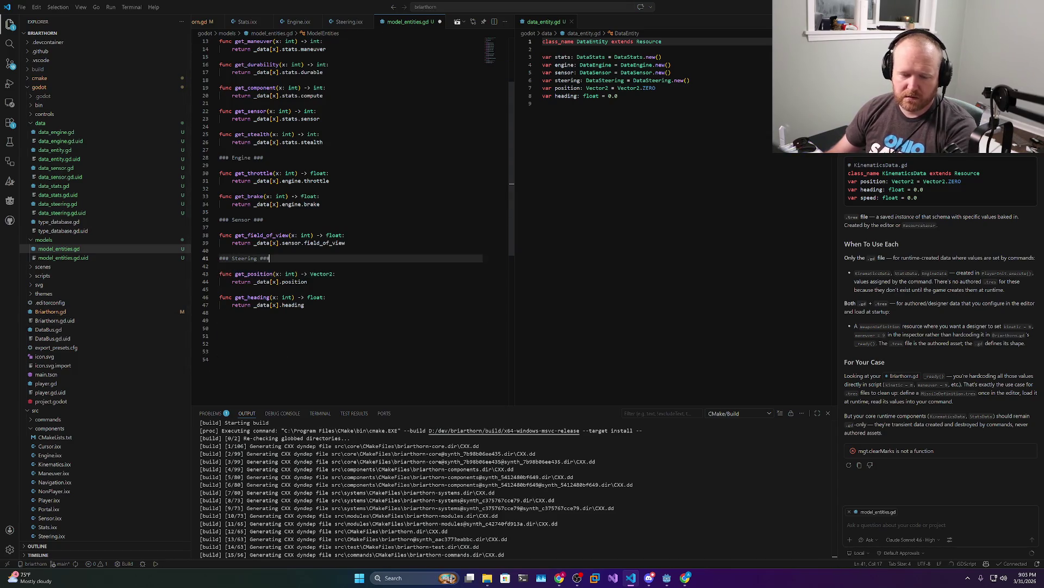
key(Return)
key(Return)
text(func get_roll(x: int) -> float: 	return _data[x].steering.roll  func get_pitch(x: int) -> float: 	return _data[x].steering.pitch)
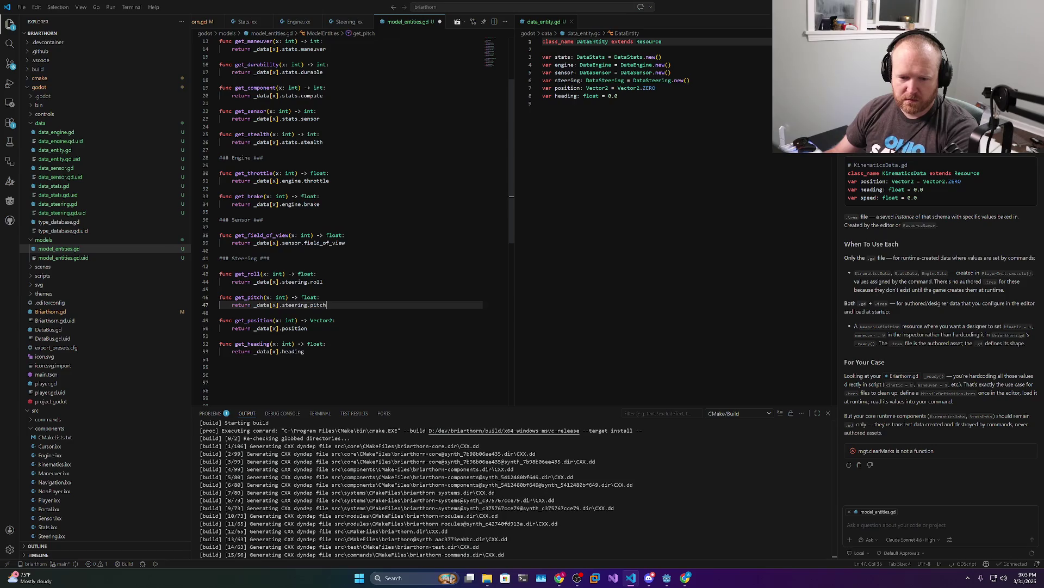
- Move get_position and get_heading up to just after the next_id function
mouse_move(305, 351)
mouse_down()
mouse_move(228, 337)
mouse_move(220, 320)
mouse_up()
key(ctrl+c)
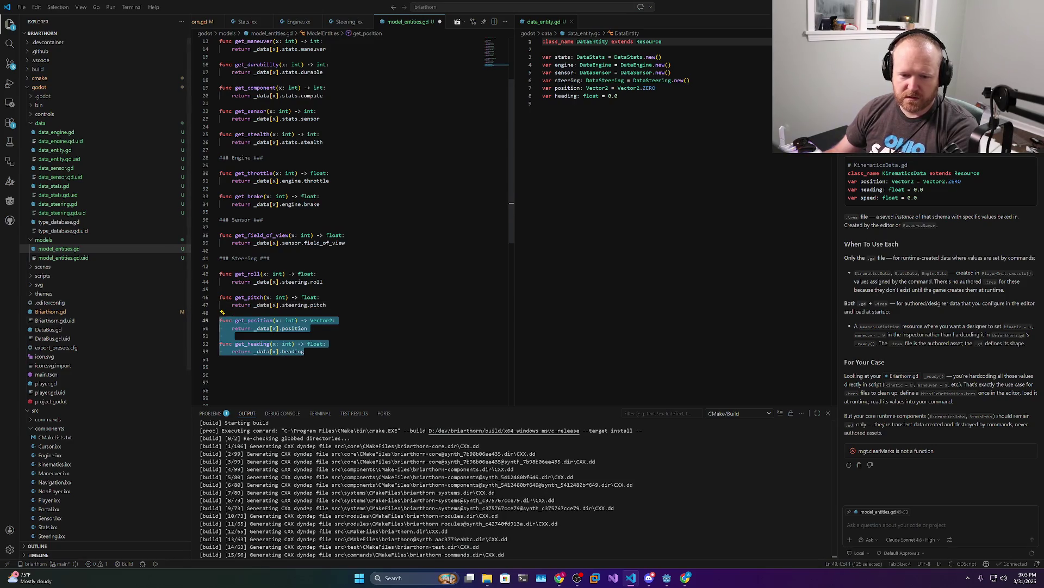
key(BackSpace)
key(BackSpace)
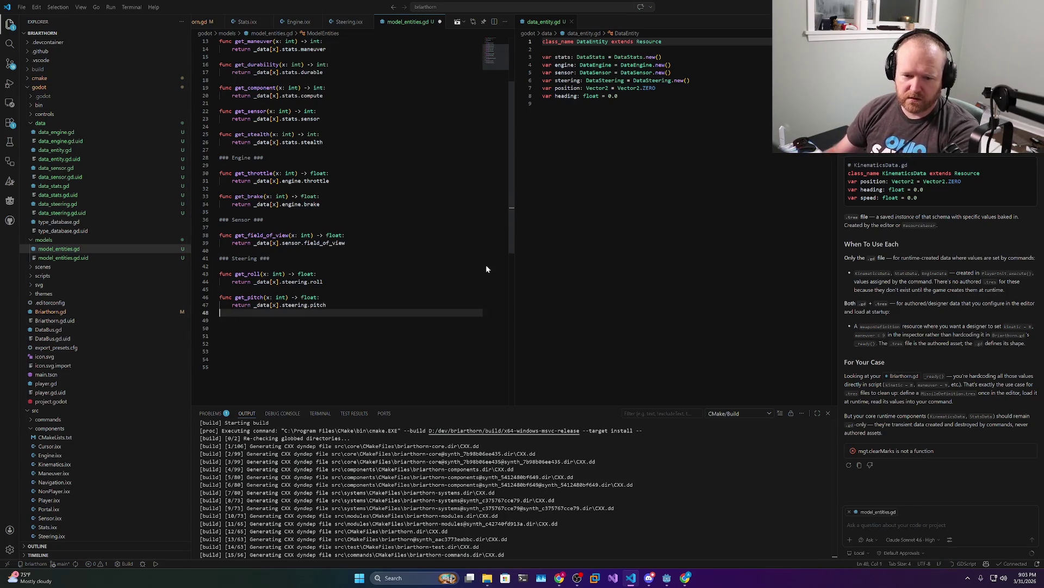
scroll(487, 268, up, 4)
click(294, 79)
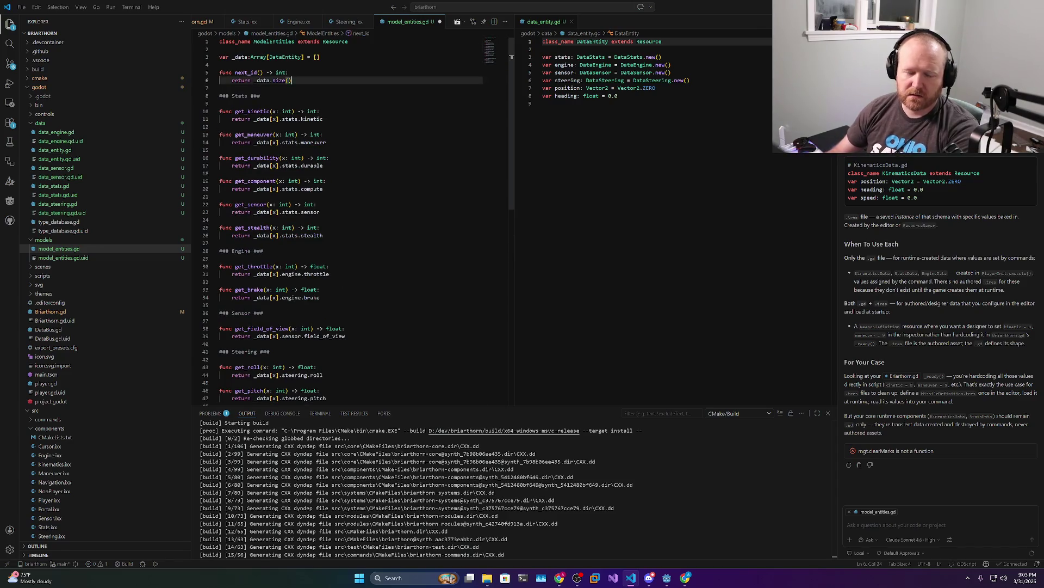
key(Return)
key(Return)
key(ctrl+v)
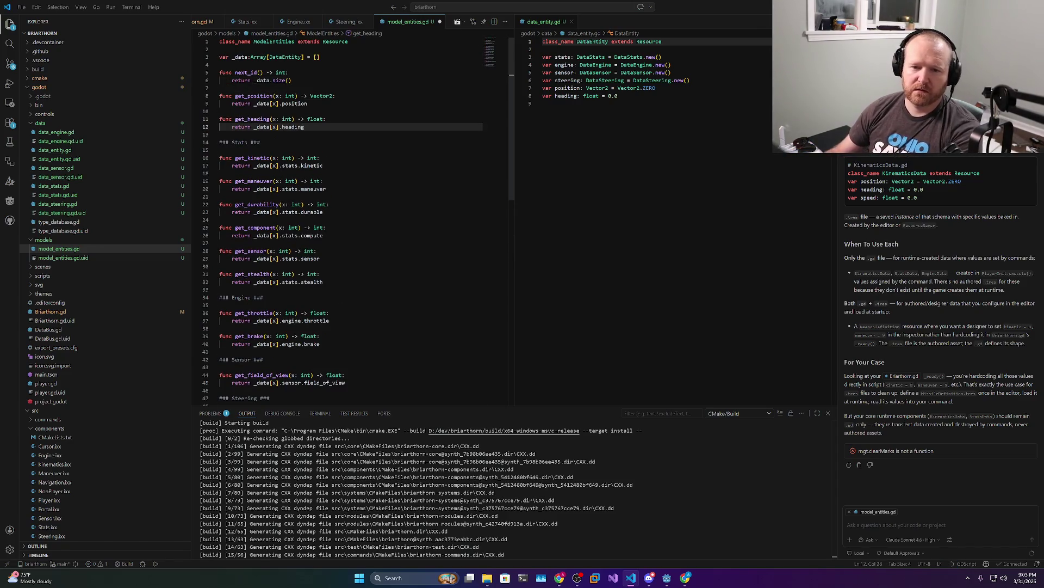
- Insert a '### Kinematics ###' section header after next_id and save model_entities.gd
click(292, 80)
key(Return)
key(Return)
text(### Kinemati)
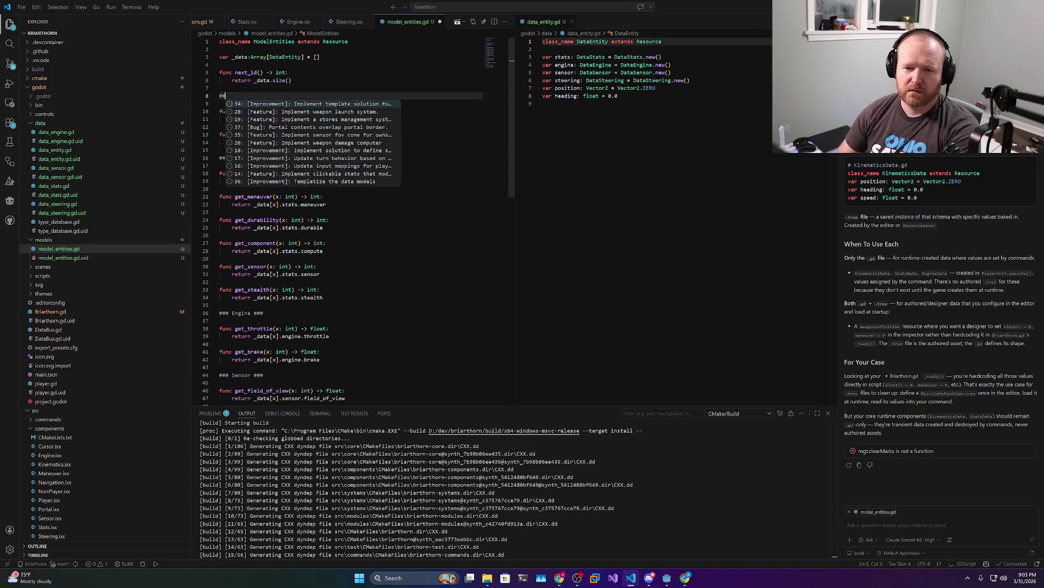
text(cs ###)
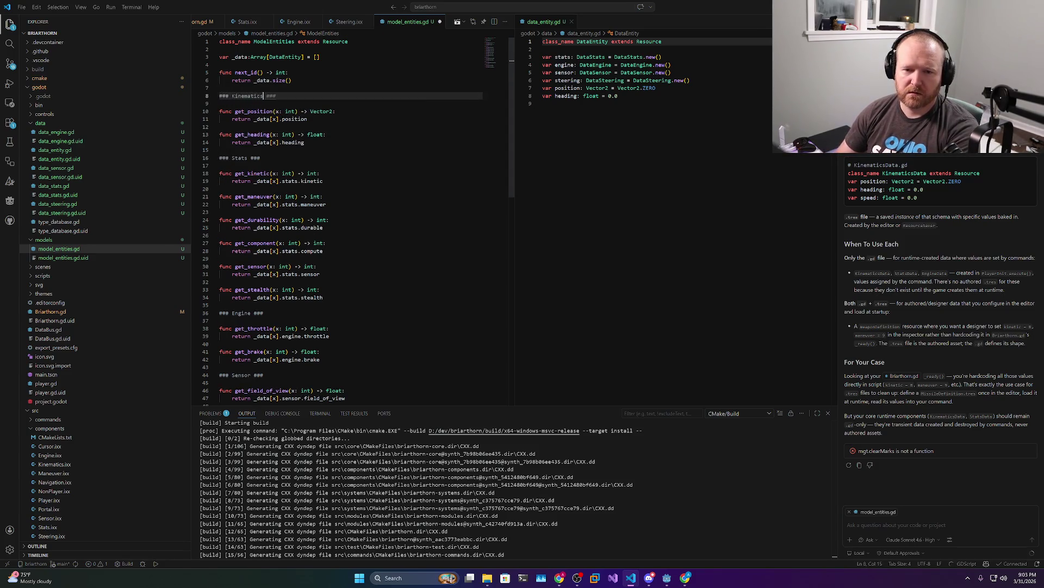
click(219, 88)
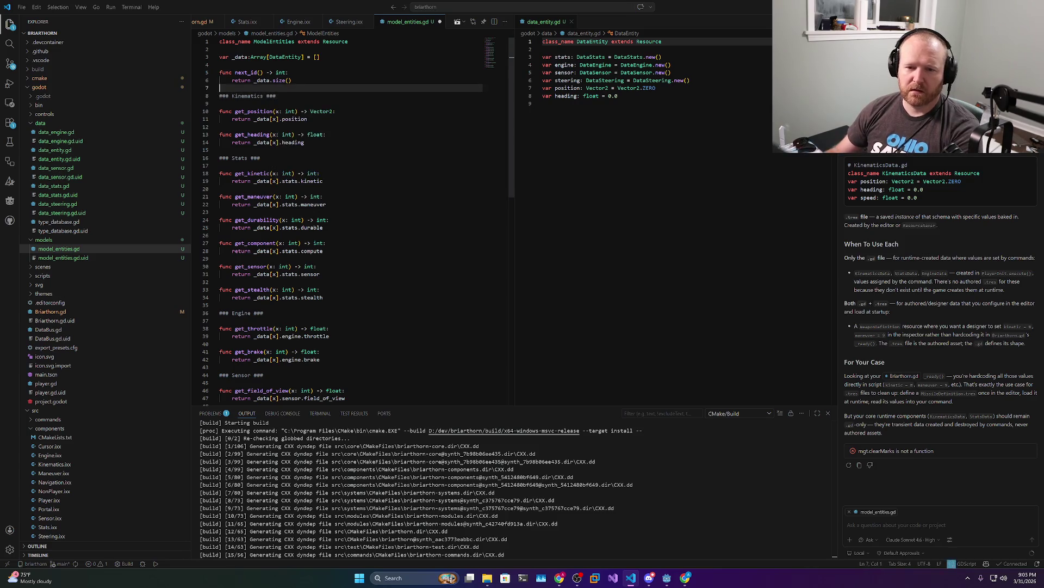
key(ctrl+s)
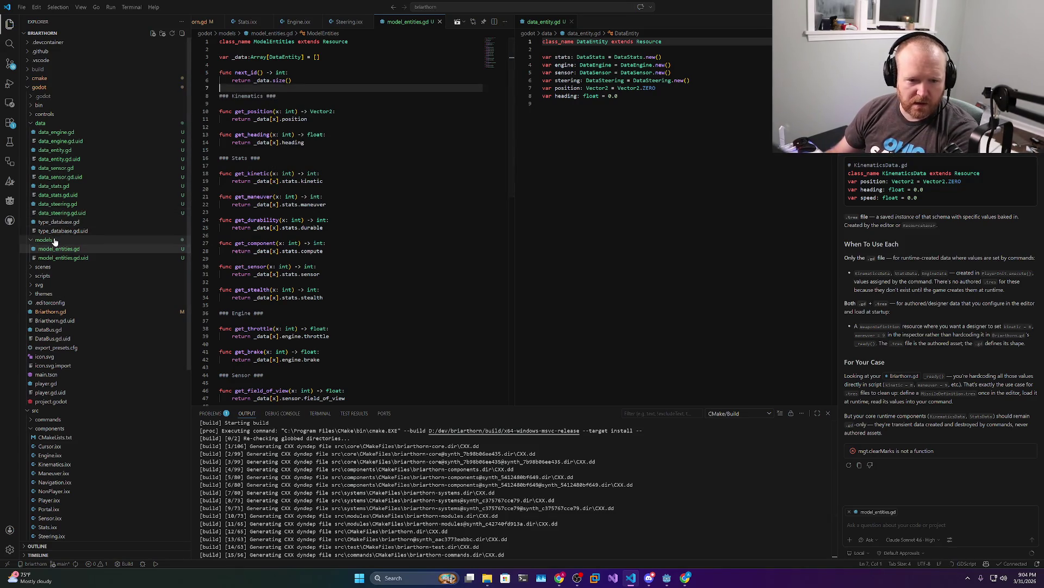
- Create a new file data_kinematics.gd inside the data folder
right_click(56, 125)
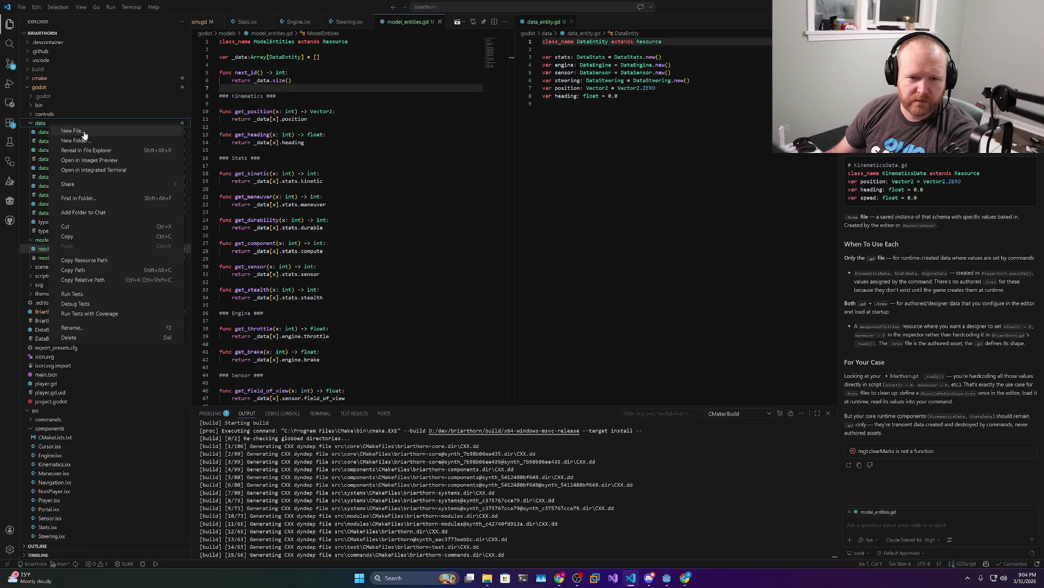
click(78, 132)
text(data_kinematics.gd)
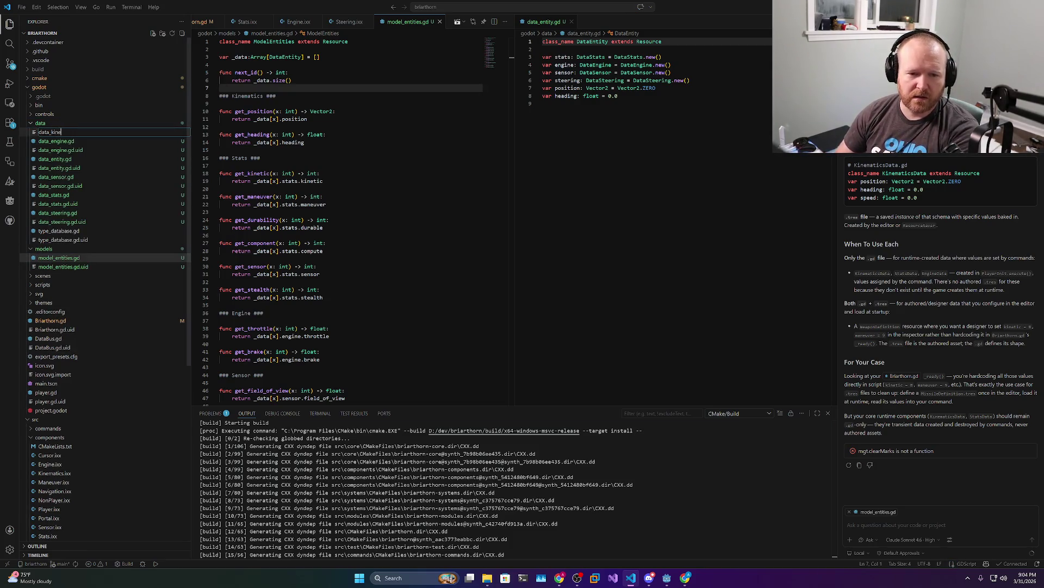
key(Return)
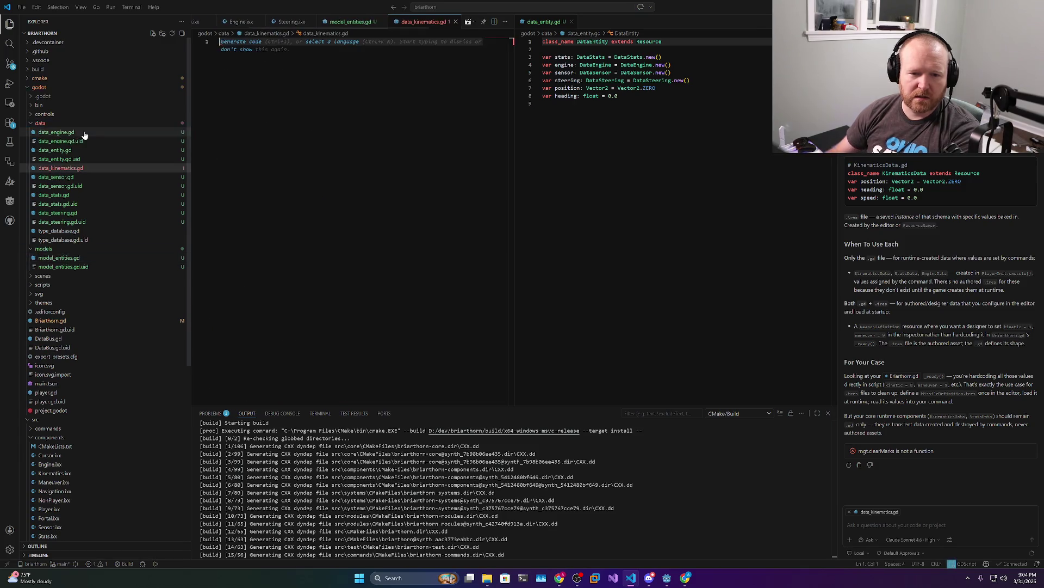
- Declare class_name DataKinematics with position and heading fields
text(class_nam)
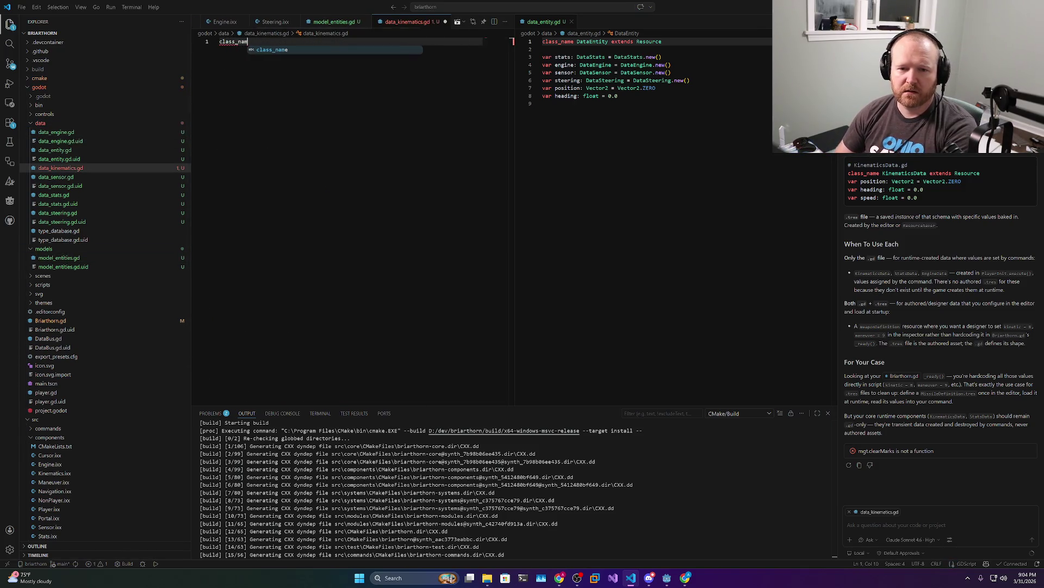
text(e)
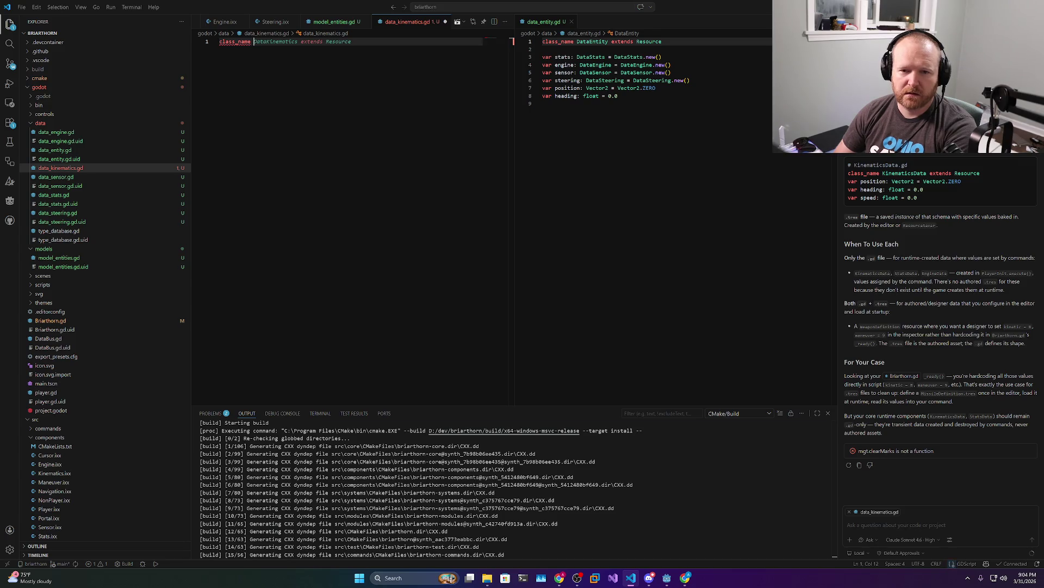
key(Tab)
key(Return)
key(Return)
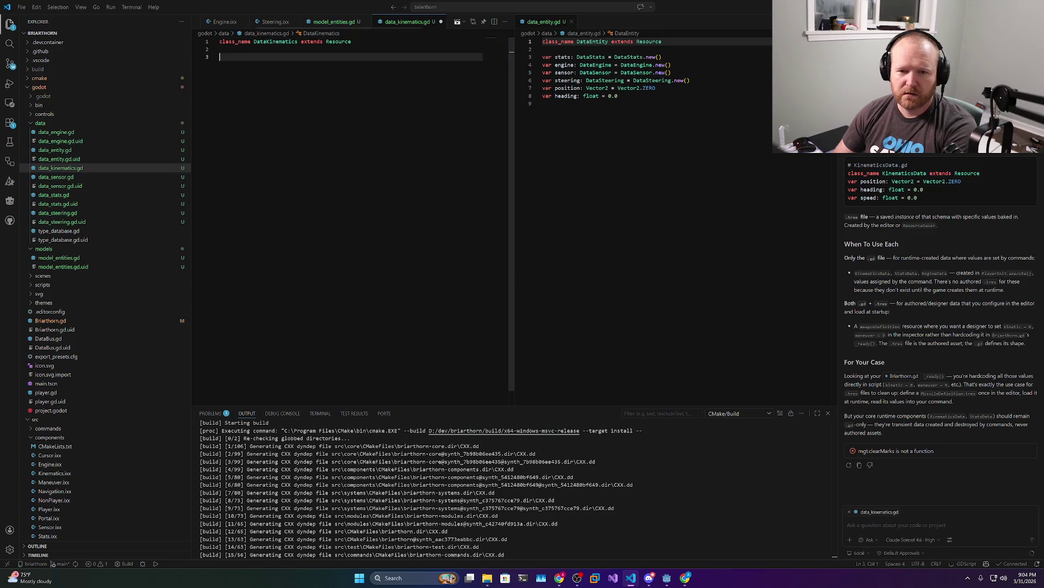
text(var)
key(Escape)
key(Tab)
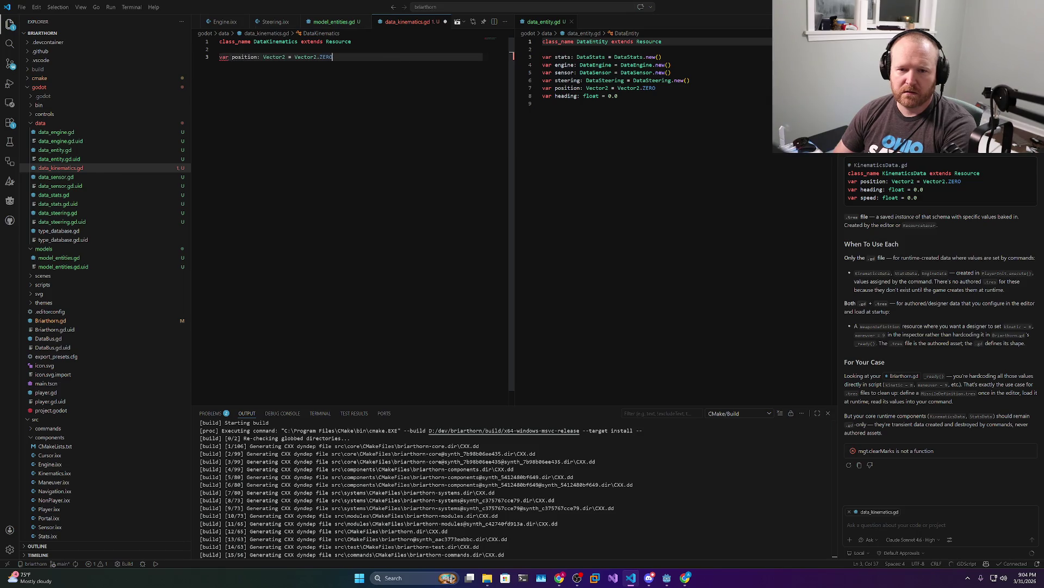
key(Tab)
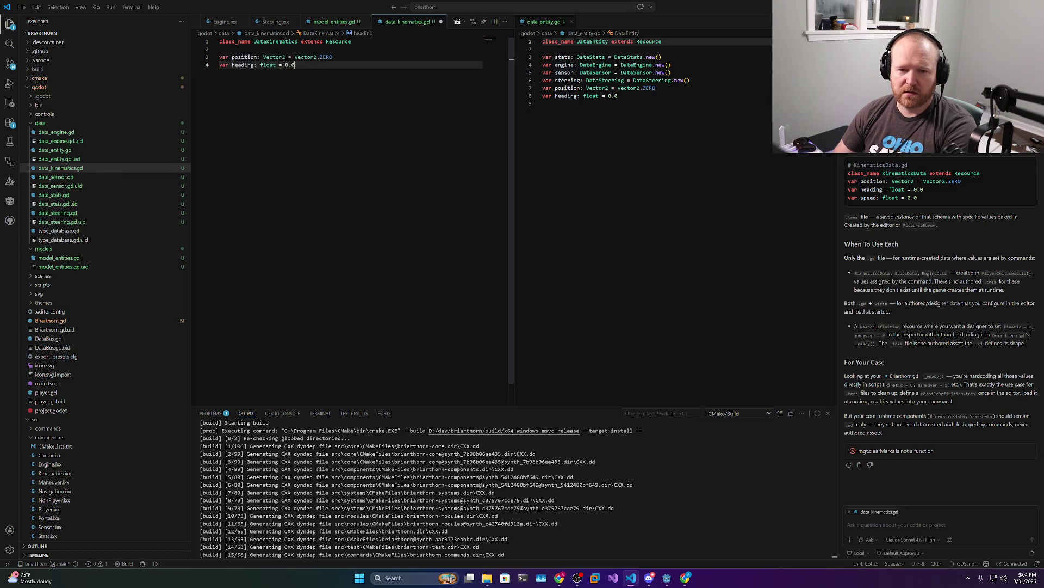
key(Return)
- Look up Kinematics.ixx for reference, then close it
key(ctrl+p)
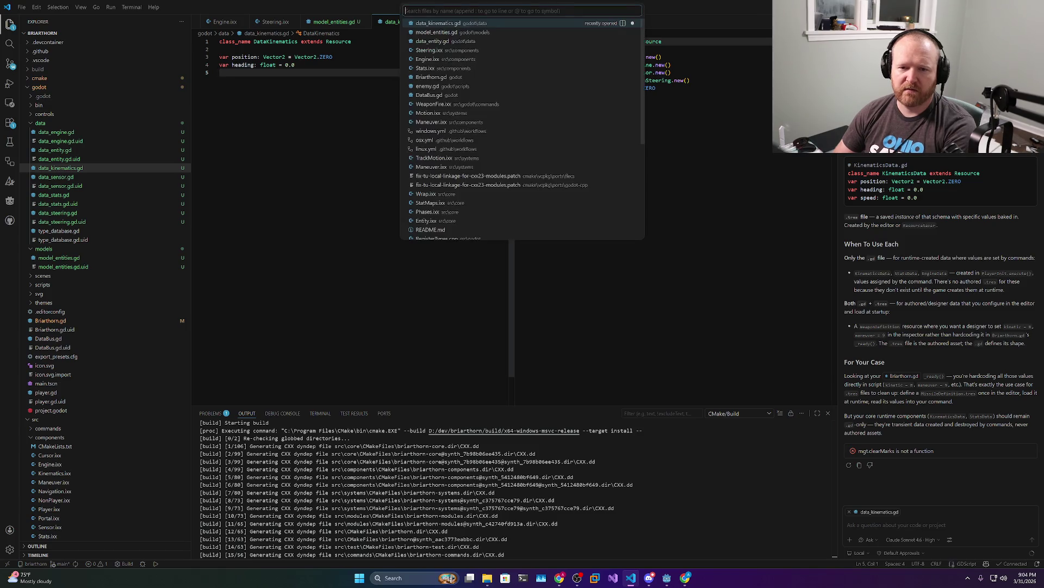
text(kine)
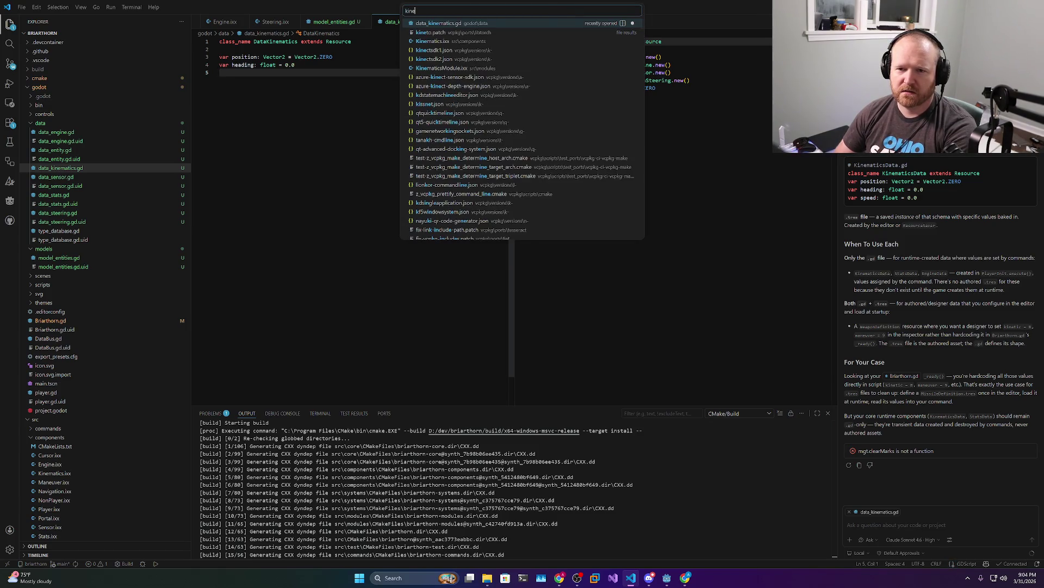
text(matics.ixx)
key(Return)
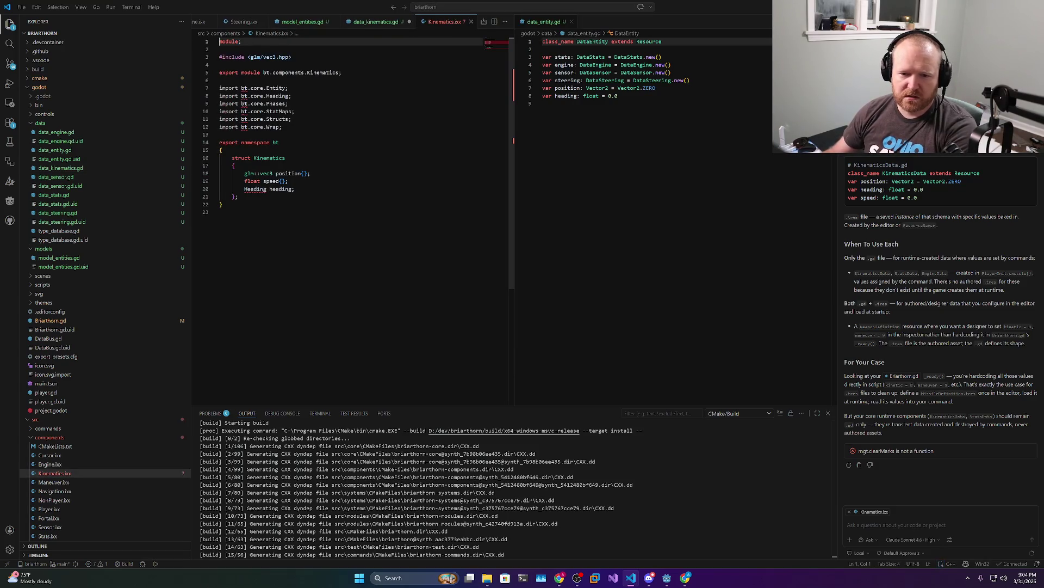
click(471, 21)
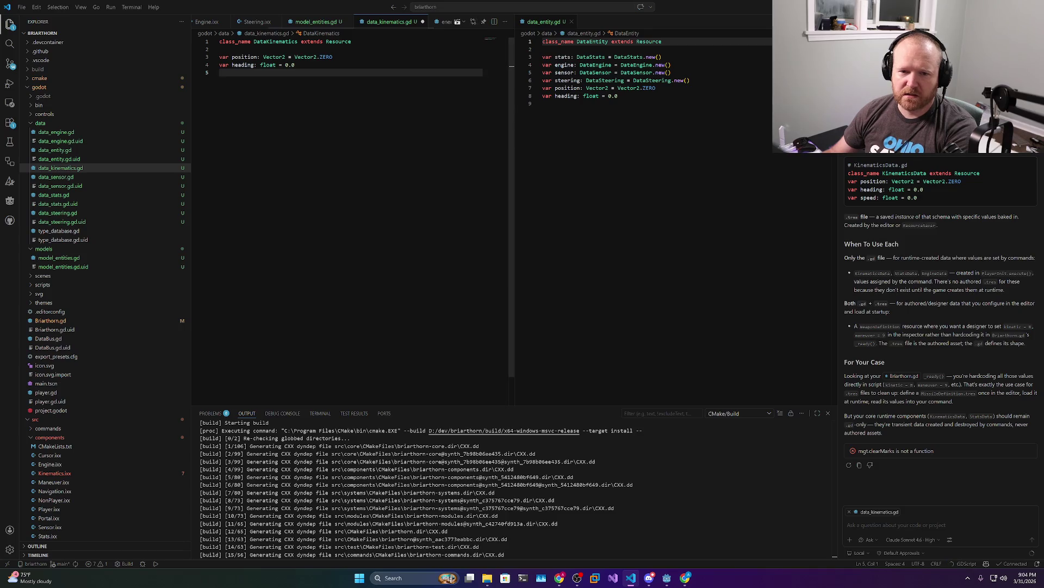
- Add a speed: float = 0.0 field and save data_kinematics.gd
text(var )
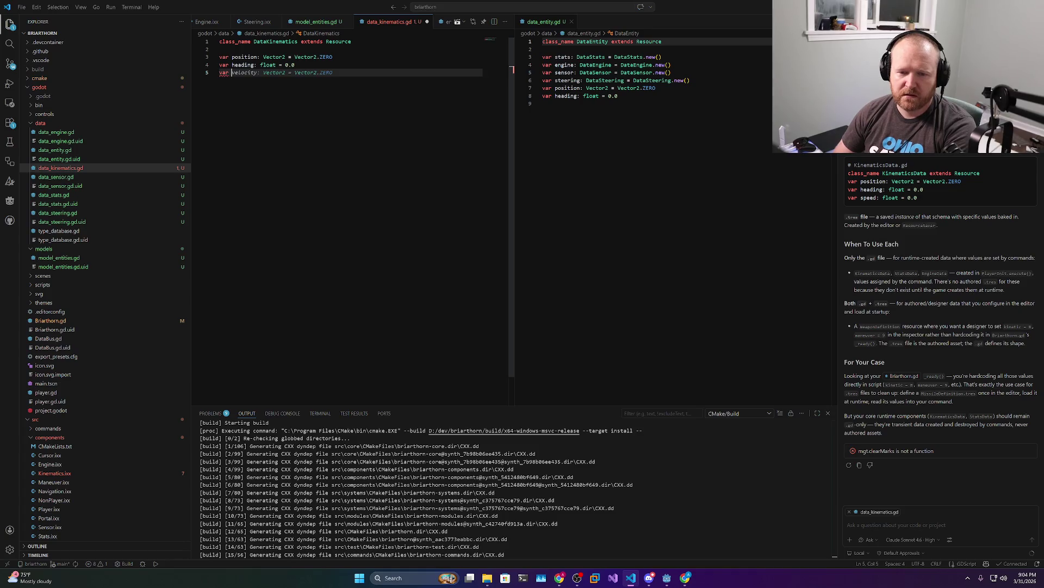
text(v)
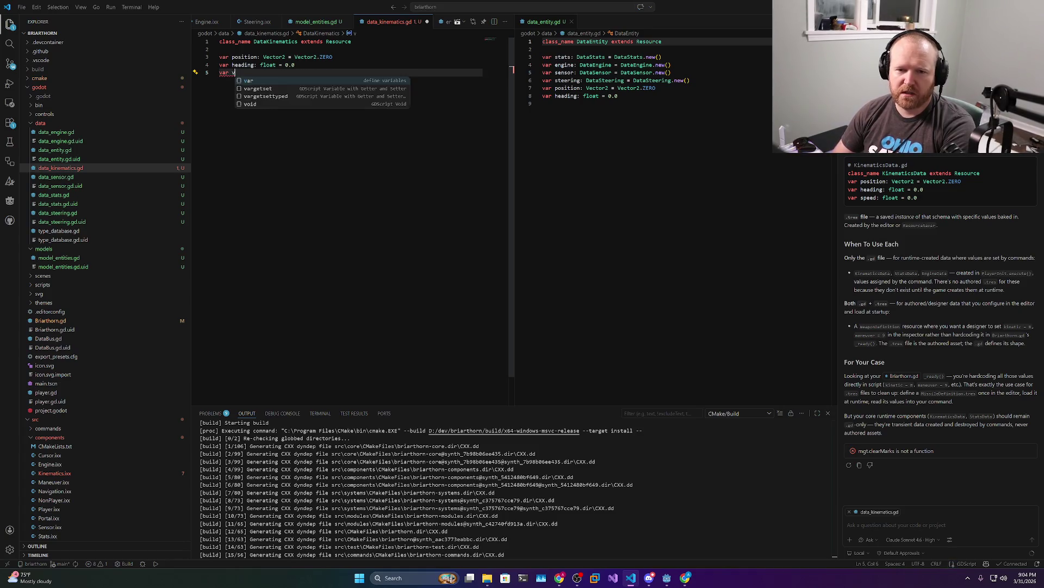
key(BackSpace)
text(speed: flo)
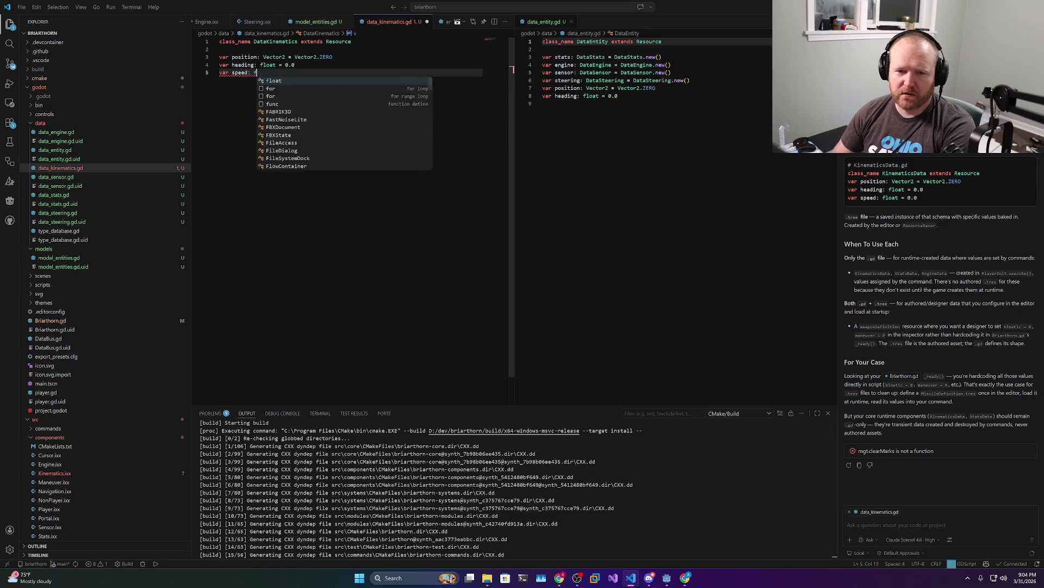
key(Tab)
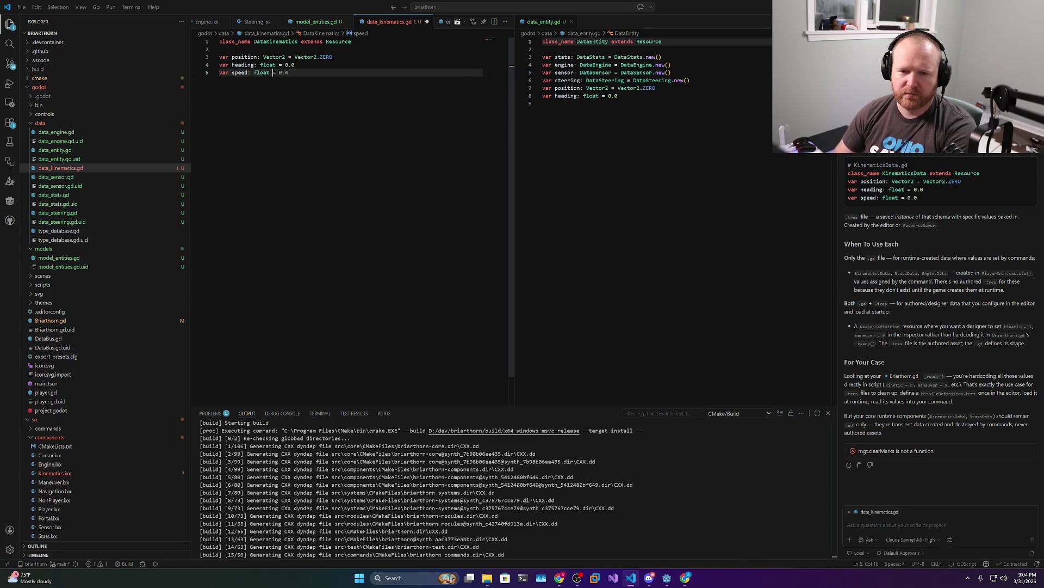
text(= 0.0)
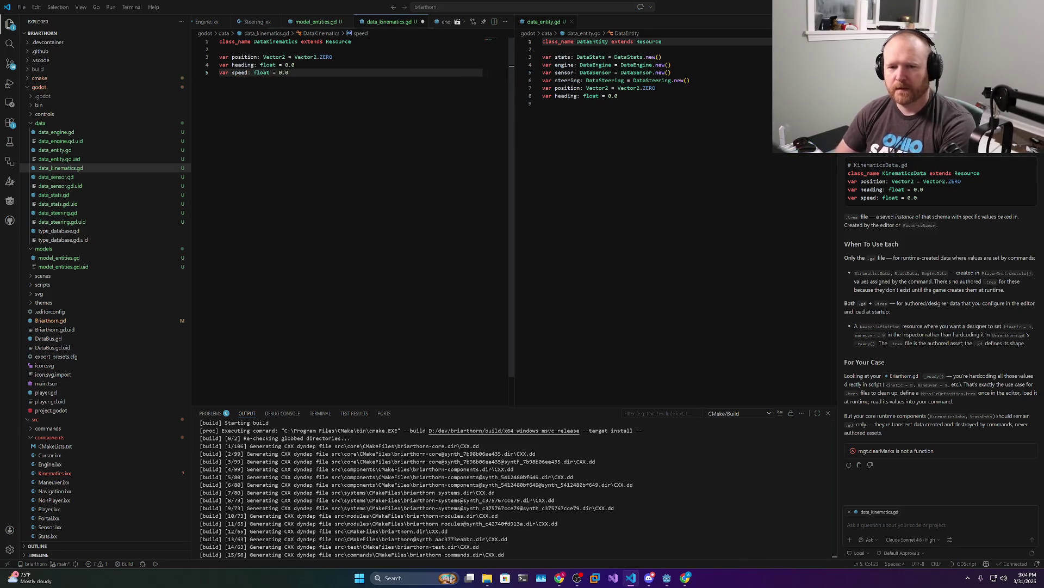
key(ctrl+s)
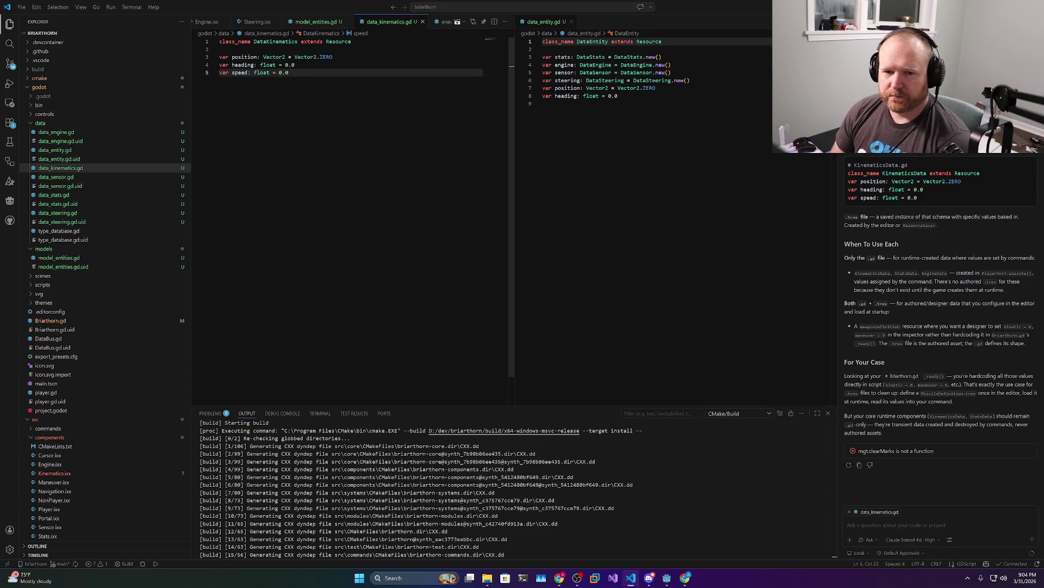
key(ctrl+p)
key(Escape)
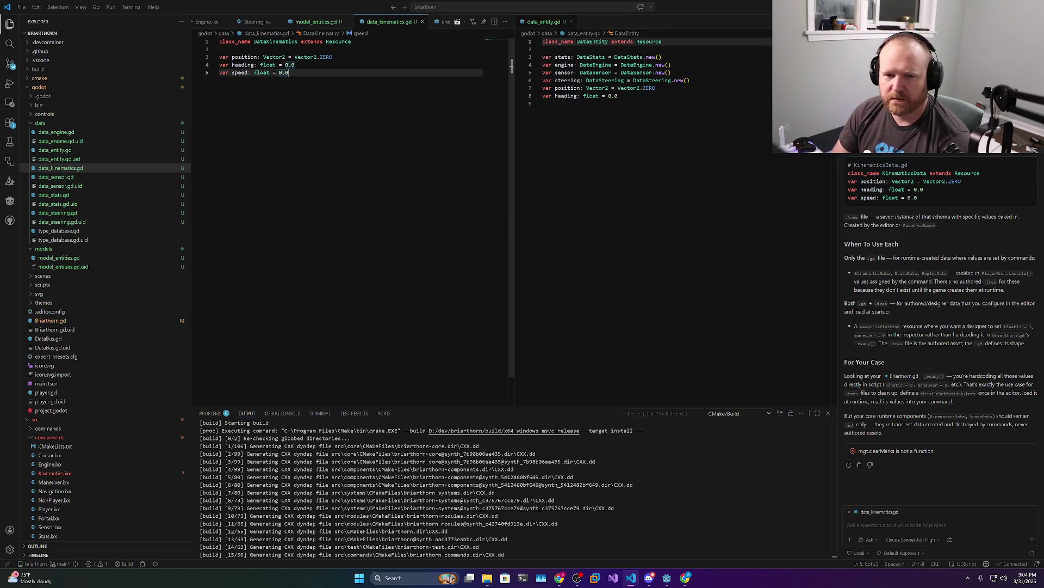
key(ctrl+p)
- Open Heading.ixx, read through its HeadingDiff function, then go back to data_kinematics.gd
text(heading)
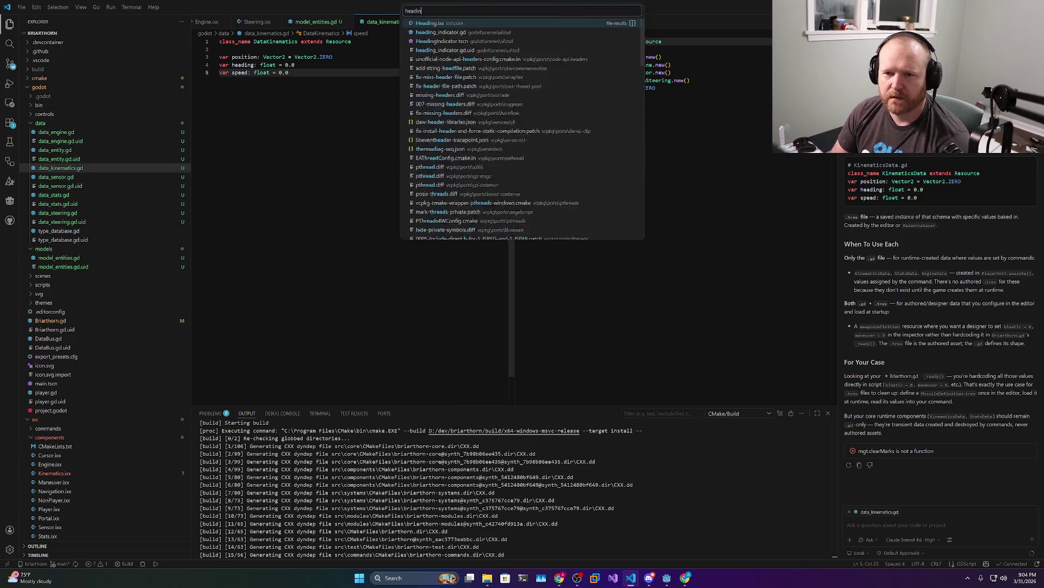
key(Return)
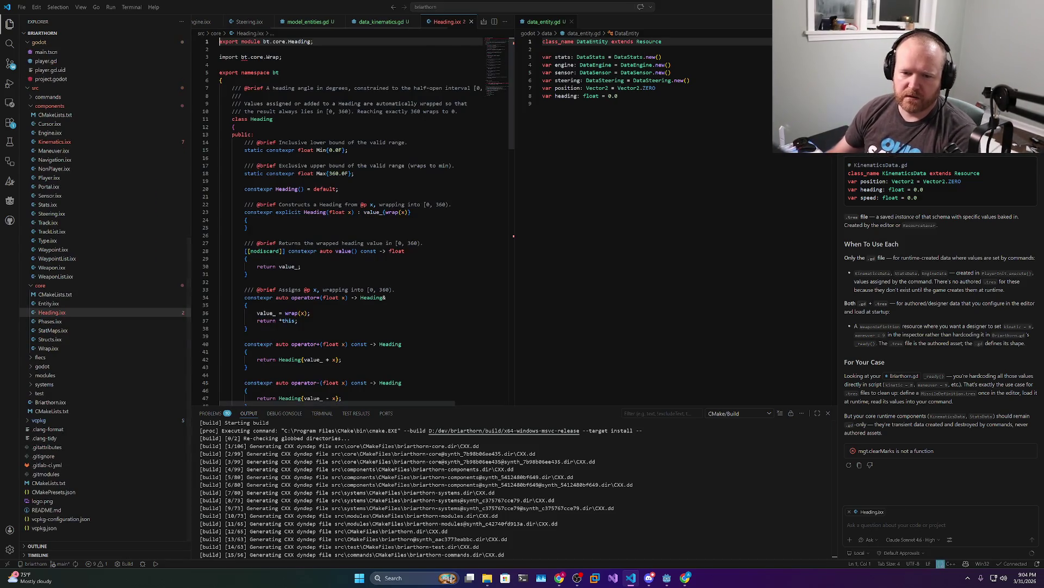
scroll(351, 218, down, 10)
scroll(351, 217, down, 6)
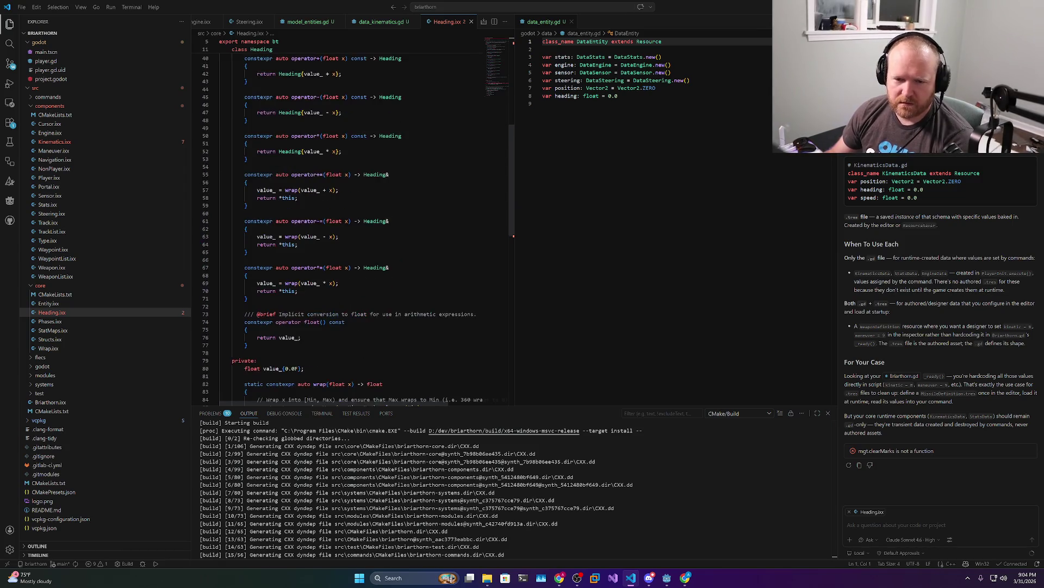
scroll(351, 217, down, 4)
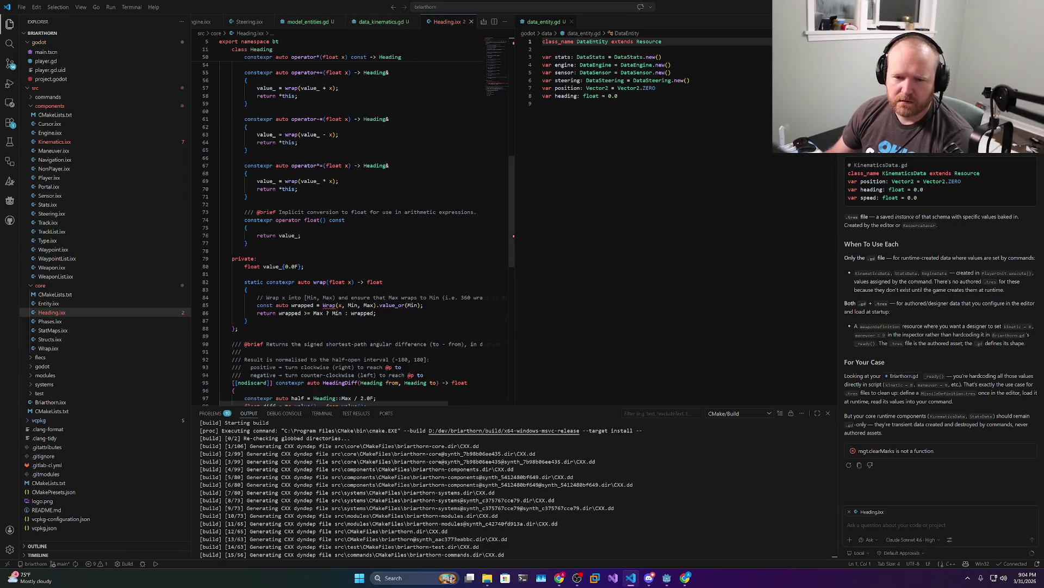
scroll(351, 218, down, 3)
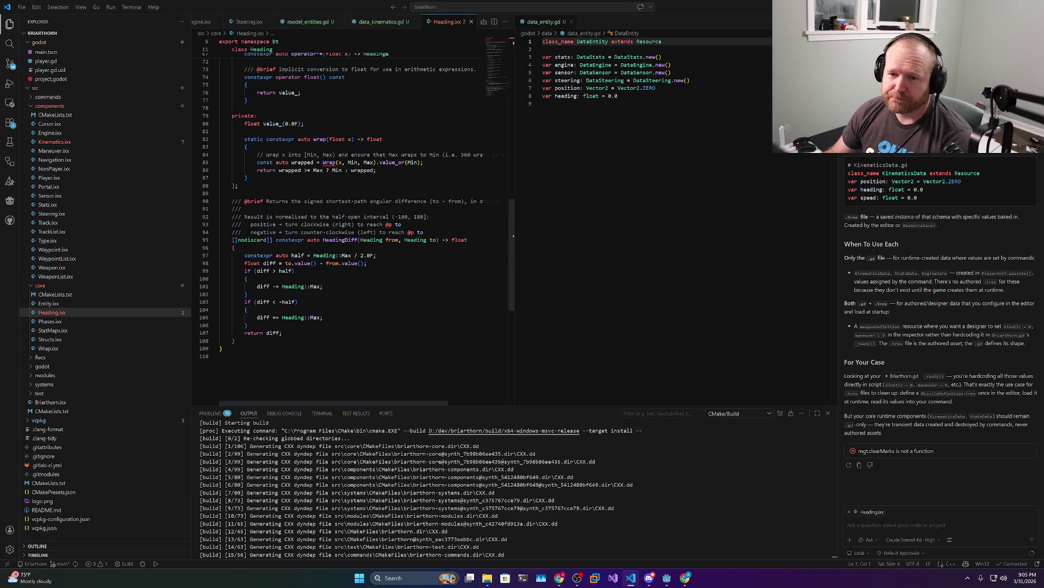
click(372, 23)
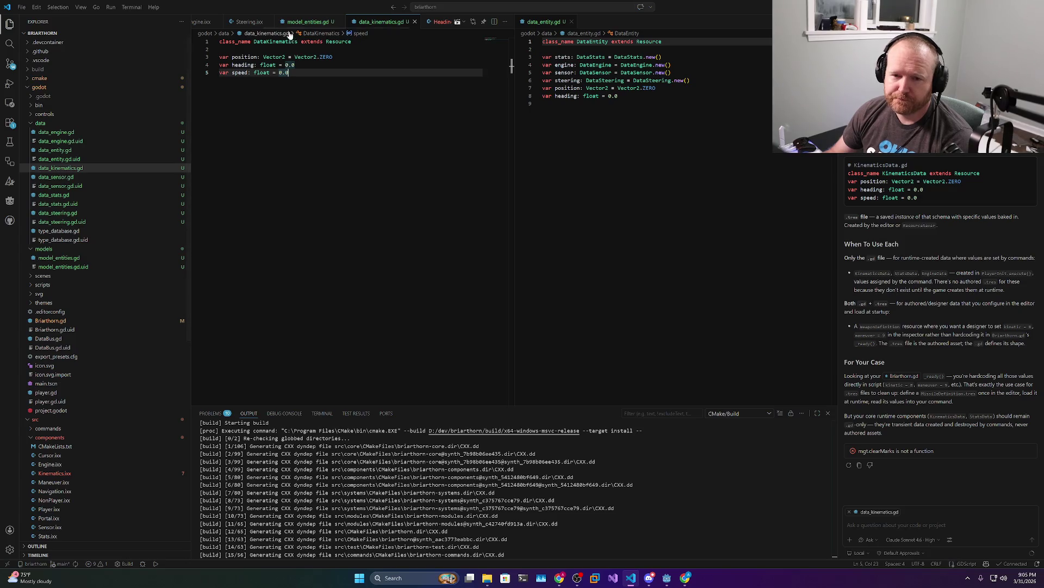
- In data_entity.gd, add a kinematics: DataKinematics member, delete the position and heading vars, and save
click(301, 23)
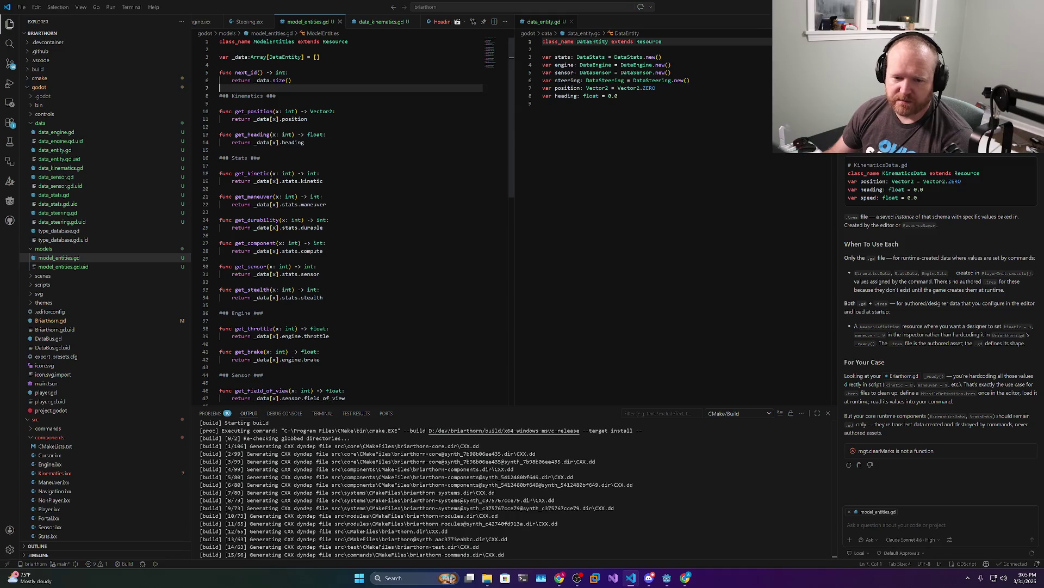
scroll(351, 218, down, 2)
scroll(351, 218, up, 2)
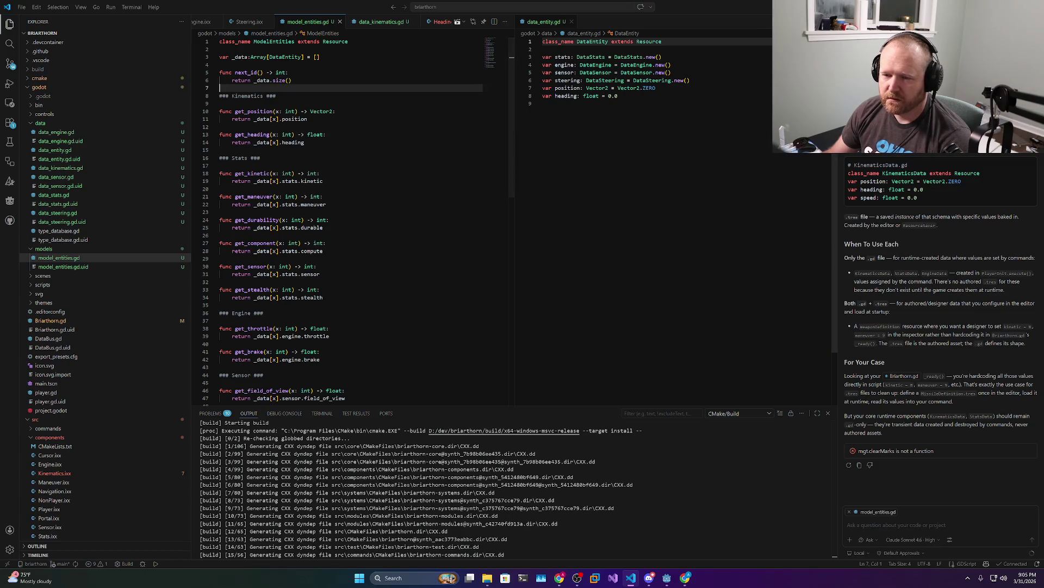
mouse_move(565, 81)
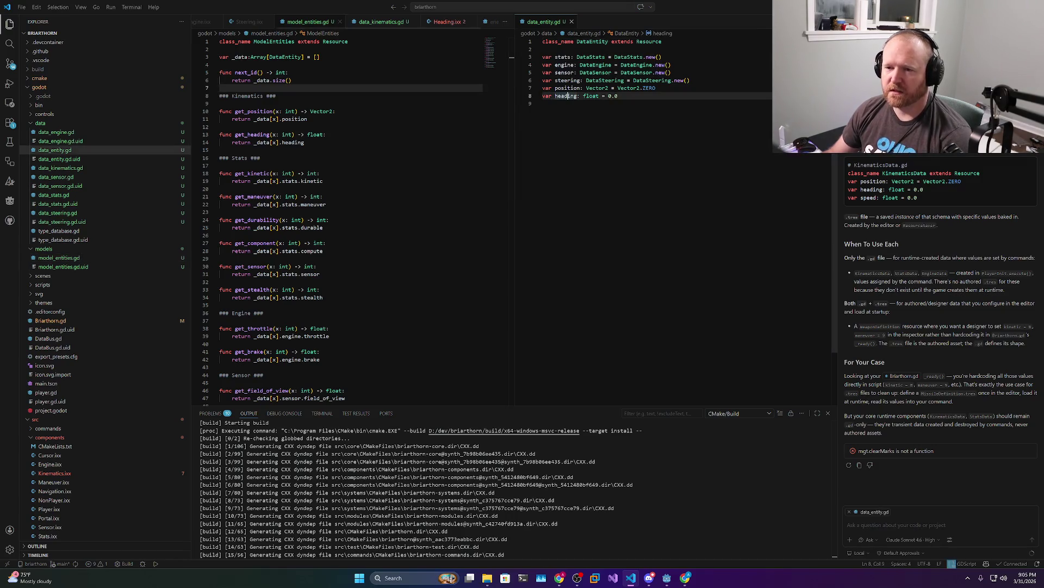
click(663, 42)
key(Down)
key(Return)
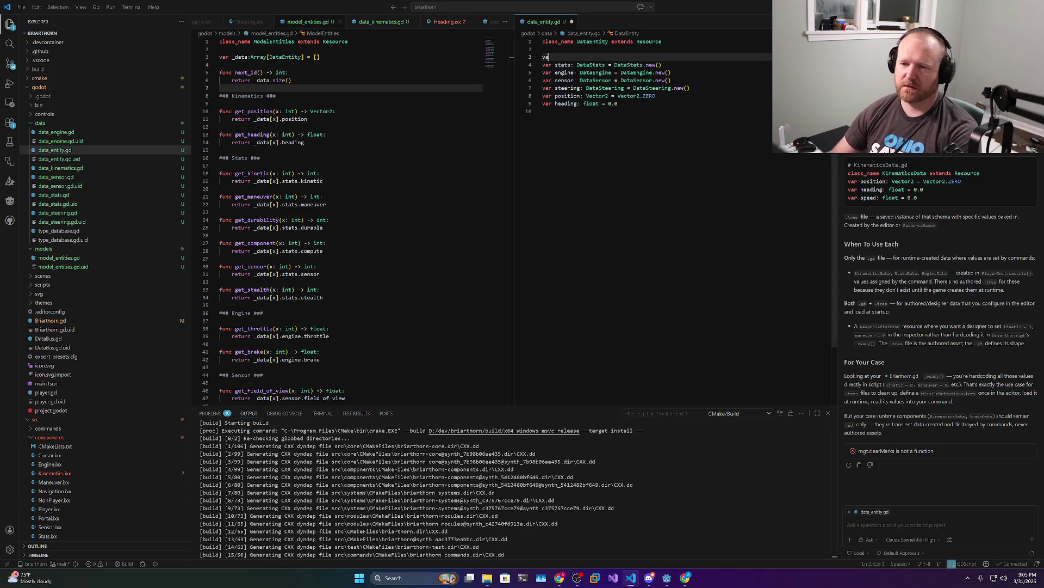
text(var kinematics: DataKinematics = DataKinematics.new()
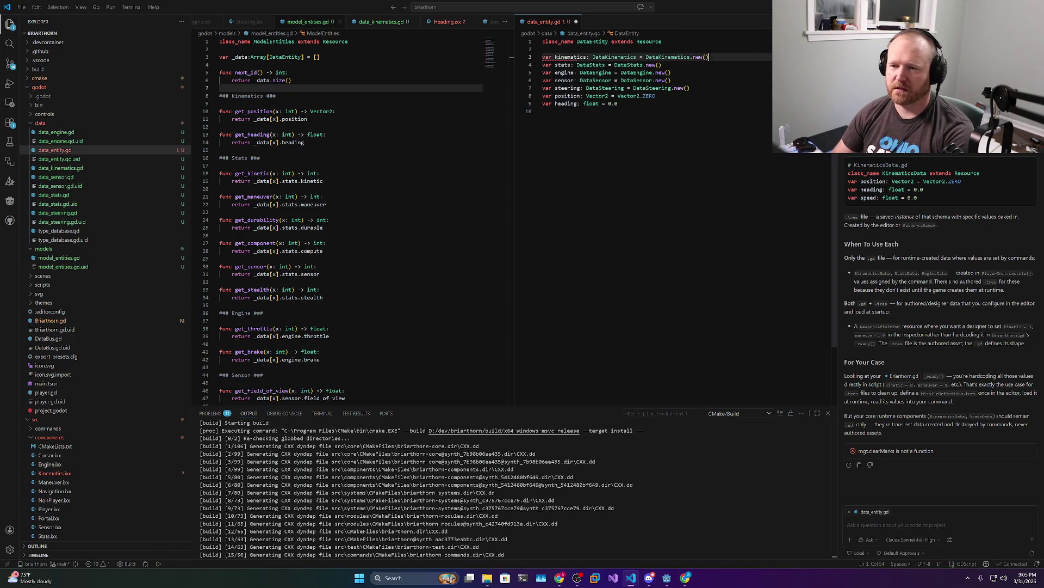
key(Tab)
click(542, 96)
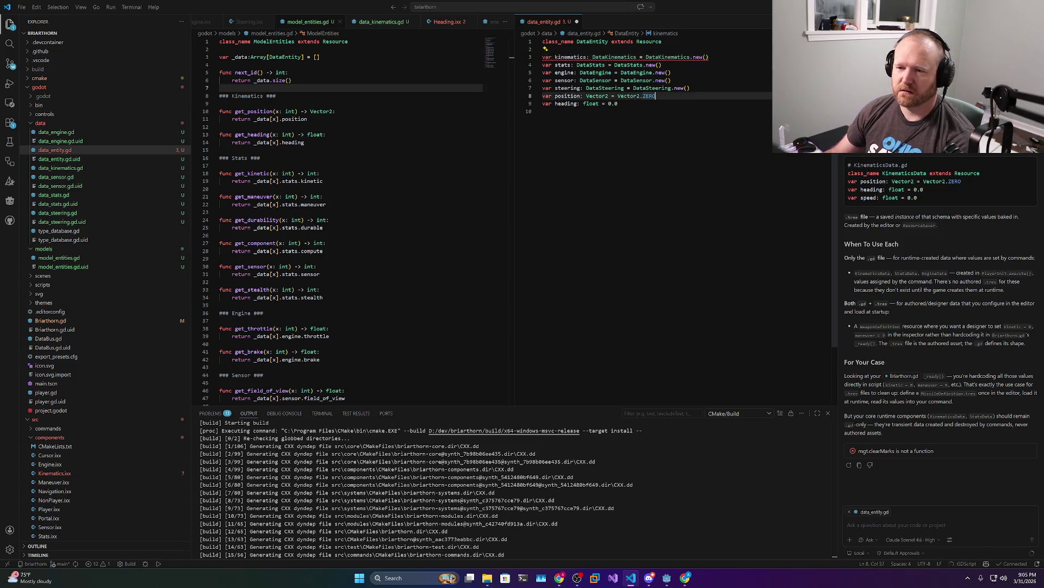
key(ctrl+shift+k)
key(ctrl+shift+k)
key(ctrl+s)
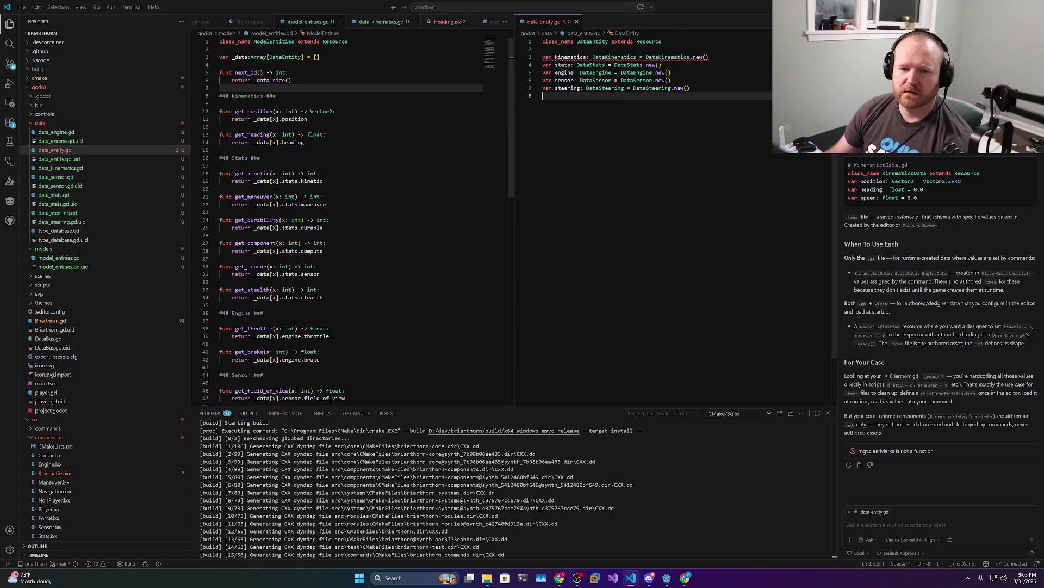
- Add a get_speed function returning _data[x].speed after get_heading in model_entities.gd
click(305, 142)
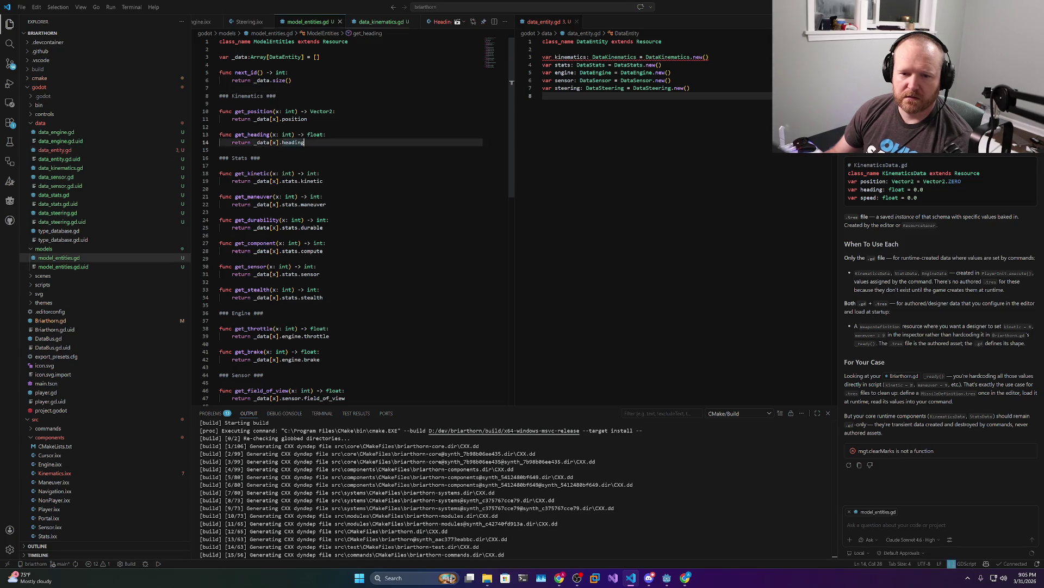
key(Return)
key(Return)
text(func)
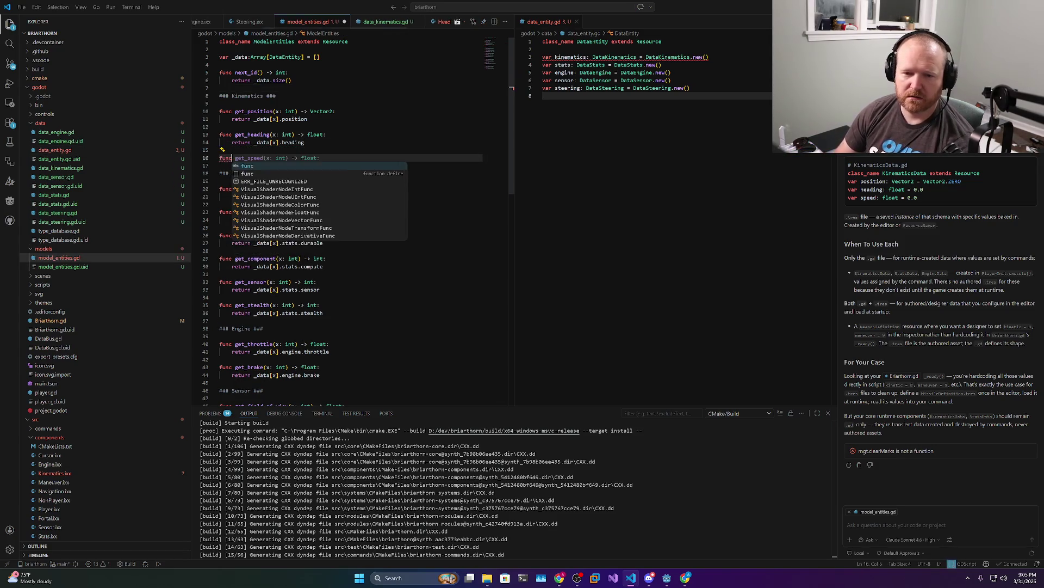
key(Tab)
key(Tab)
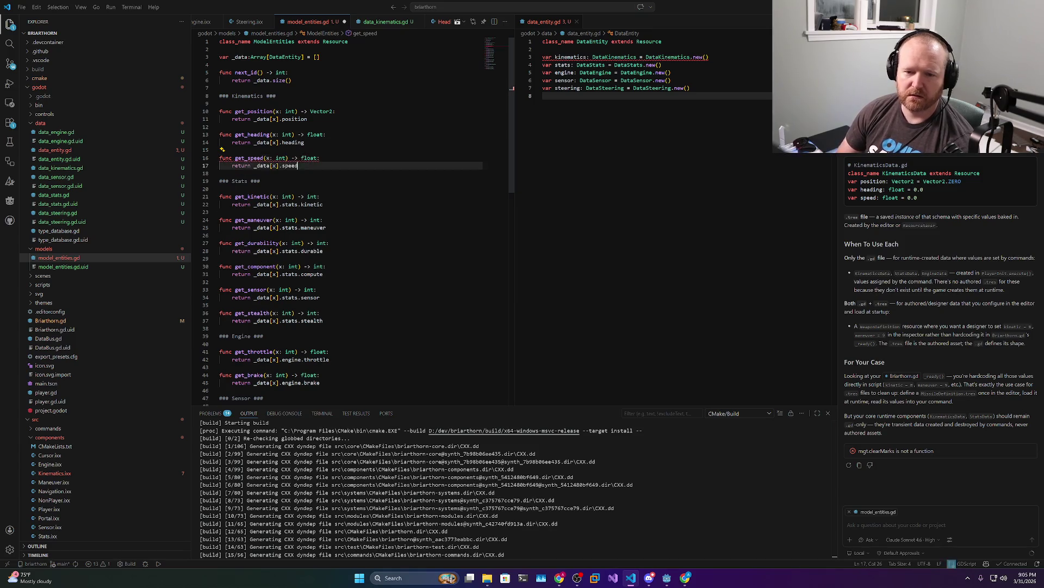
- Check the resulting error on get_position's return line in the Godot editor
key(alt+Tab)
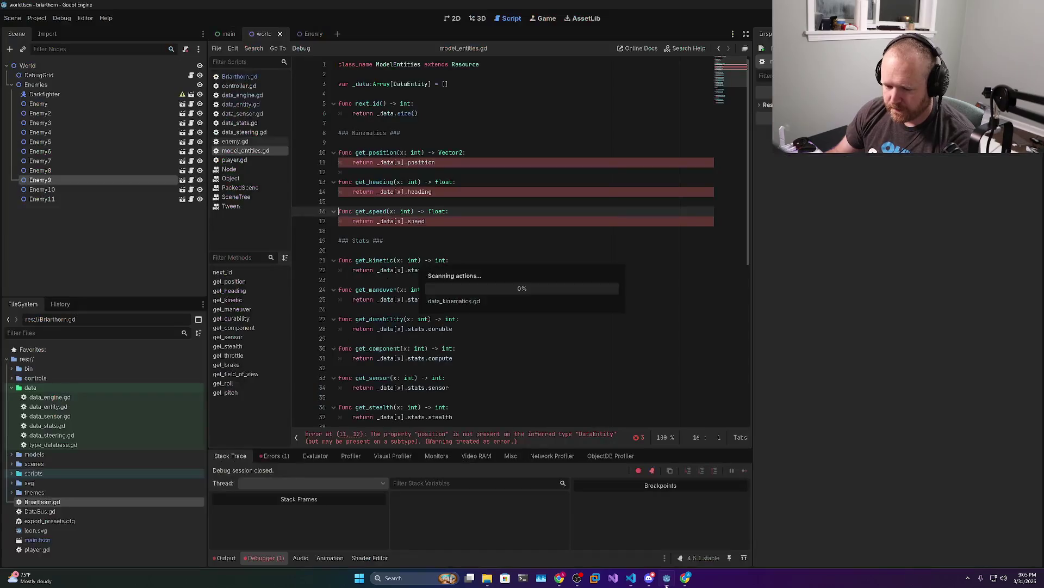
click(466, 152)
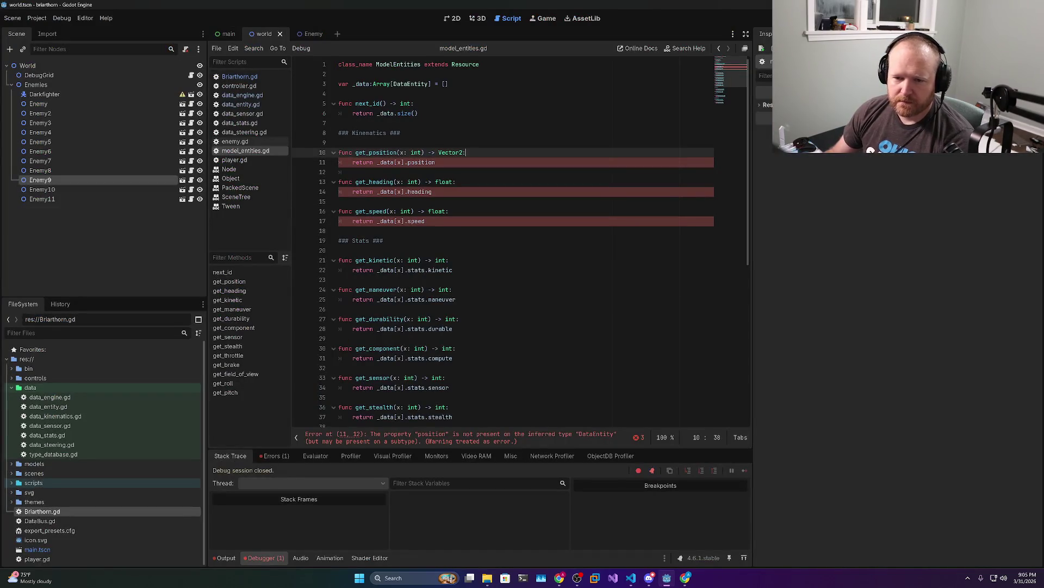
click(407, 162)
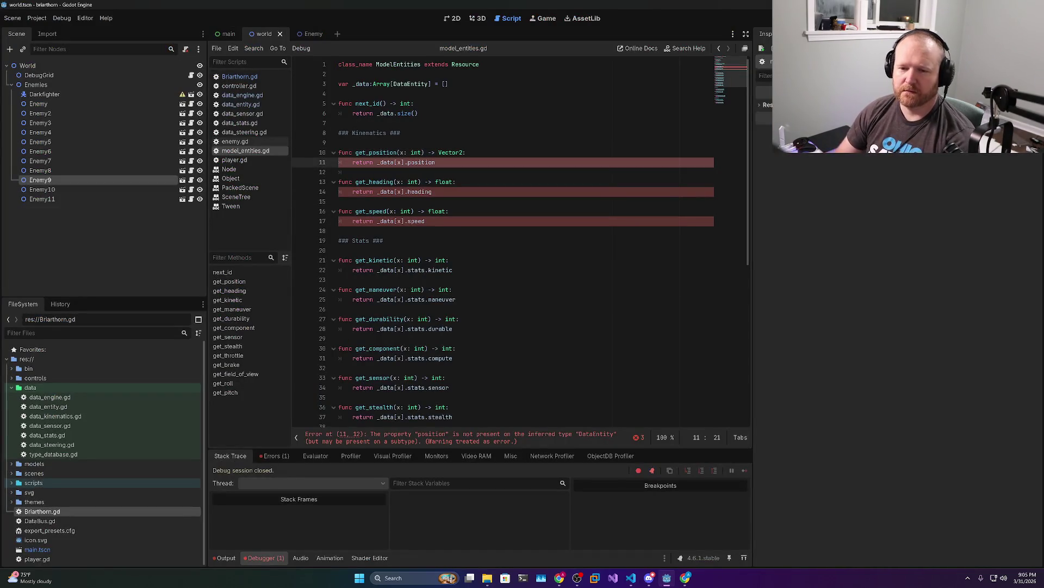
click(631, 578)
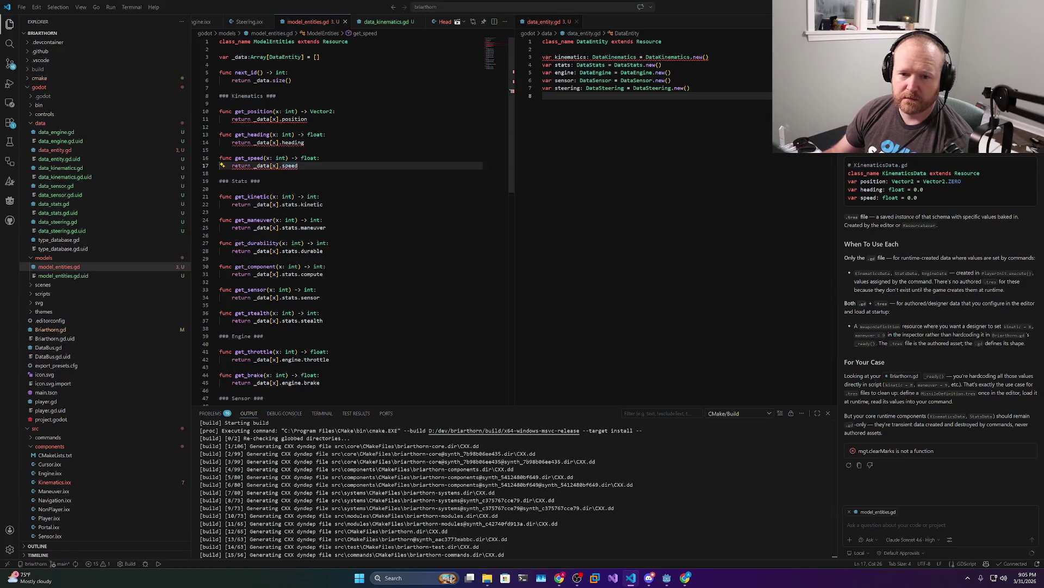
- Route the position, heading and speed getters through .kinematics and save model_entities.gd
key(Tab)
key(Tab)
key(Tab)
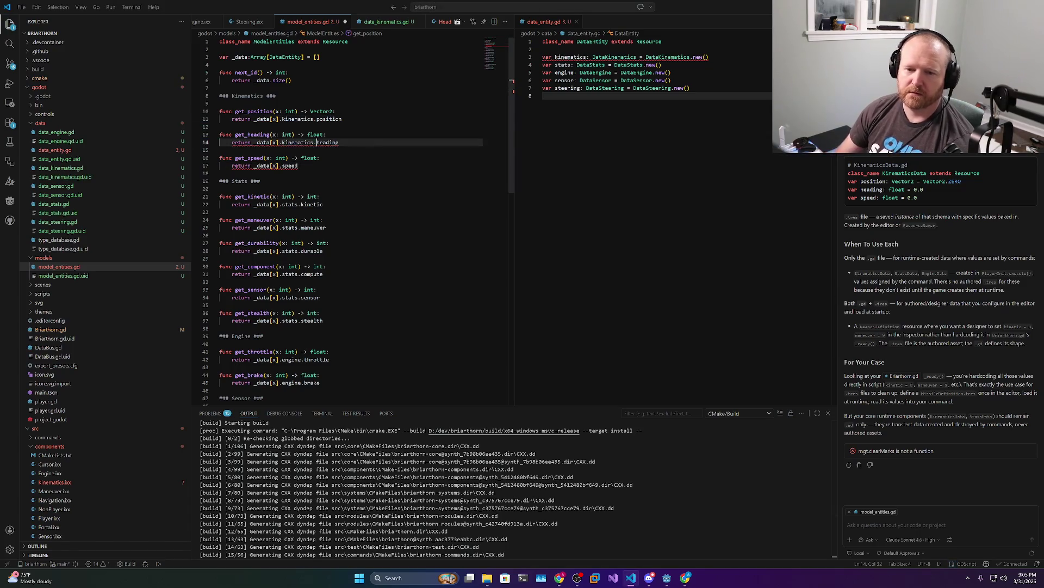
key(Tab)
key(Tab)
key(ctrl+s)
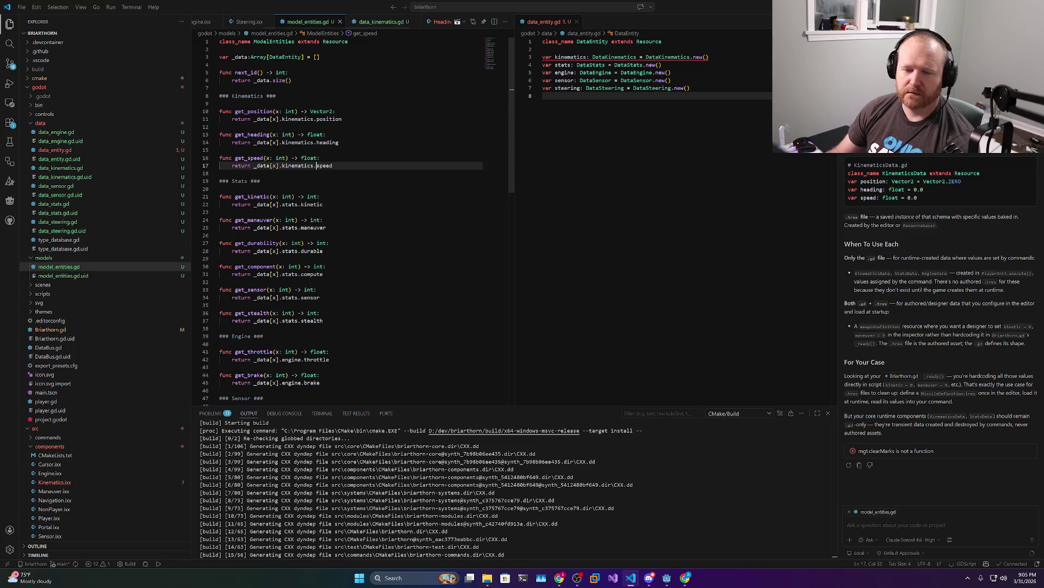
mouse_move(637, 586)
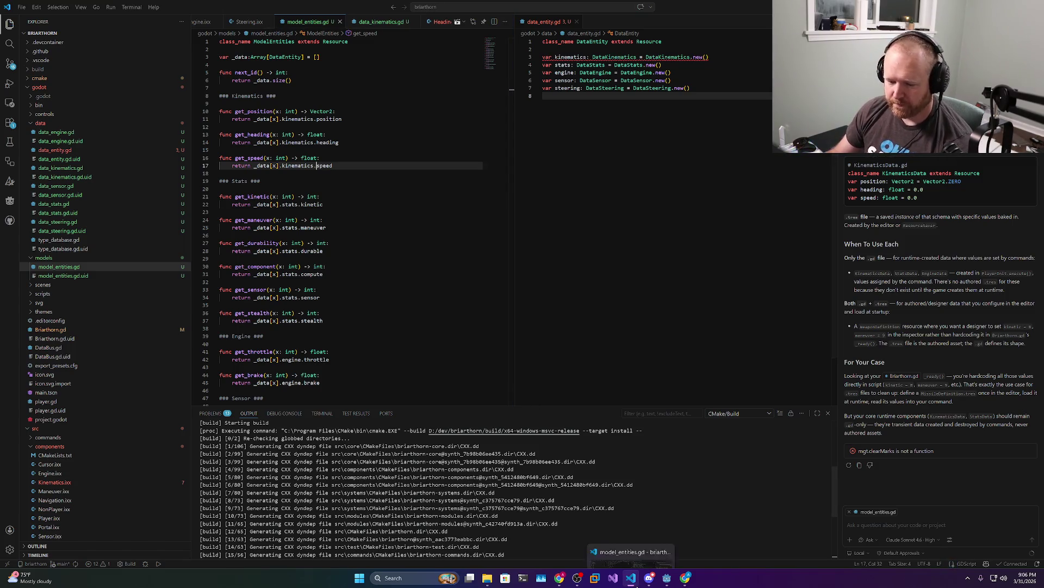
mouse_move(667, 578)
click(661, 538)
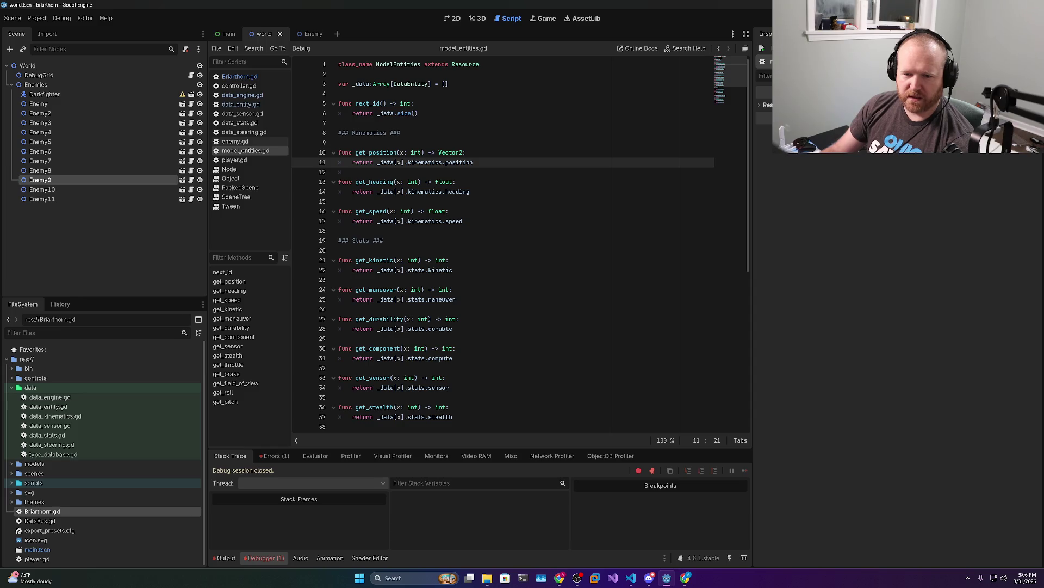
- Open Briarthorn.gd and add an id variable from model_entities_.next_id() at the top of _ready
double_click(397, 64)
scroll(516, 244, down, 9)
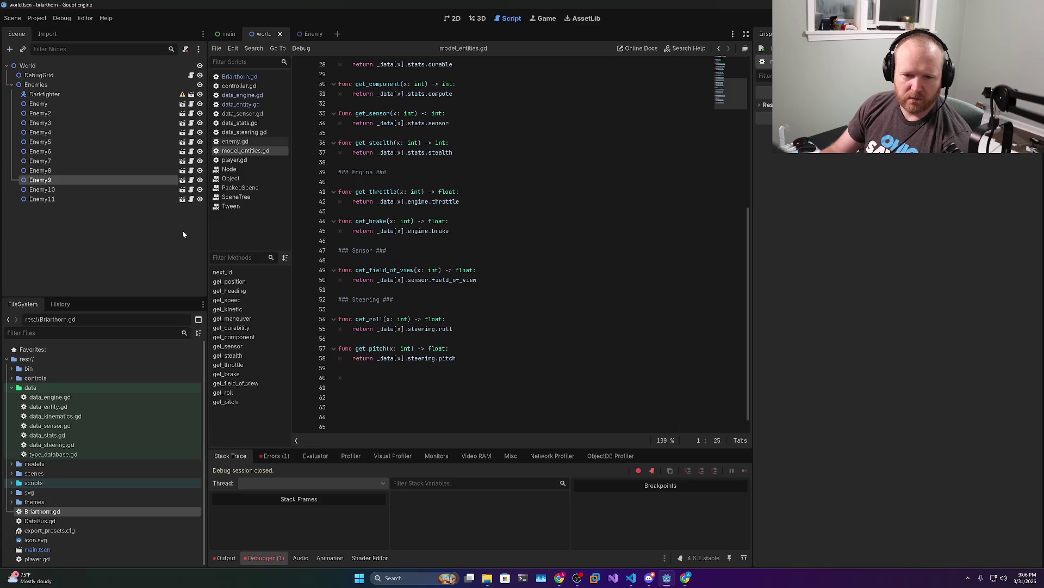
double_click(47, 512)
scroll(521, 245, up, 15)
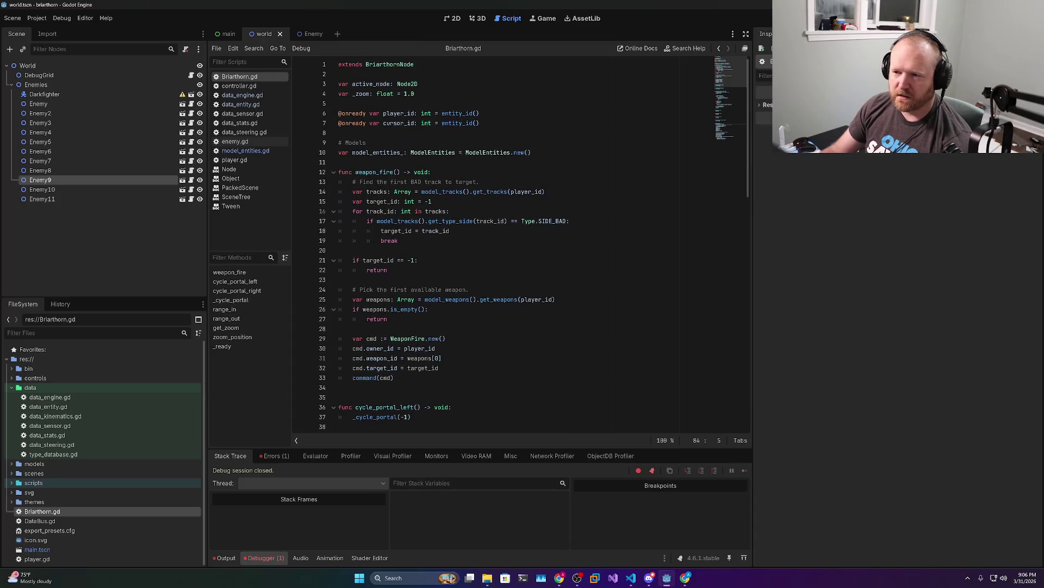
scroll(520, 246, down, 8)
scroll(521, 245, down, 14)
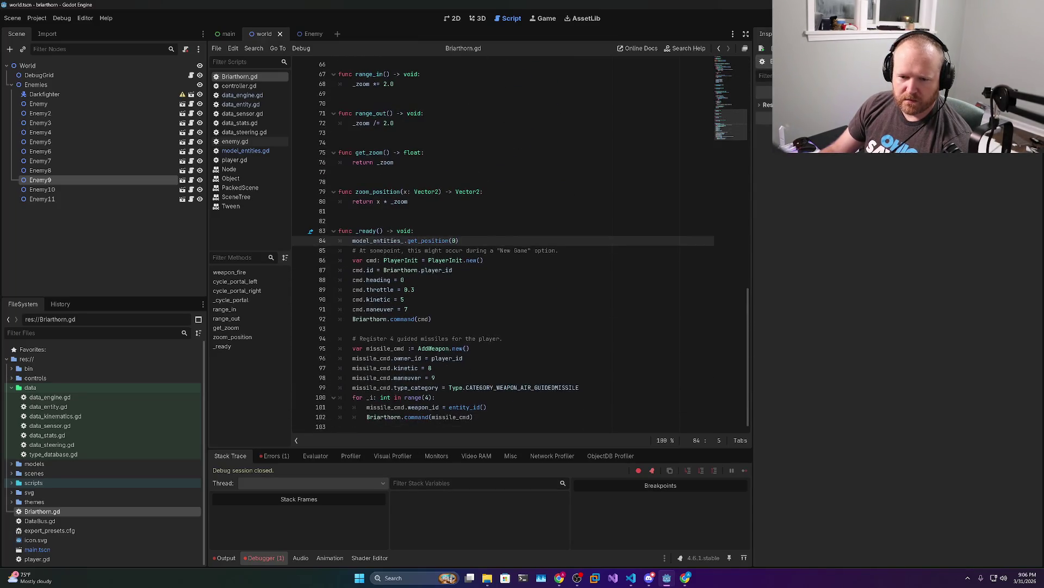
click(460, 241)
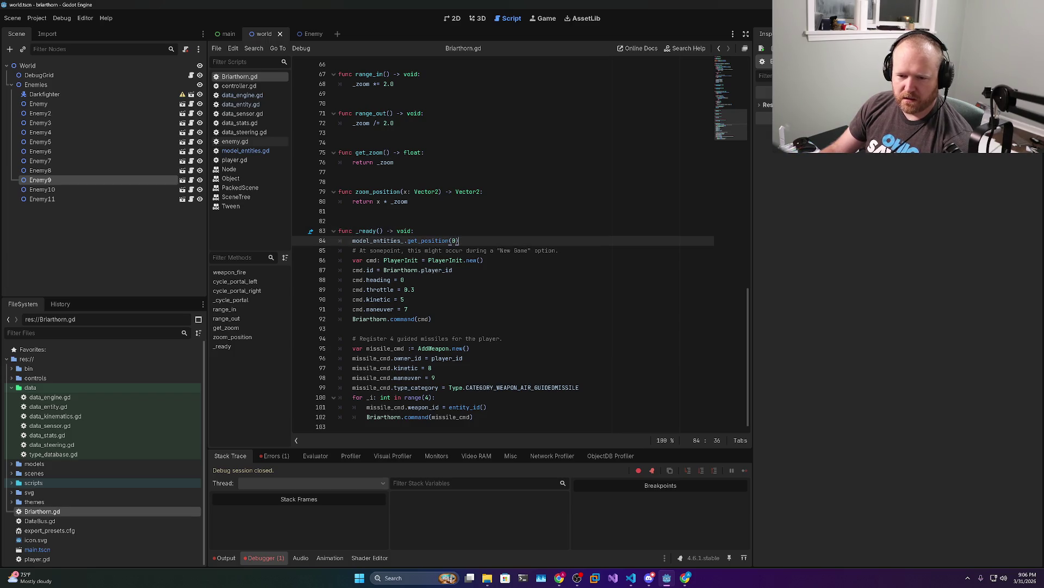
key(Up)
key(Return)
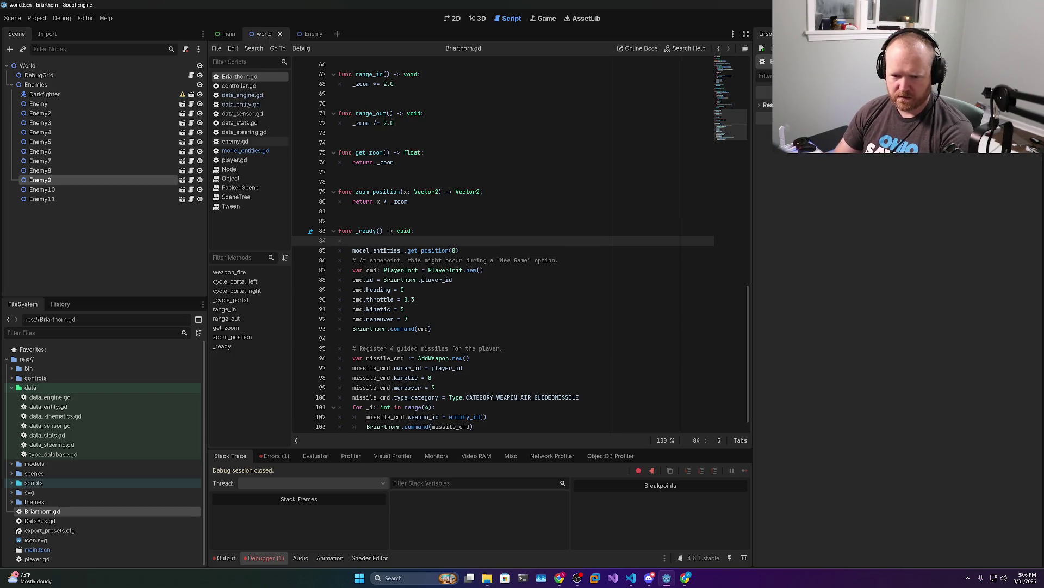
text(var:)
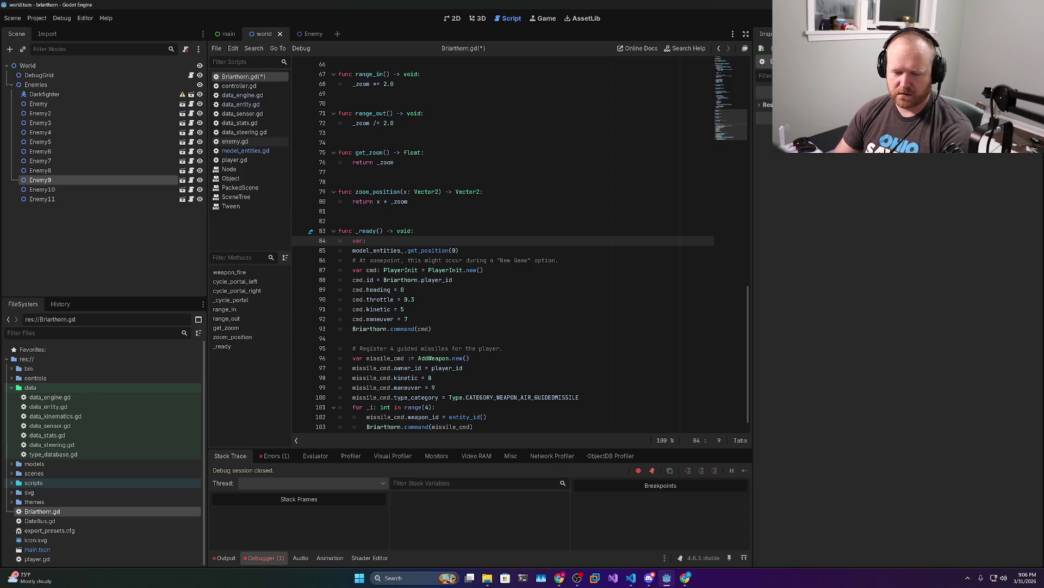
text(id:)
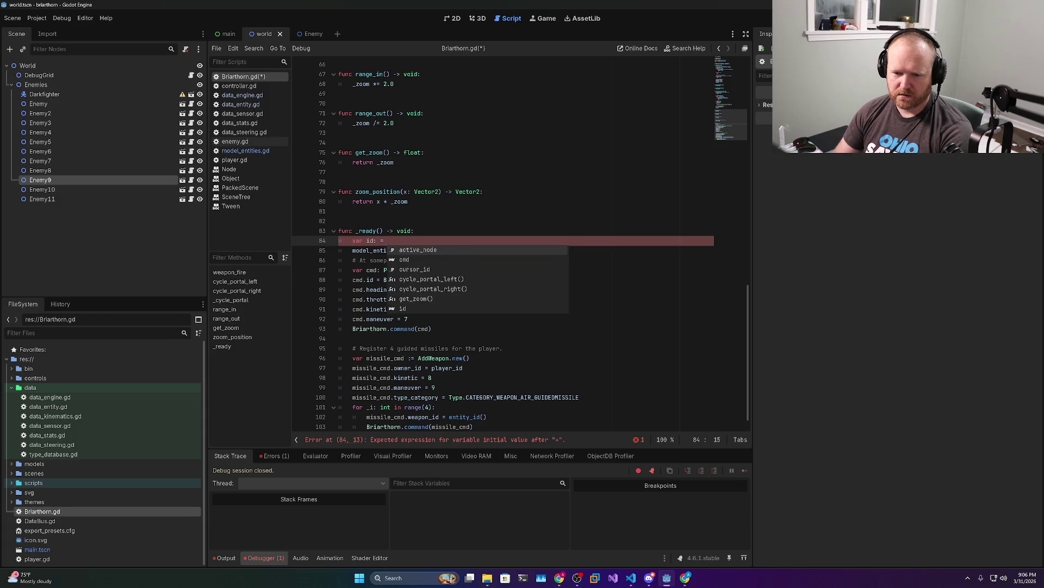
text( model_entities_.ne)
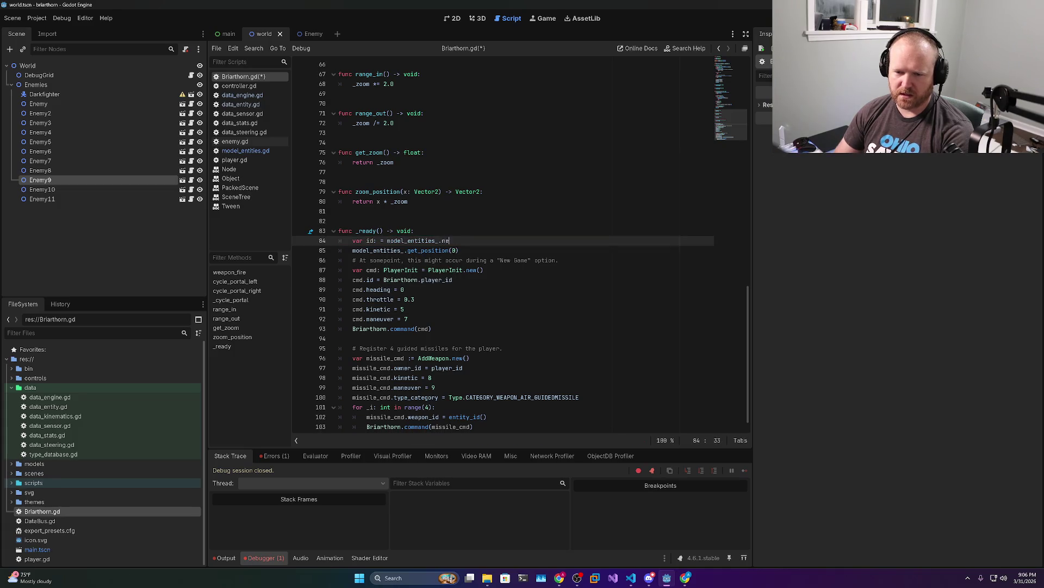
text(xt)
key(Return)
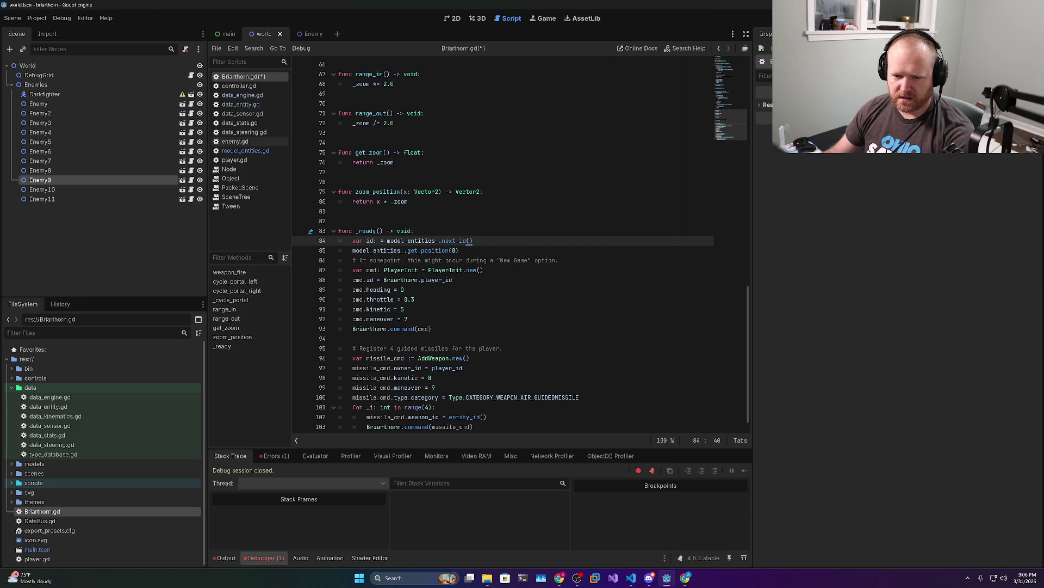
- Pass id instead of 0 to the get_position call on line 85
double_click(370, 240)
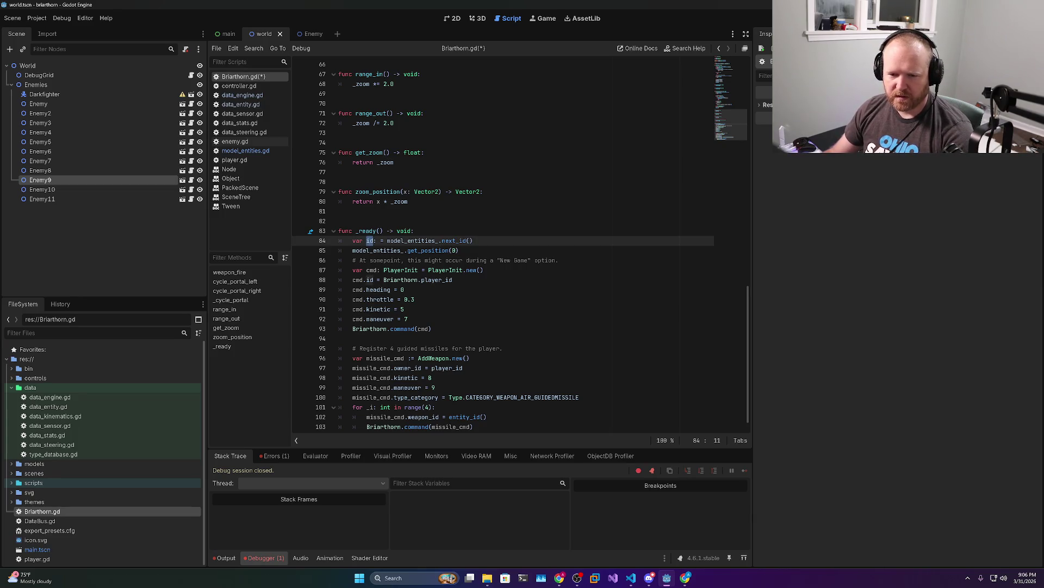
double_click(454, 250)
text(id))
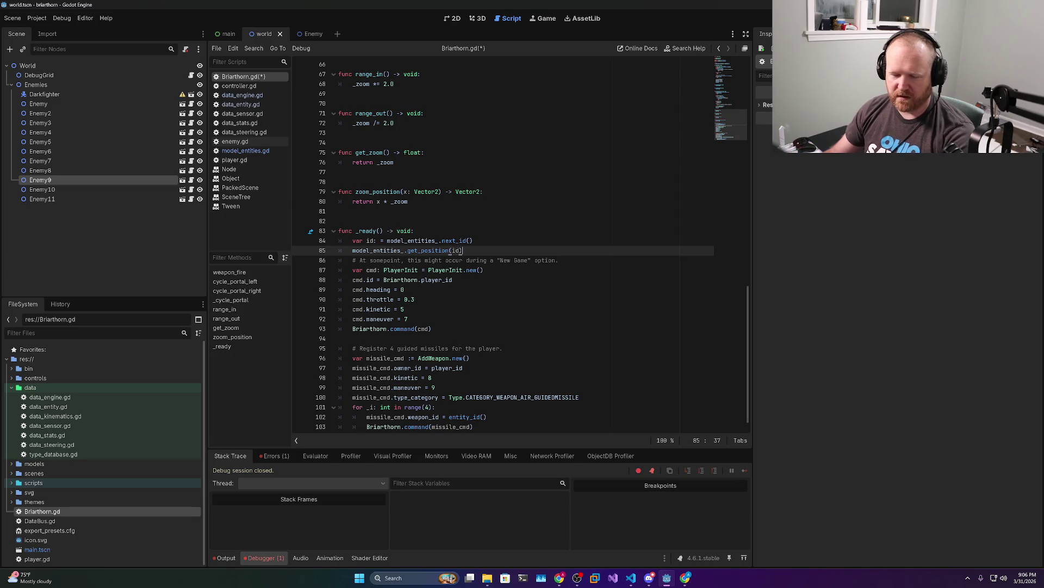
text(.pos)
key(Return)
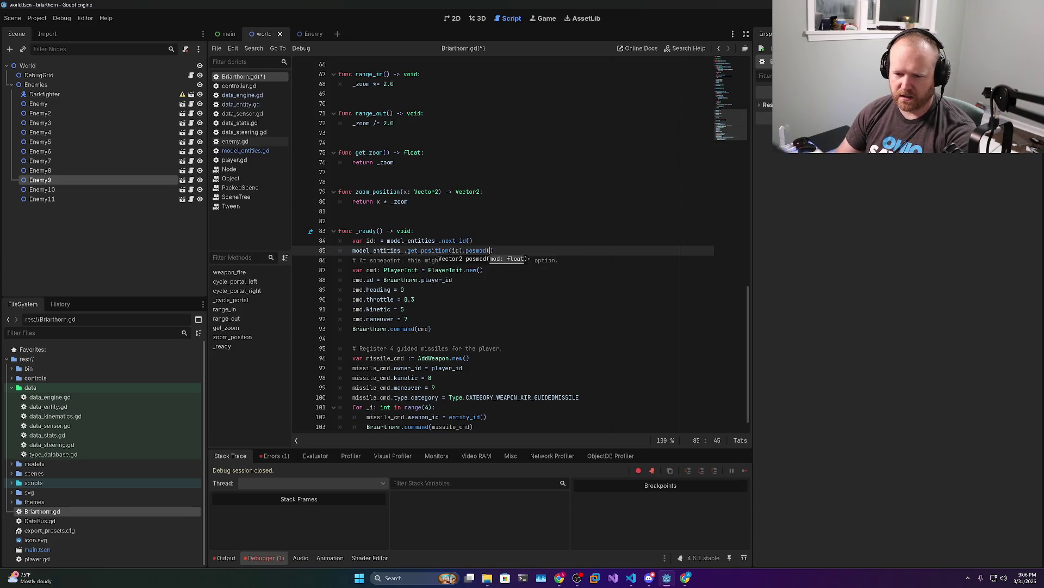
key(BackSpace)
key(BackSpace)
key(BackSpace)
text(iti)
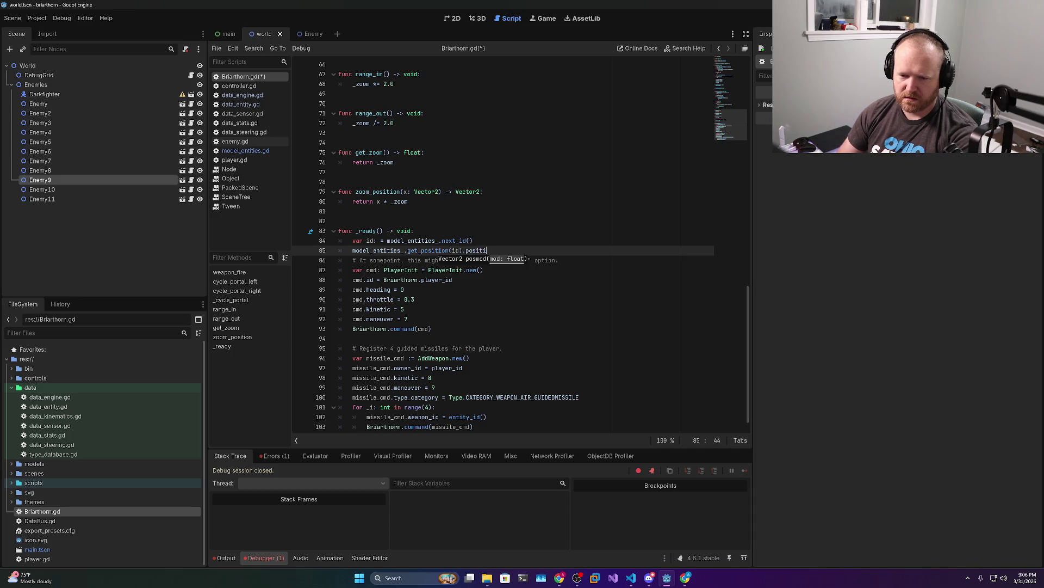
key(BackSpace)
key(BackSpace)
key(BackSpace)
text(get_position)
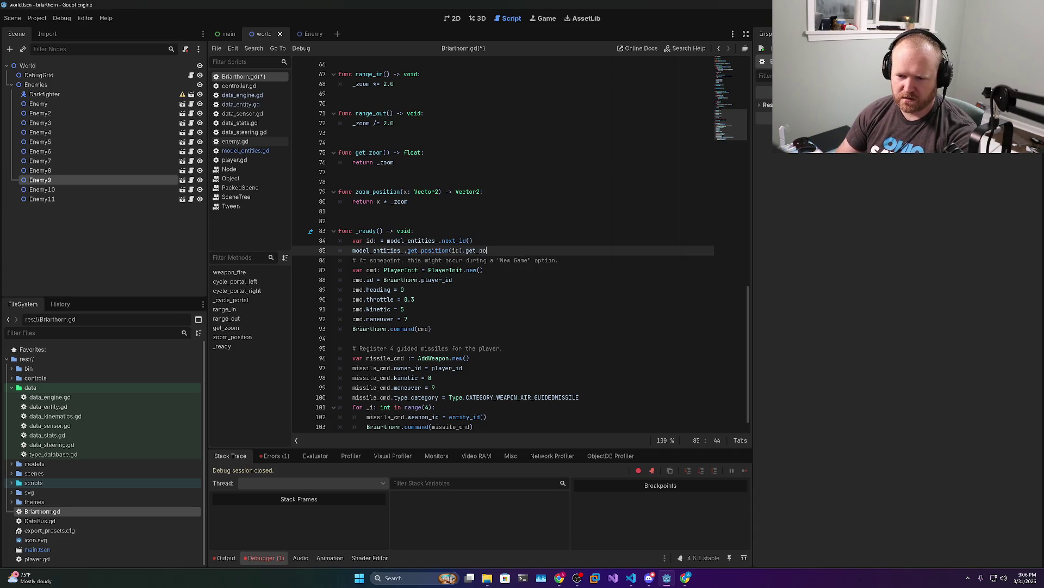
text(()
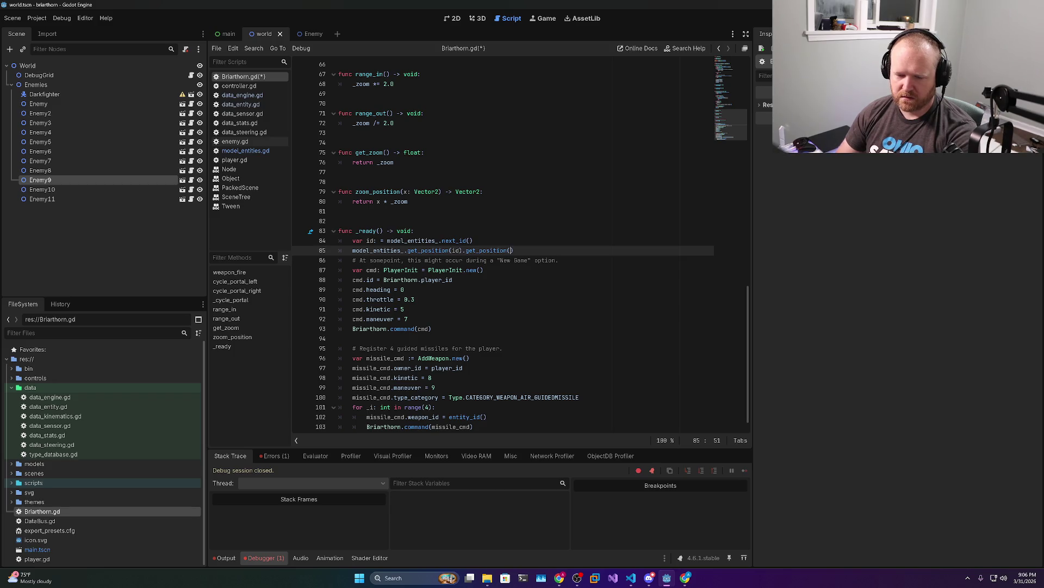
key(BackSpace)
key(BackSpace)
key(BackSpace)
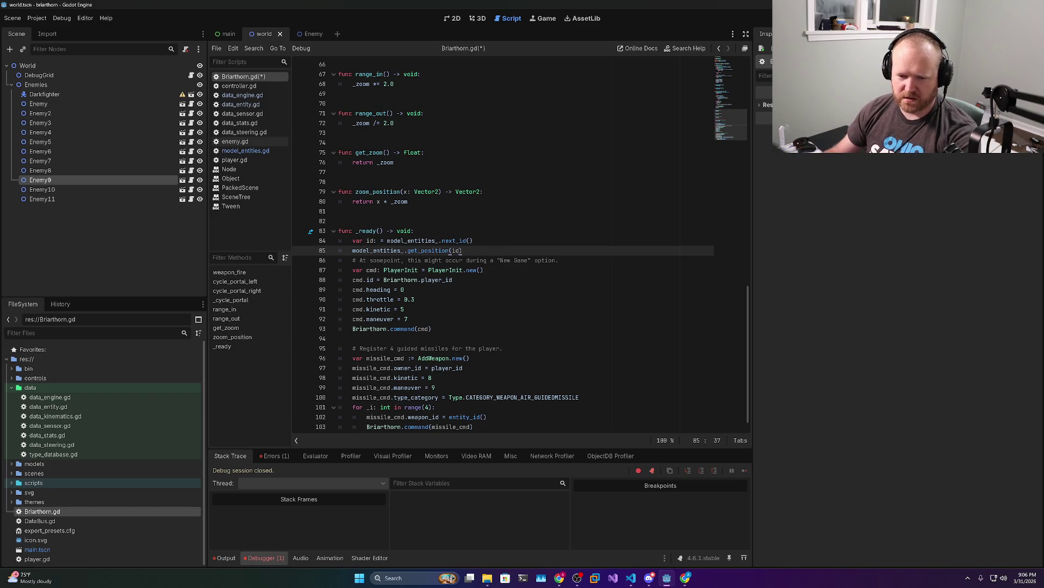
- Wrap line 85 in print("position: ", ...), save Briarthorn.gd, and run the project
key(Home)
text(print()
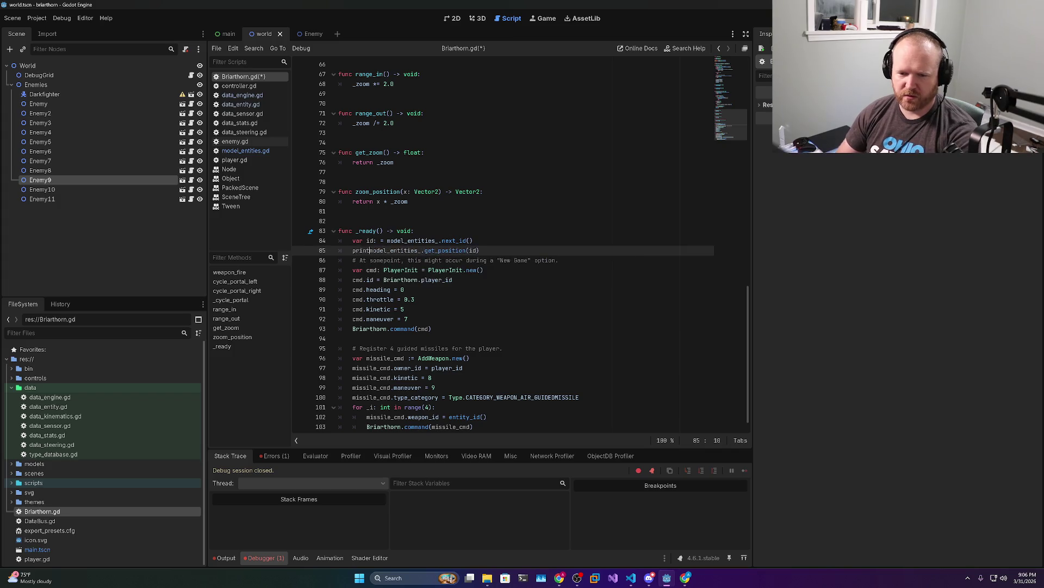
text("posit)
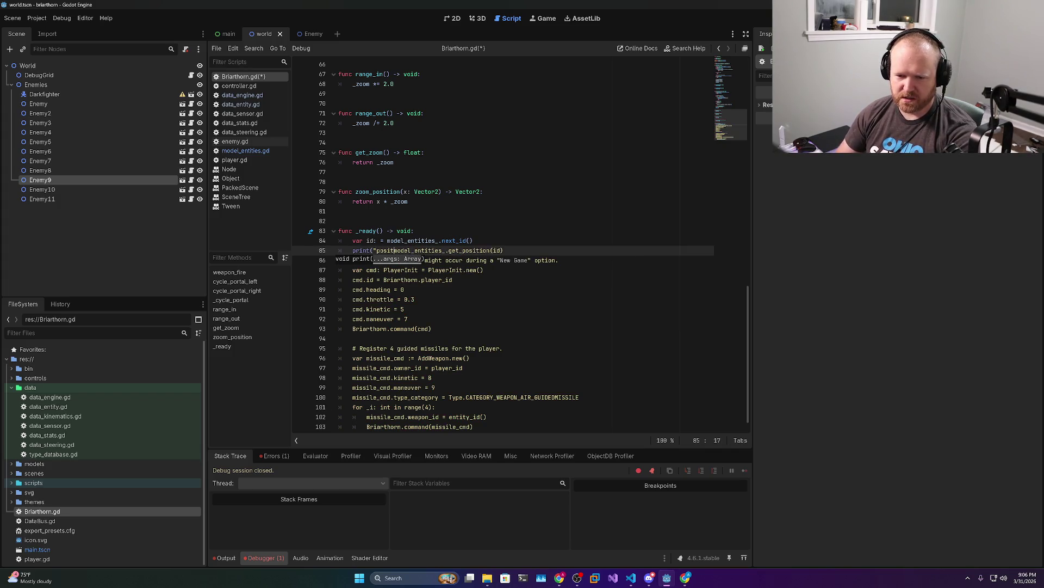
text(ion: ",)
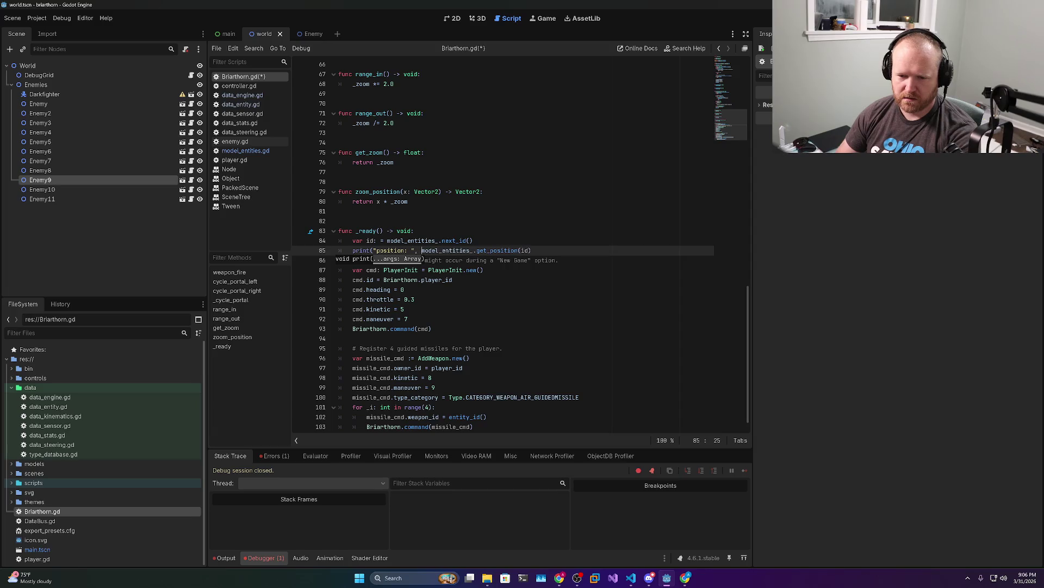
key(End)
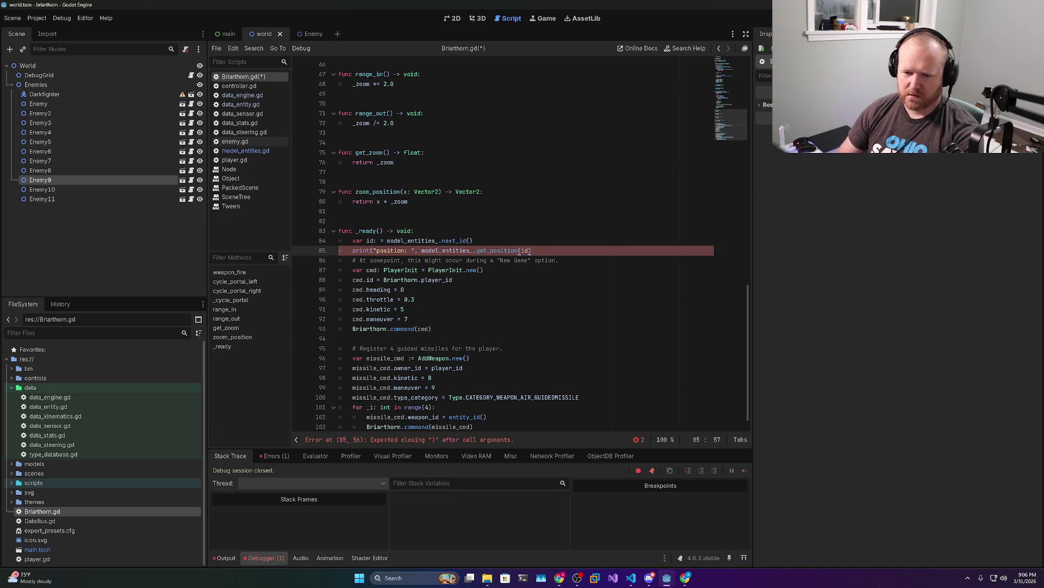
text())
key(ctrl+s)
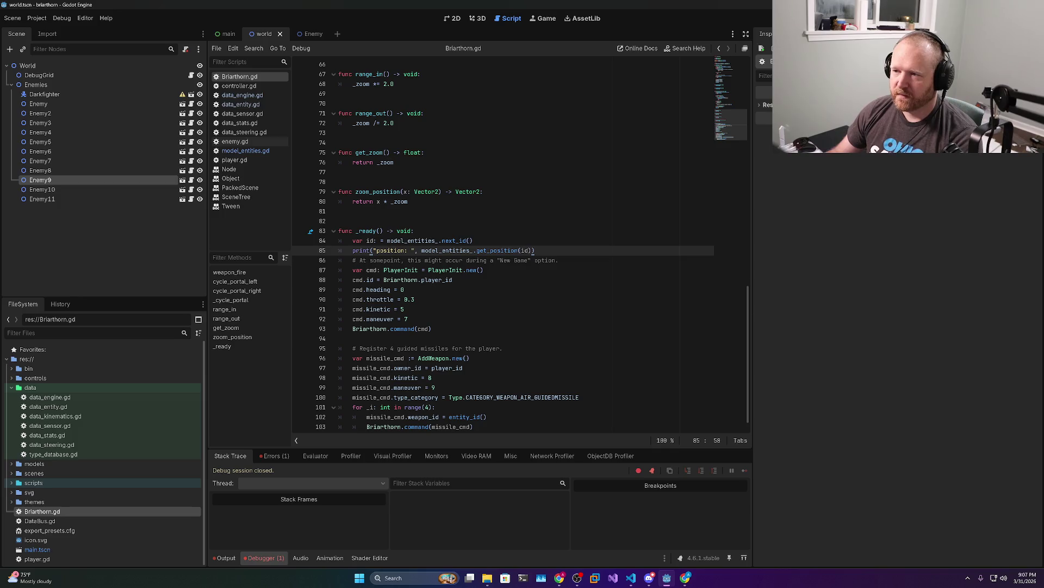
key(F5)
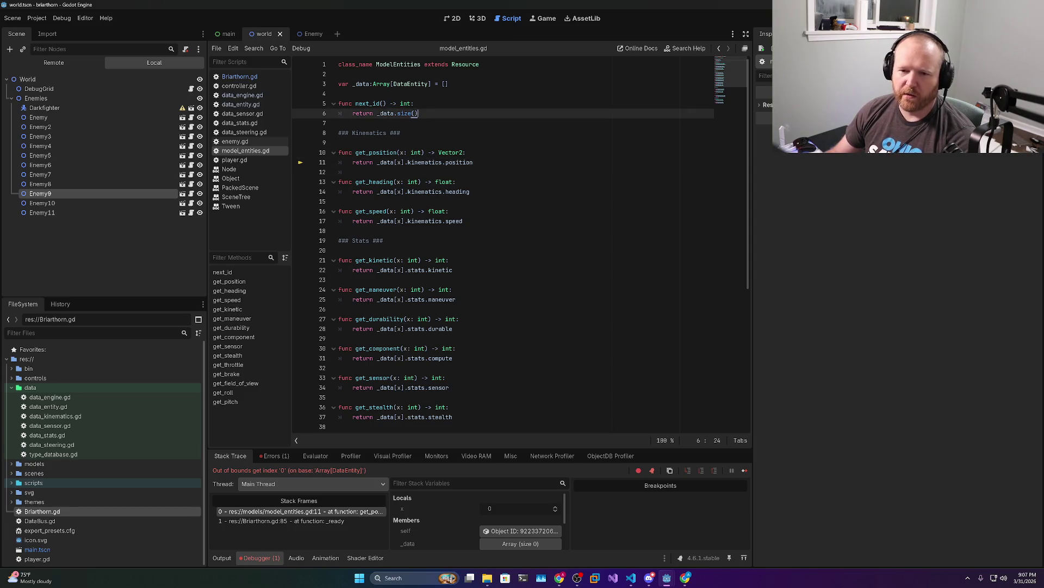
- Inspect the next_id function's return line in model_entities.gd and stop the debug session
double_click(368, 104)
click(414, 113)
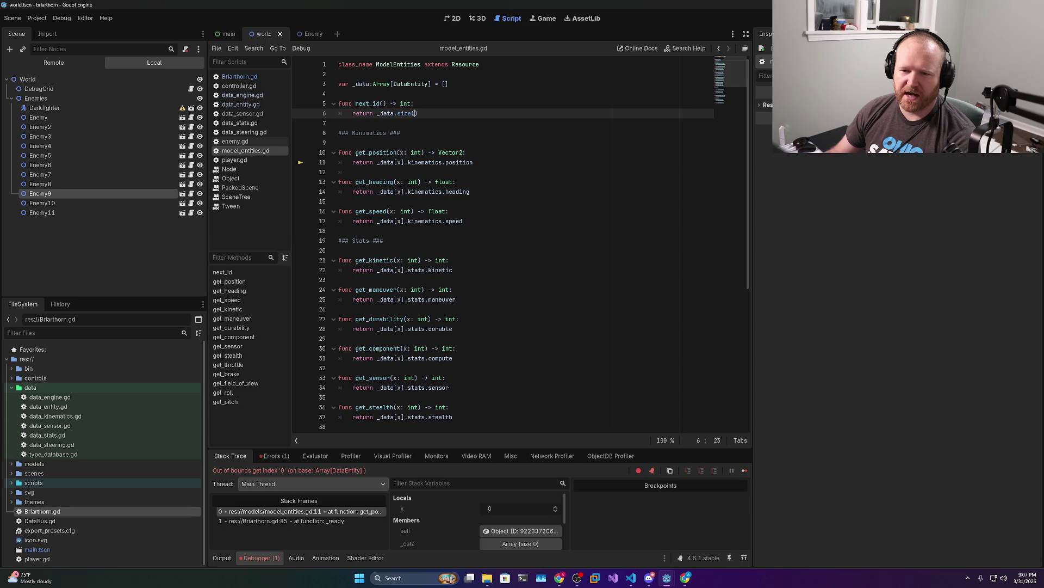
double_click(363, 113)
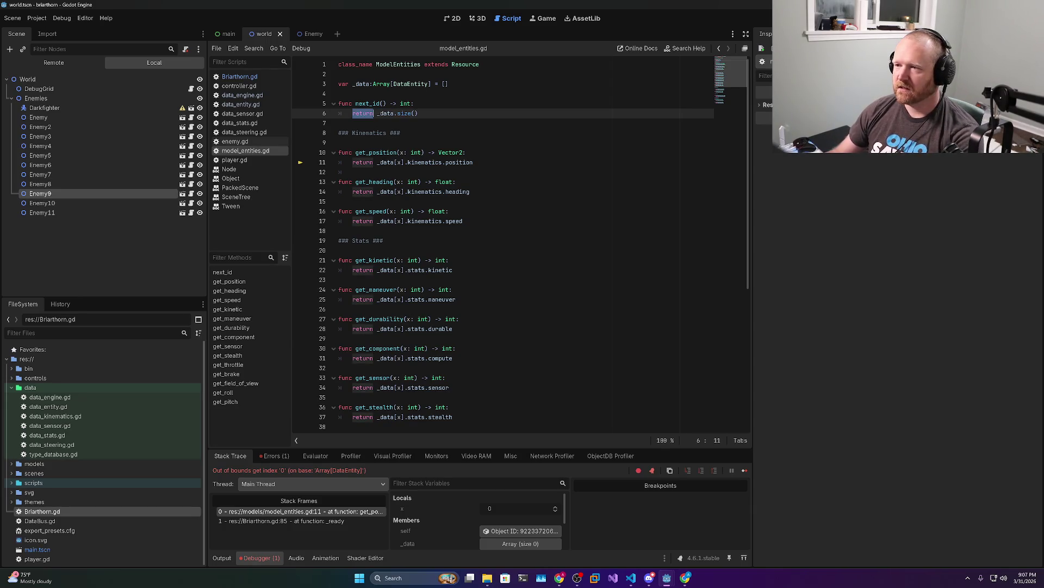
key(F8)
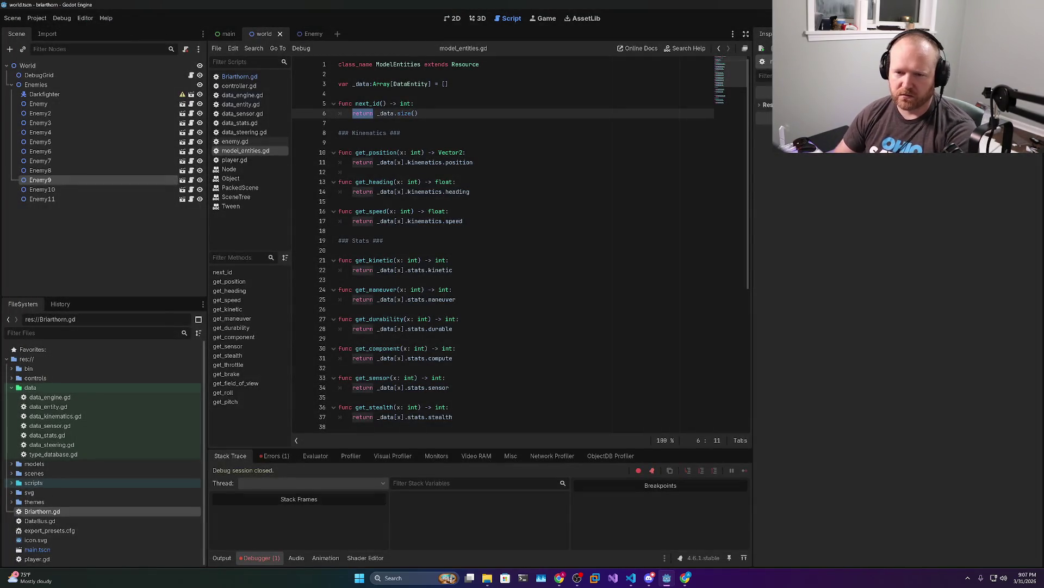
- Change next_id to store var id := _data.size() and return id
text(var)
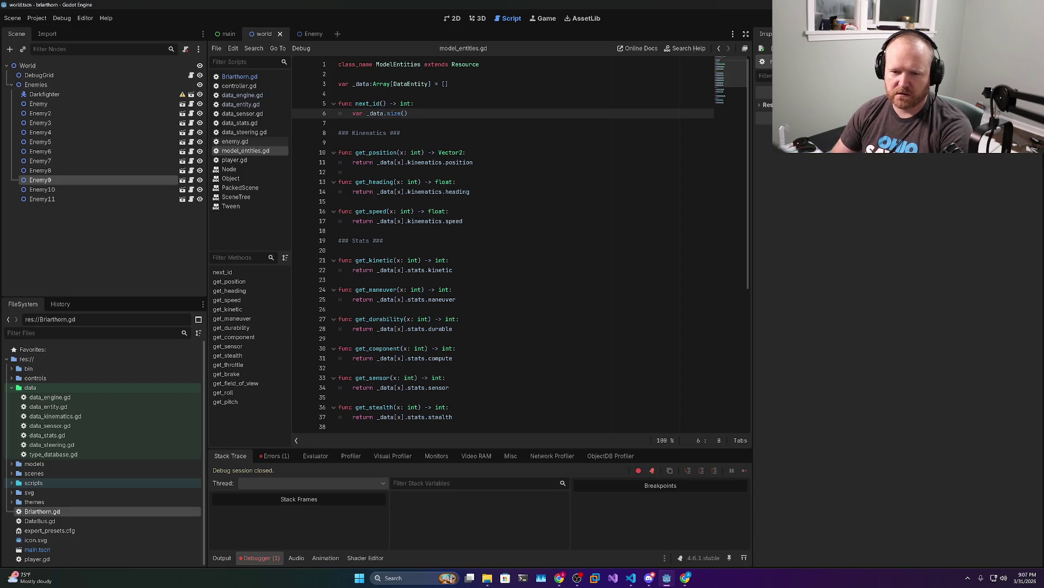
text( entity)
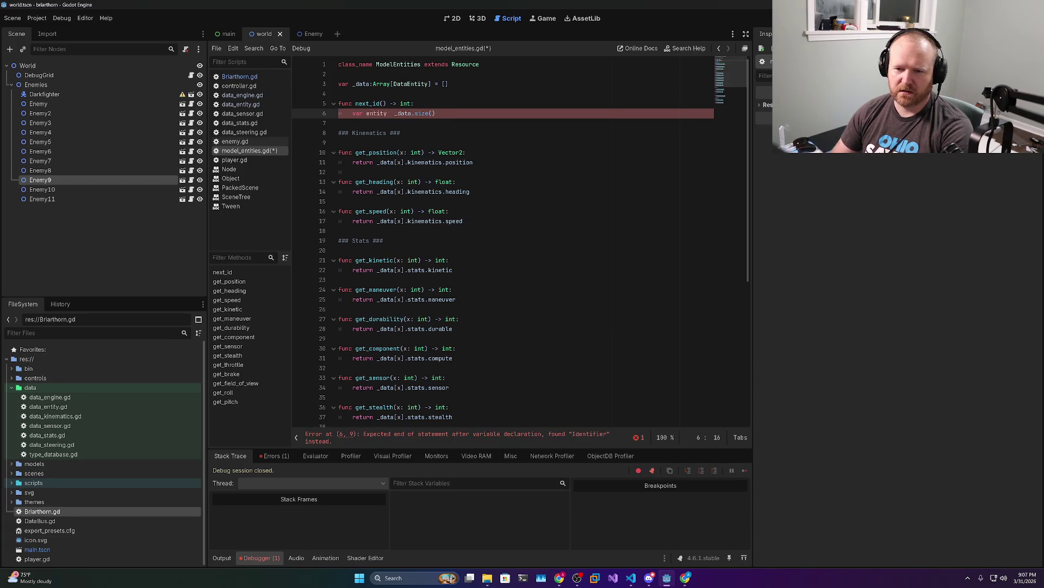
key(BackSpace)
key(BackSpace)
key(BackSpace)
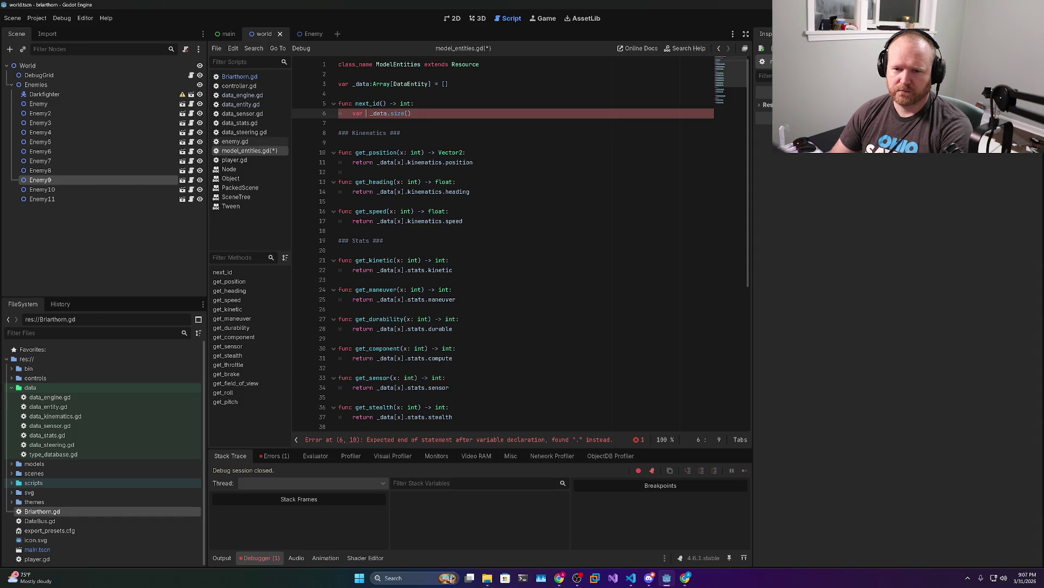
text(id)
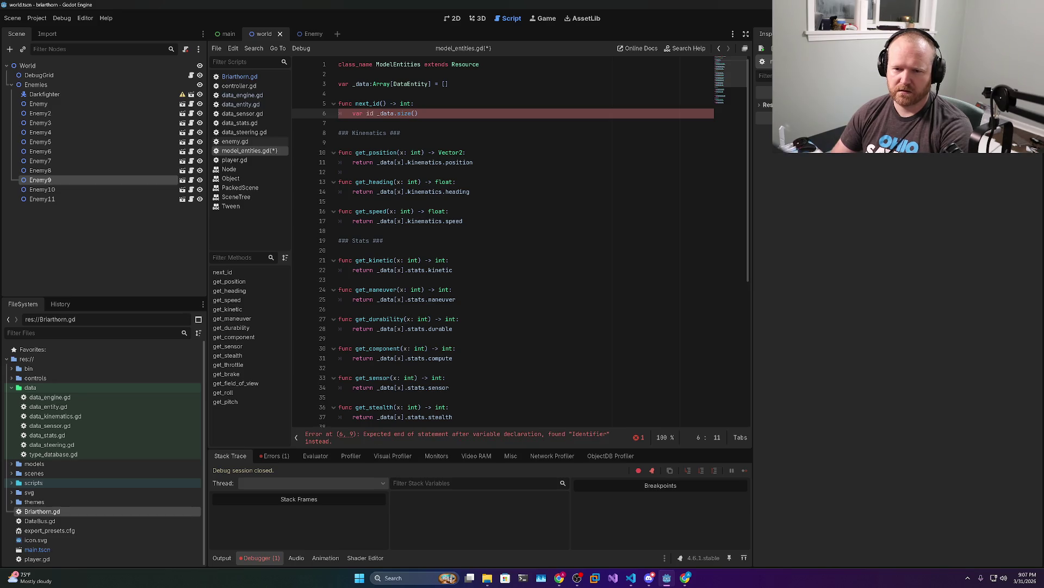
text(: =)
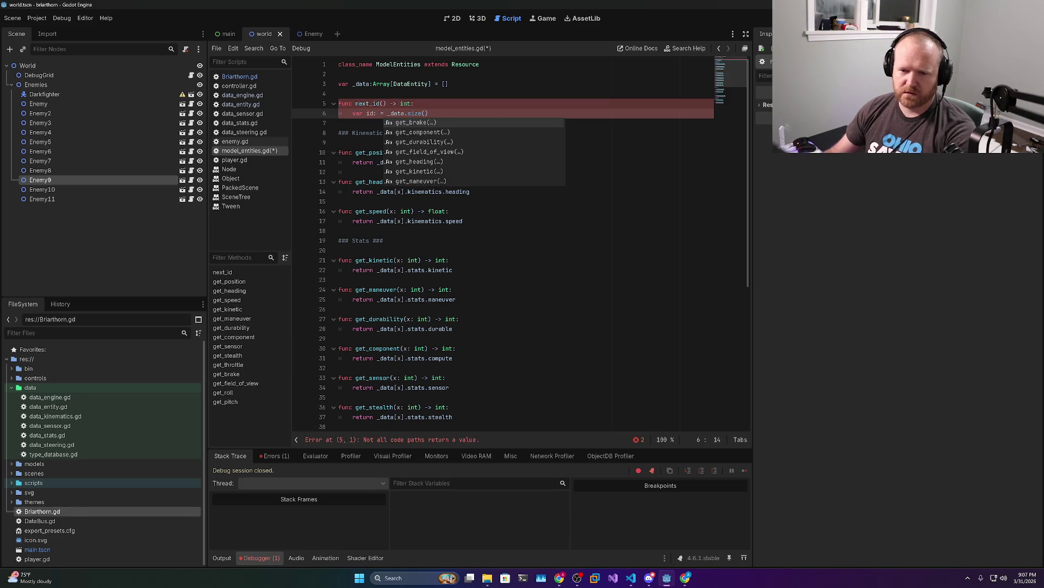
key(Escape)
key(Return)
text(return id)
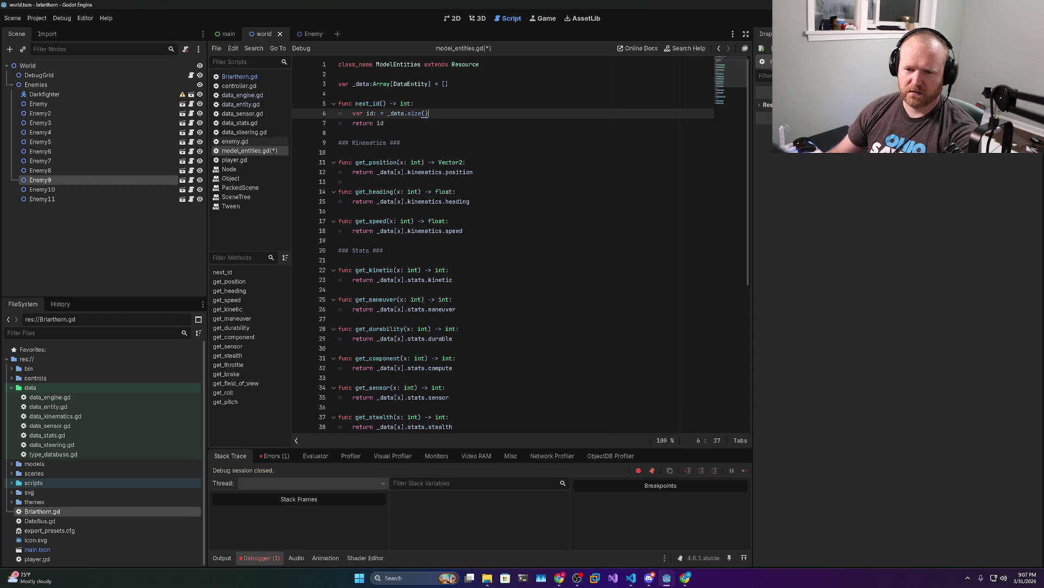
- Insert _data.append(DataEntity.new()) before return id, save, and rerun the project
key(ctrl+shift+Return)
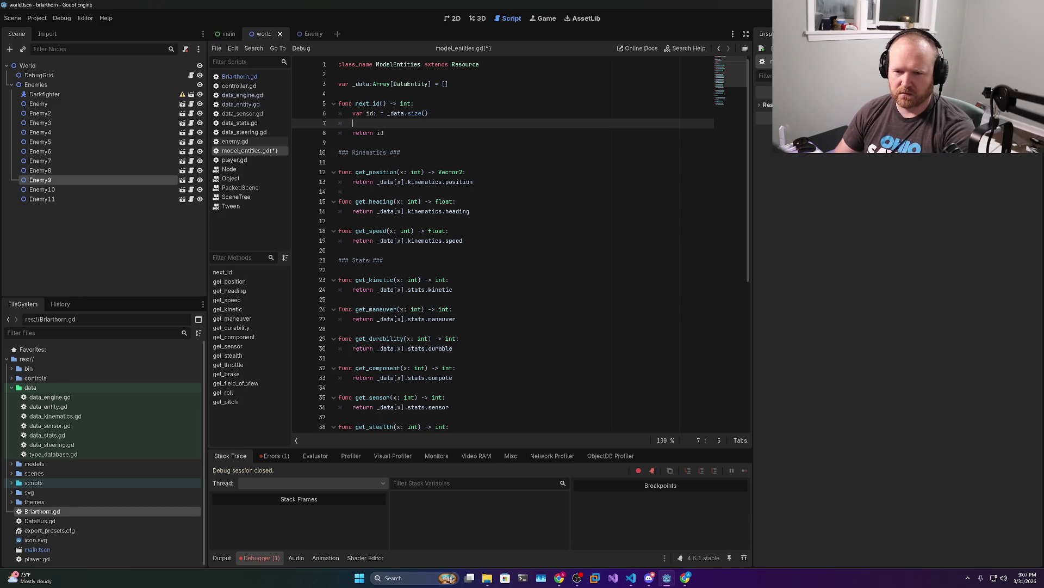
text(_data.)
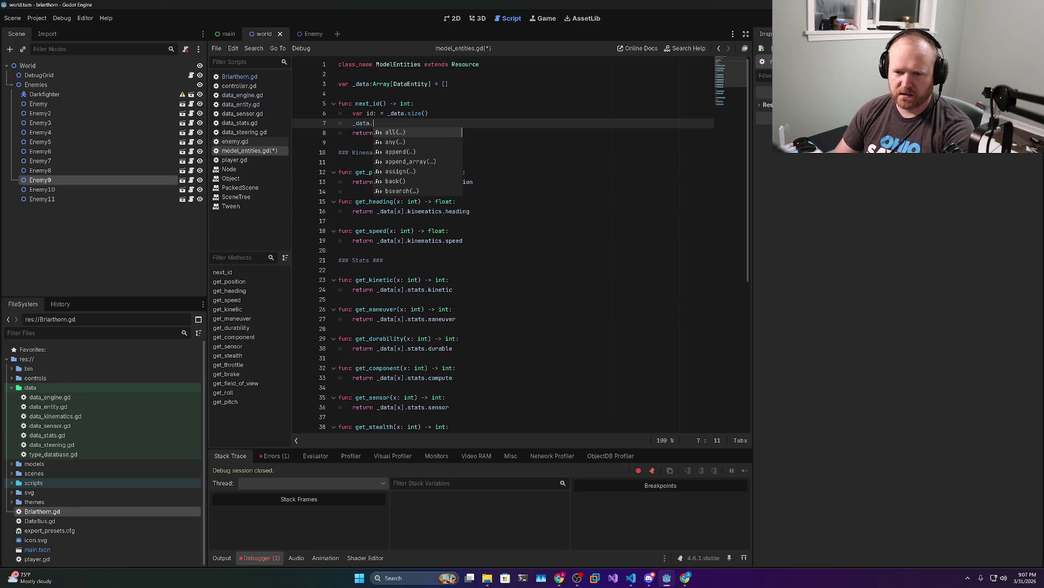
text(ap)
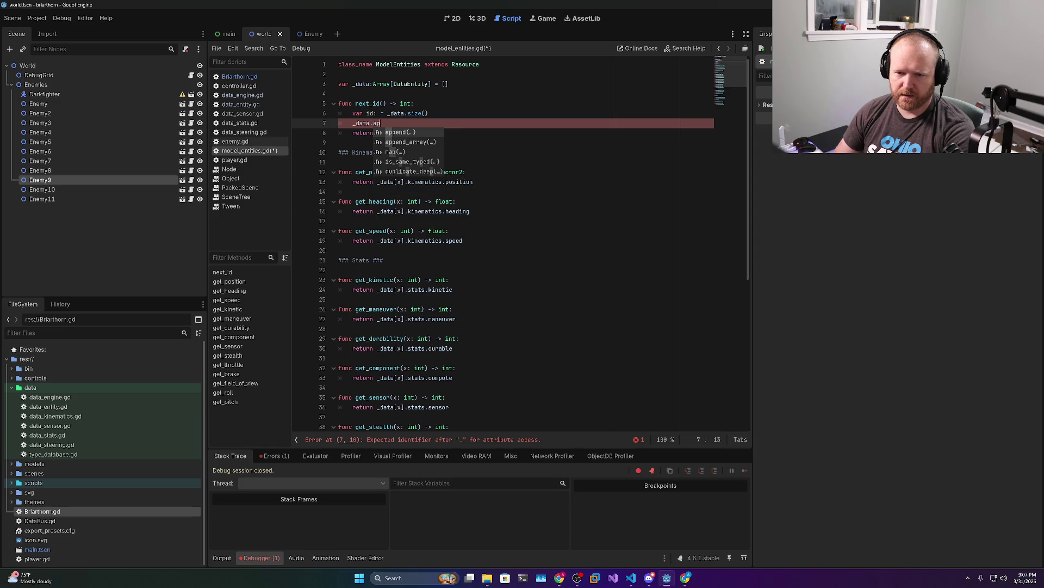
key(Return)
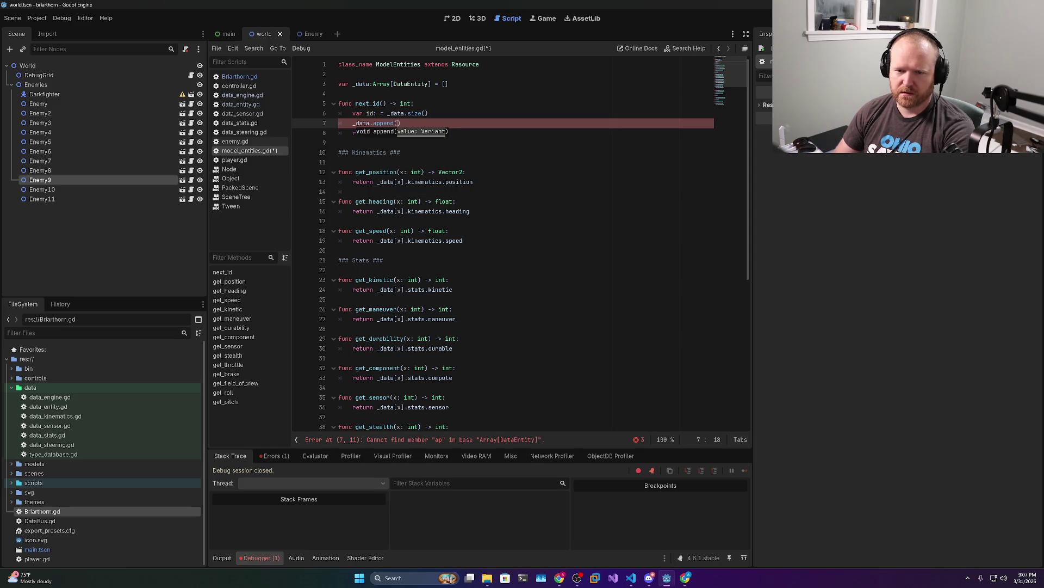
text(DataEntity.ne)
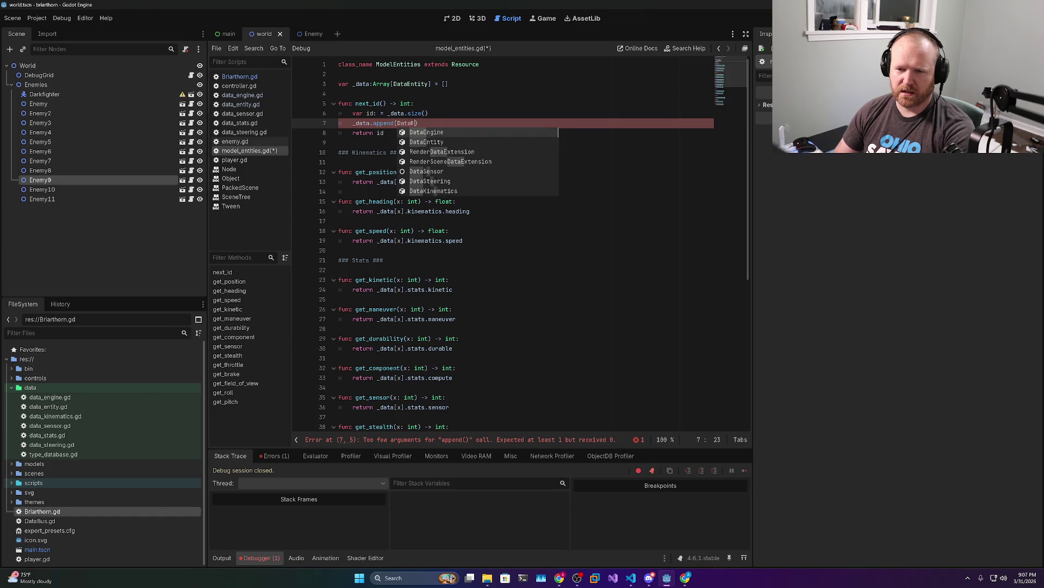
text(w()))
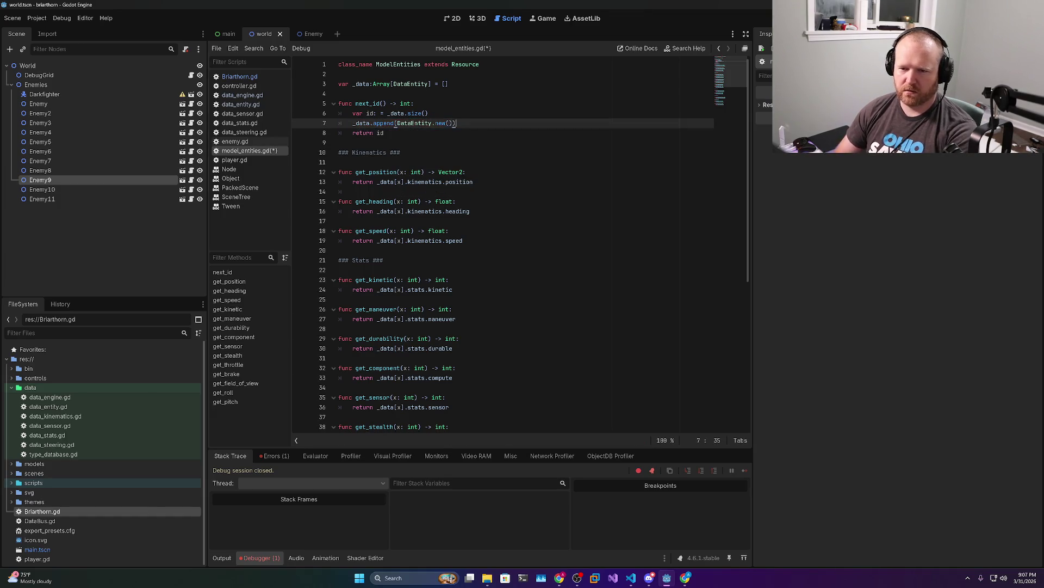
key(ctrl+s)
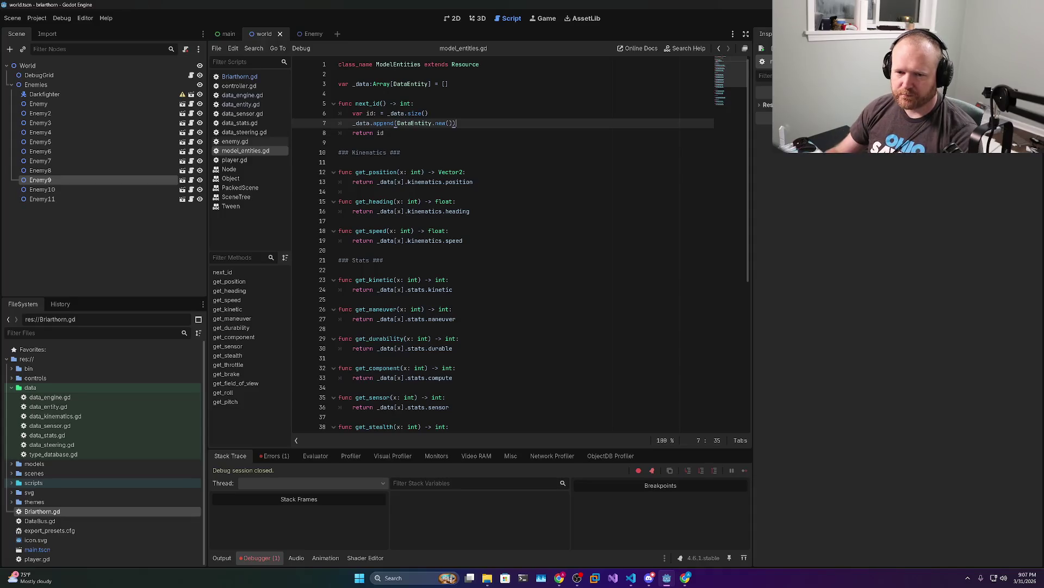
key(F5)
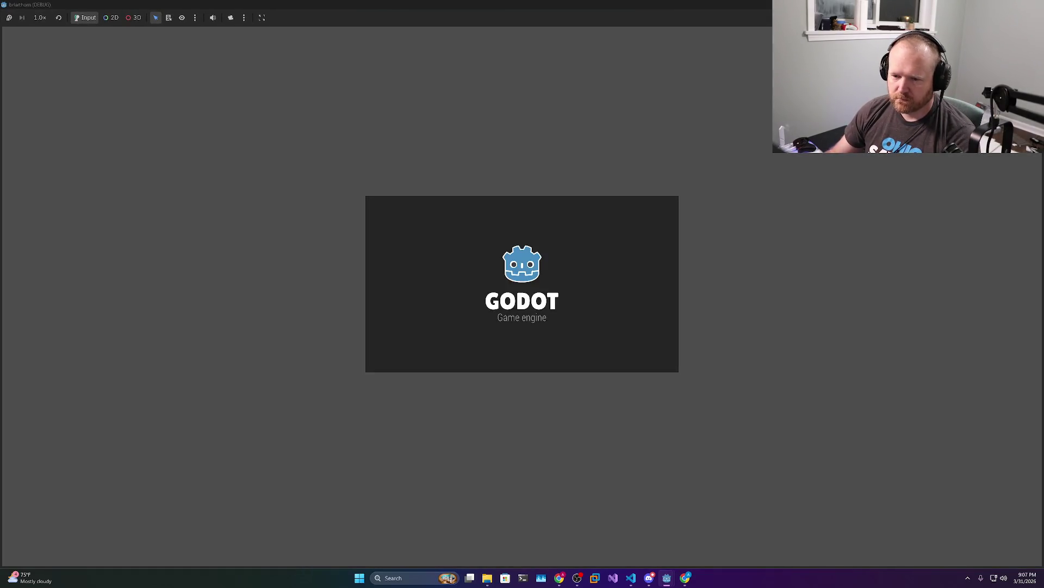
- Close the game window and highlight the printed 'position: (0.0, 0.0)' line in Output
key(alt+F4)
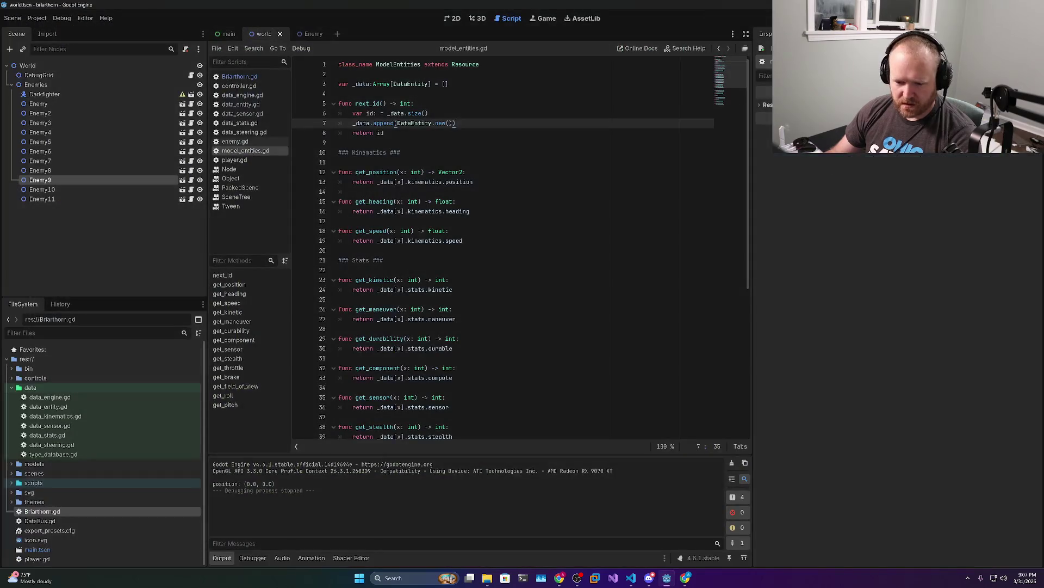
drag(283, 484, 209, 485)
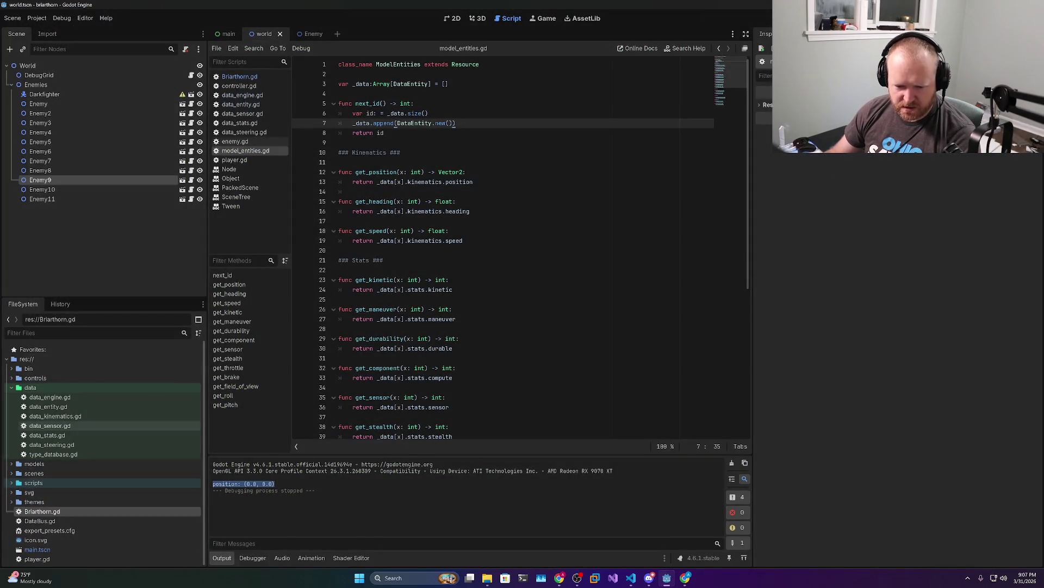